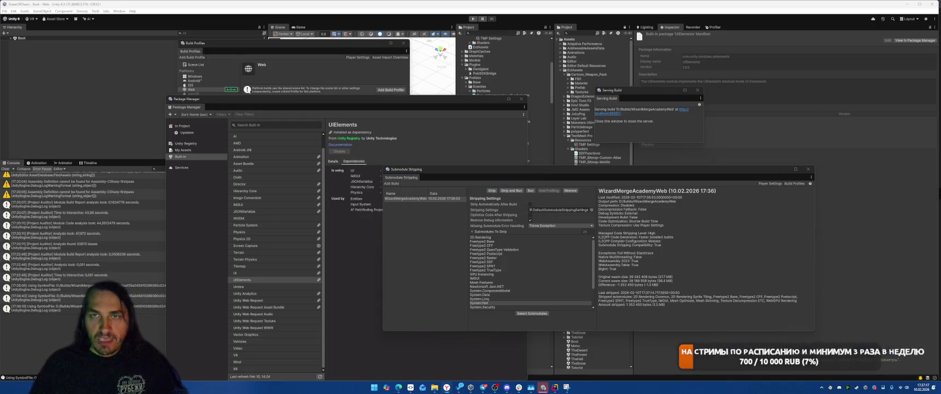
# Review the Freetype2 stripped-function errors in the browser console, close the browser, and open the submodule list
pyautogui.press('F12')
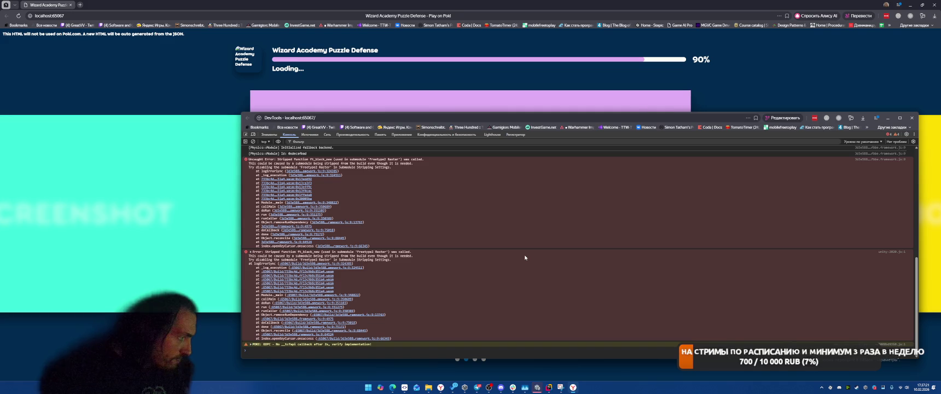
pyautogui.scroll(3, 400, 270)
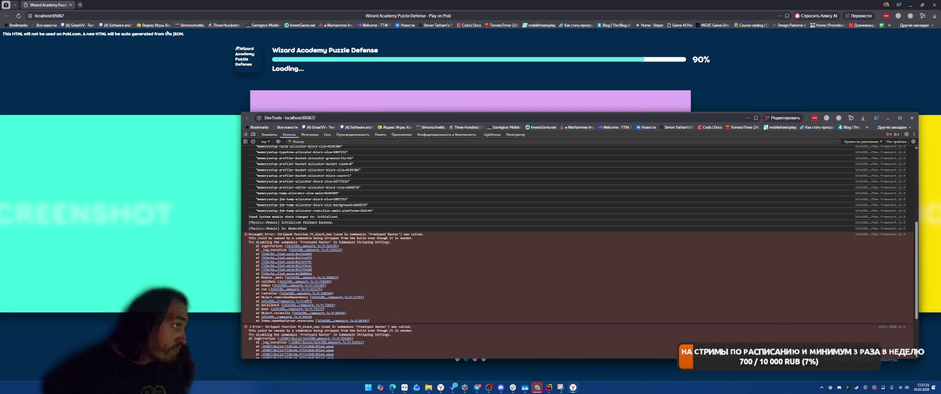
pyautogui.click(933, 9)
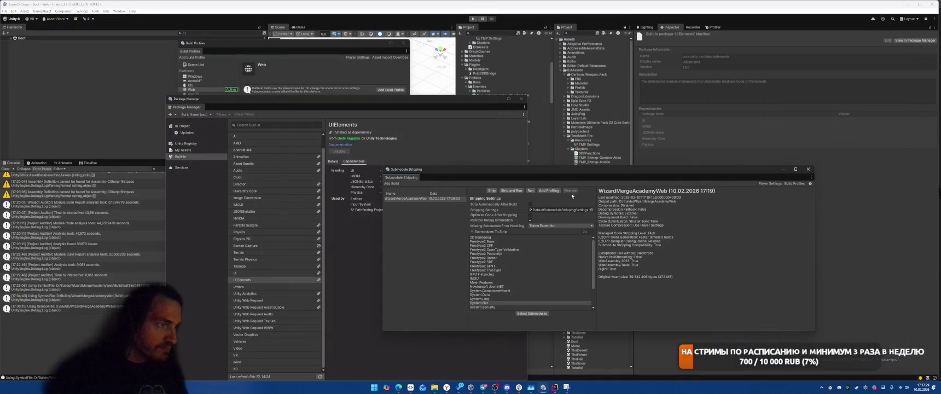
pyautogui.click(531, 313)
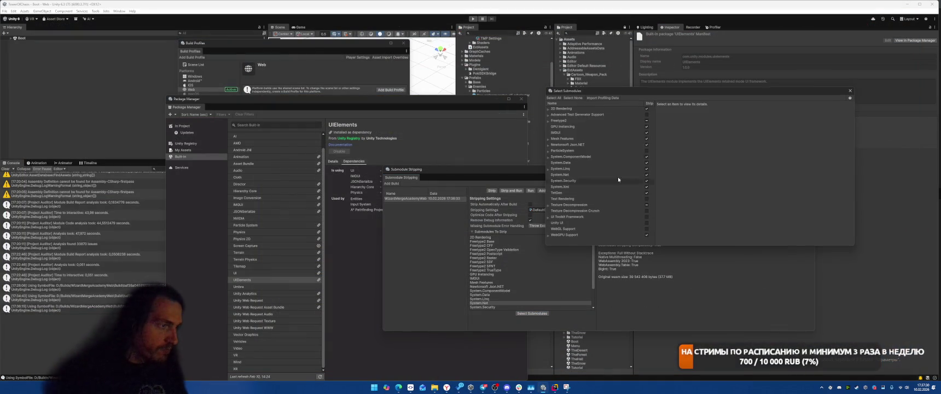
# Exclude Freetype2 from stripping, then strip and run the web build again
pyautogui.click(646, 121)
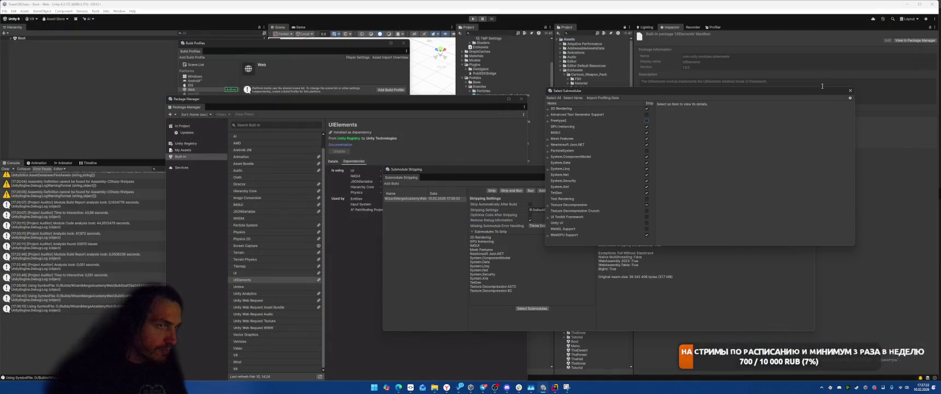
pyautogui.click(851, 90)
pyautogui.click(511, 190)
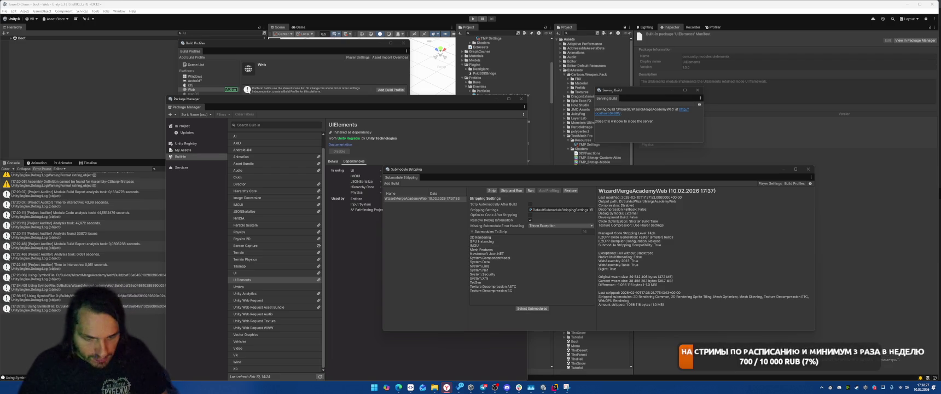
# Check the browser console errors, close the browser, and restore the unstripped build
pyautogui.click(446, 388)
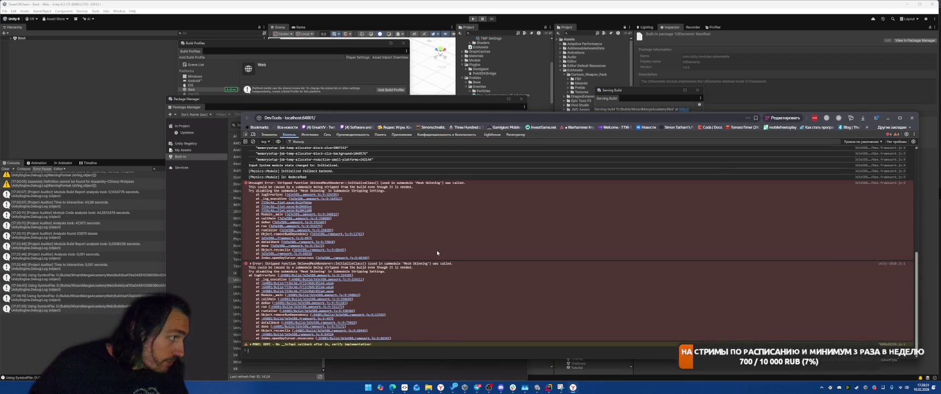
pyautogui.click(911, 118)
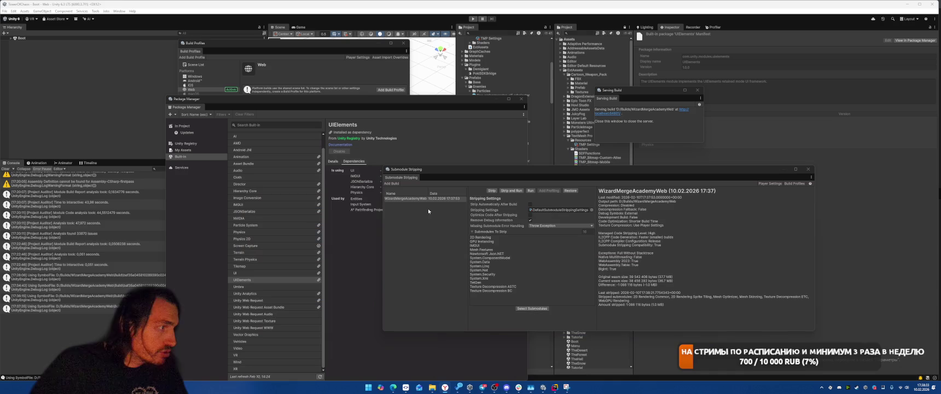
pyautogui.click(571, 190)
# Exclude Mesh Skinning under Mesh Features from stripping and strip the build again
pyautogui.click(532, 308)
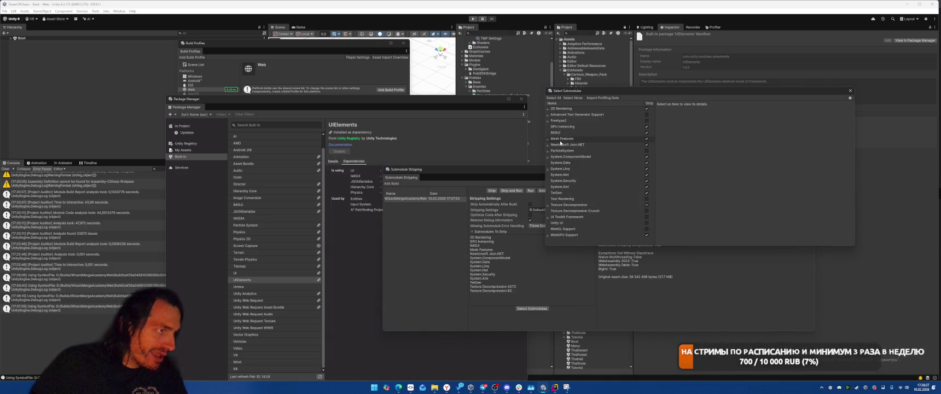
pyautogui.click(548, 140)
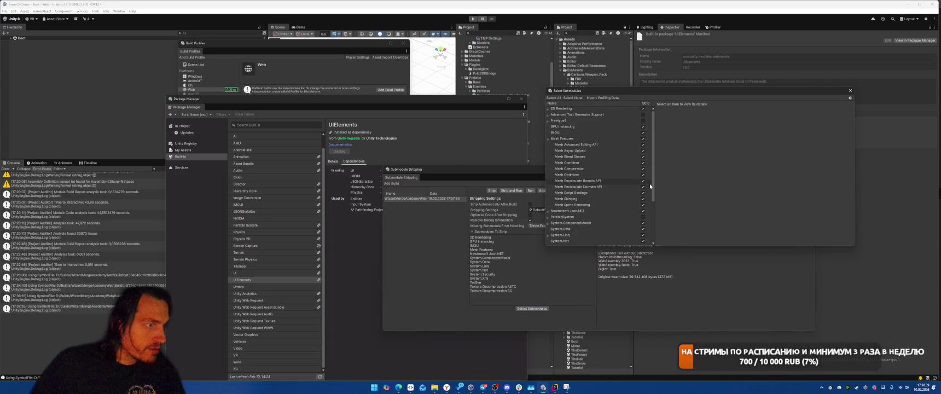
pyautogui.click(642, 201)
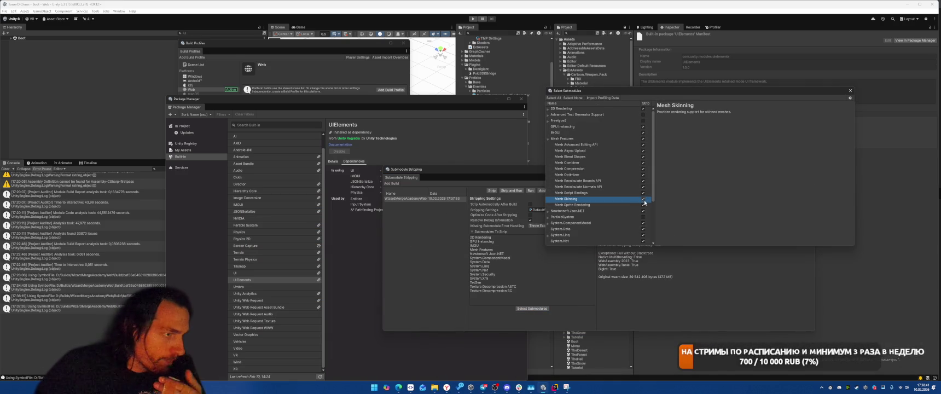
pyautogui.click(643, 200)
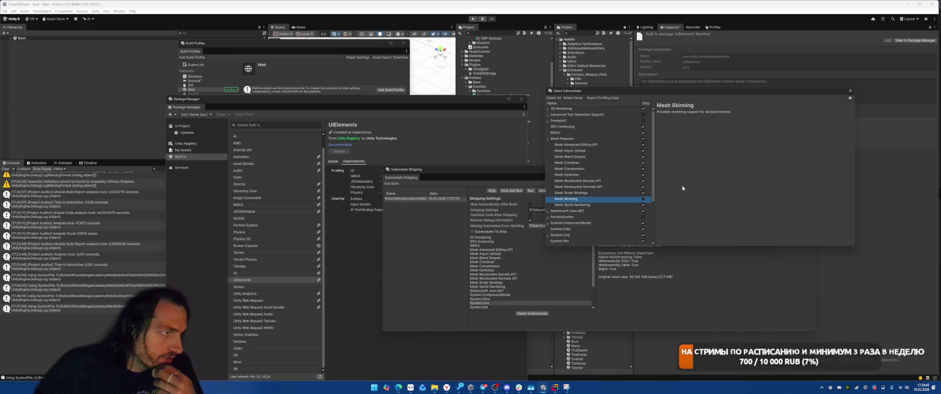
pyautogui.click(850, 90)
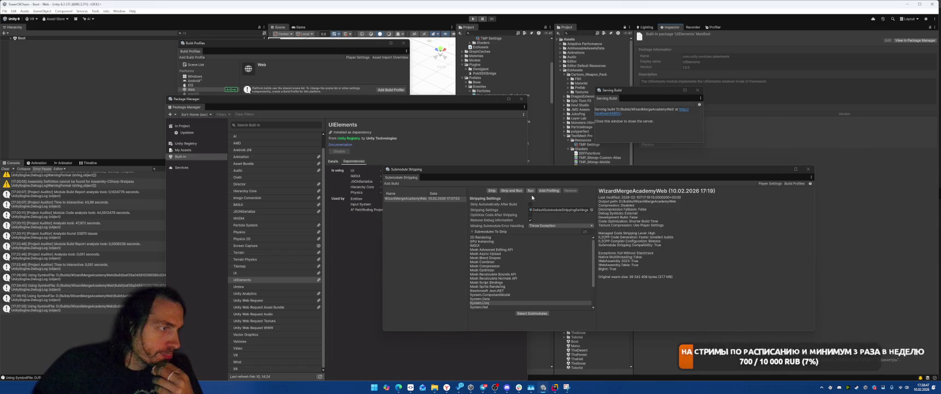
pyautogui.click(493, 191)
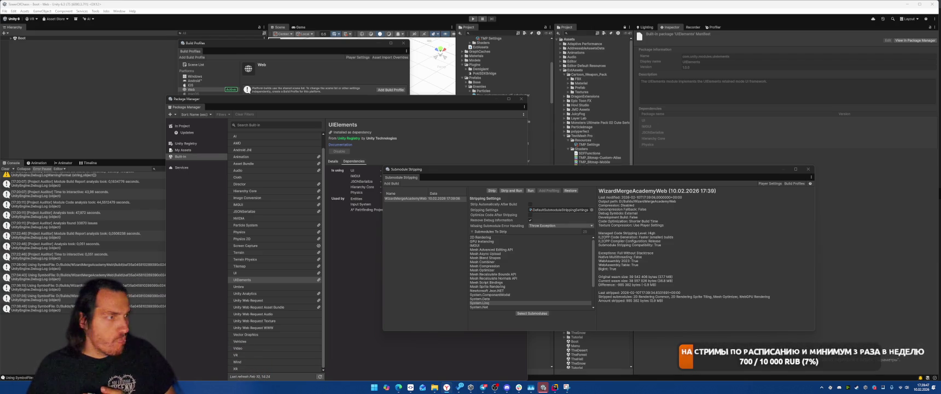
# Launch the newly stripped build in the browser
pyautogui.click(529, 191)
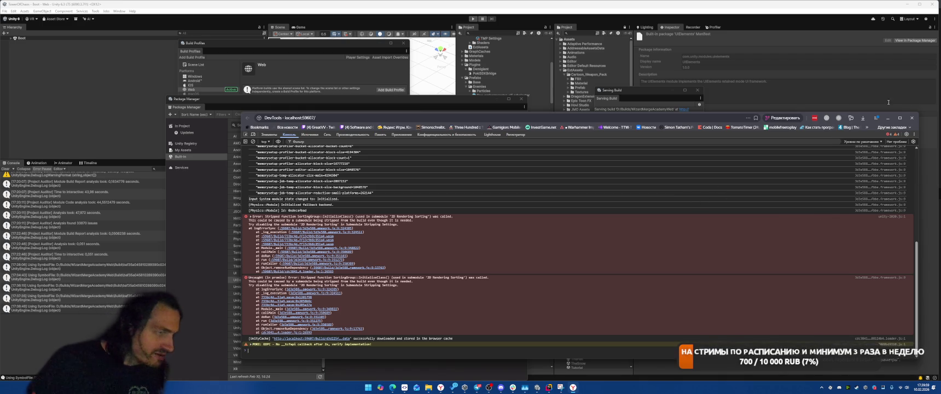
# Close the browser and the build server window, then restore the unstripped build
pyautogui.click(911, 117)
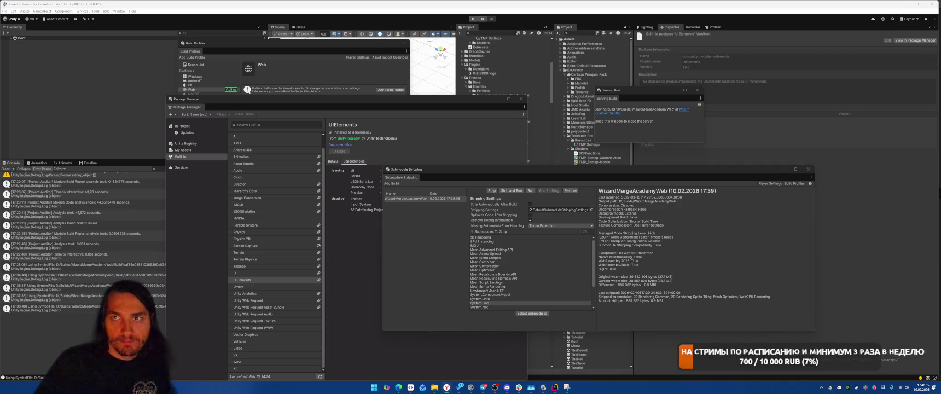
pyautogui.click(696, 91)
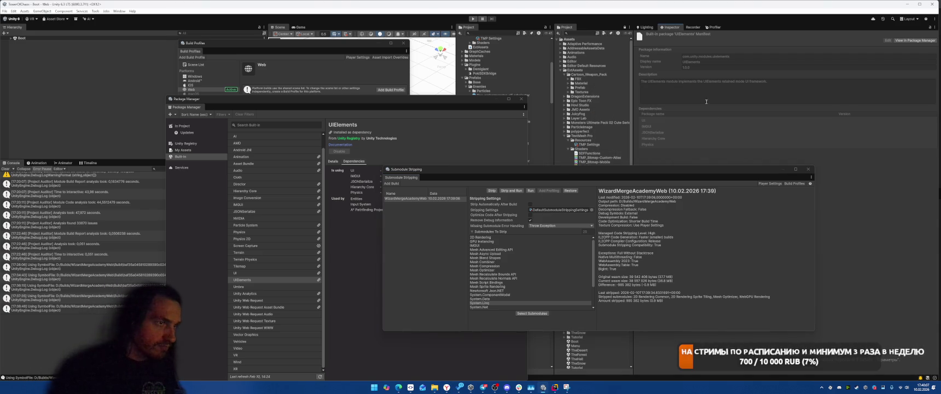
pyautogui.click(572, 190)
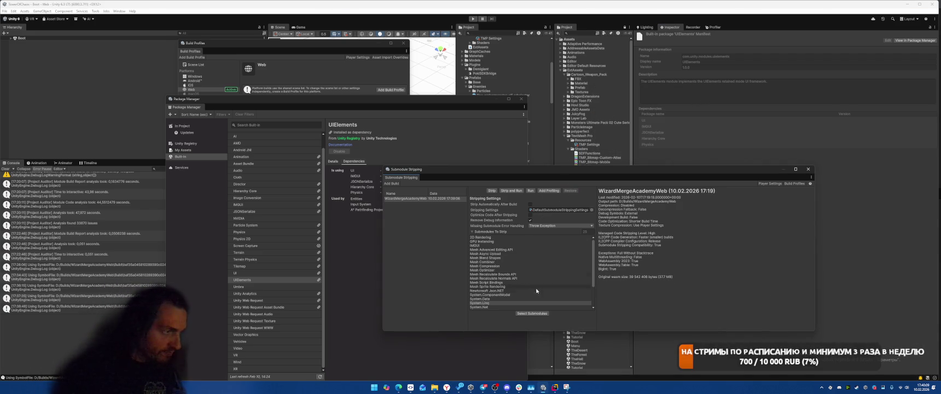
# Exclude all of 2D Rendering from stripping, then strip and run the build
pyautogui.click(532, 313)
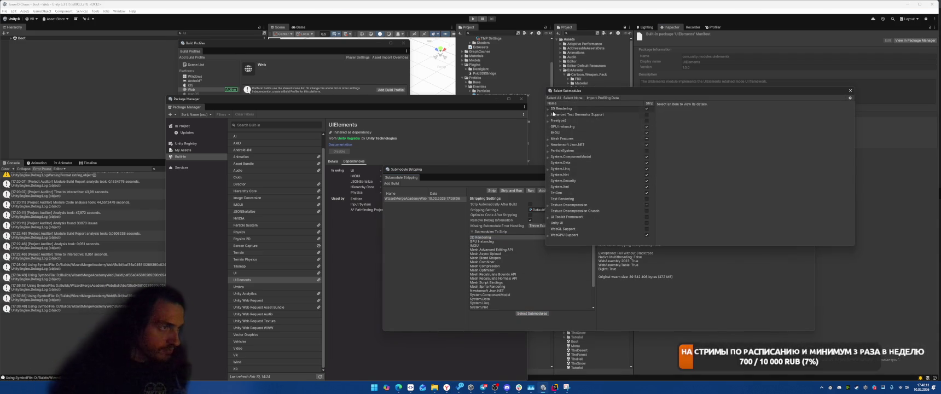
pyautogui.click(547, 109)
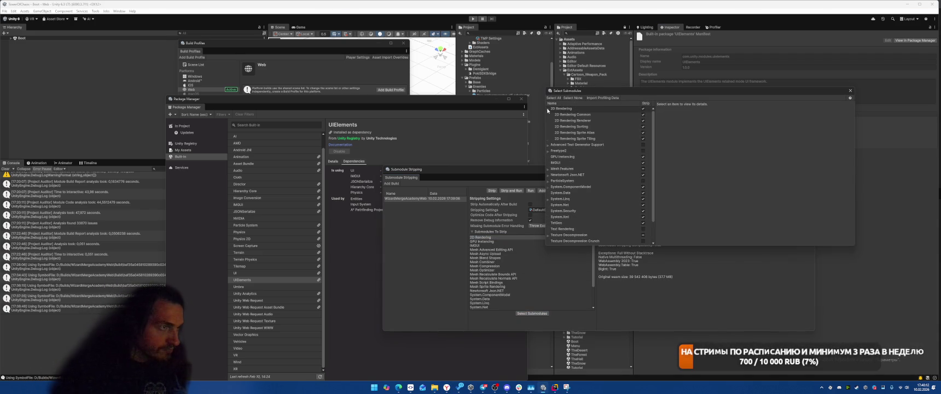
pyautogui.click(643, 109)
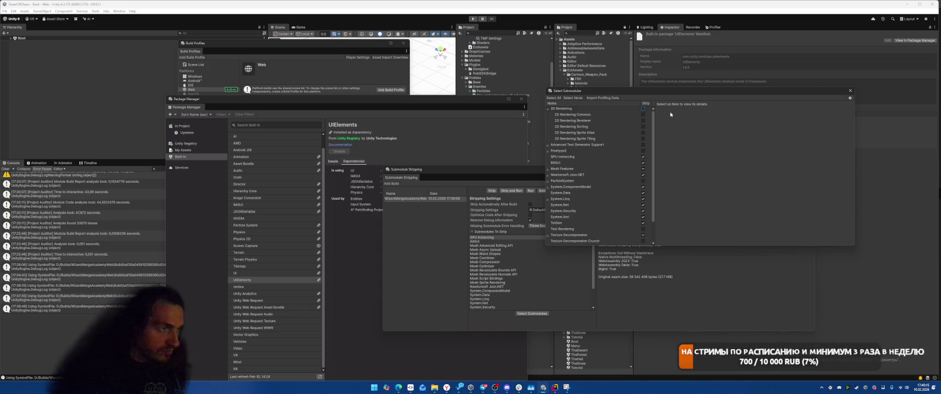
pyautogui.click(851, 90)
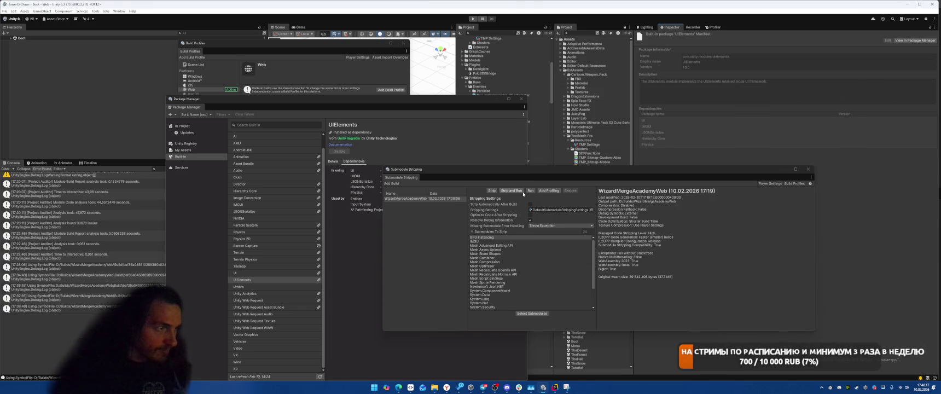
pyautogui.click(502, 191)
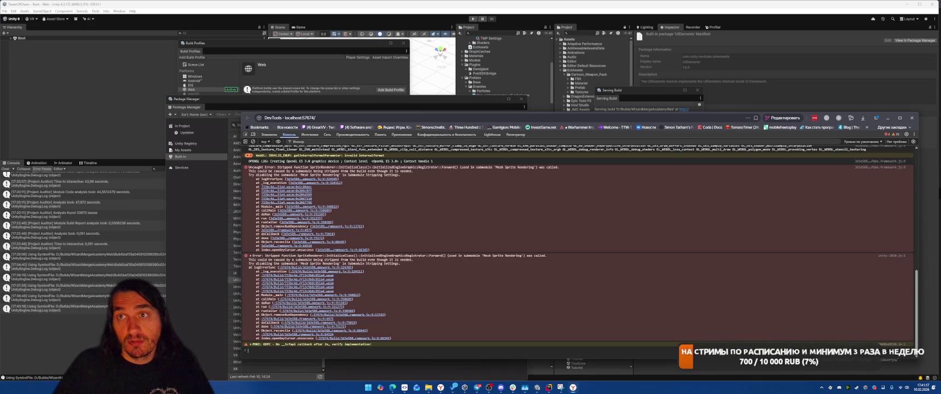
# Close the browser, restore the unstripped build, and close the build server window
pyautogui.hotkey('alt', 'F4')
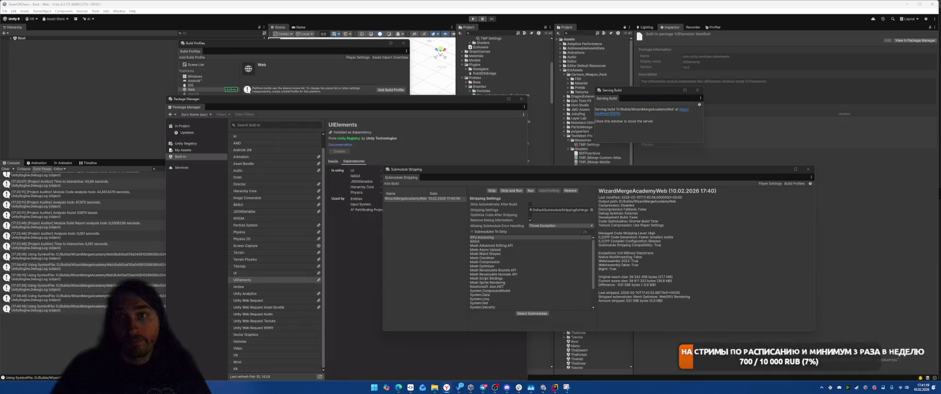
pyautogui.click(570, 190)
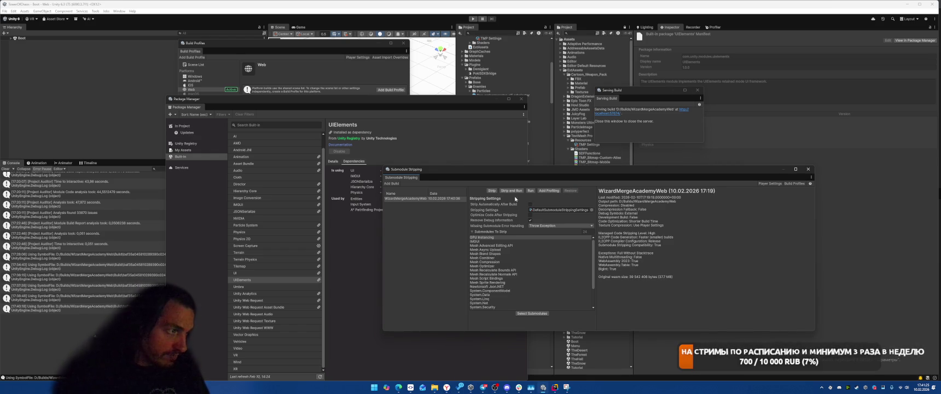
pyautogui.click(697, 90)
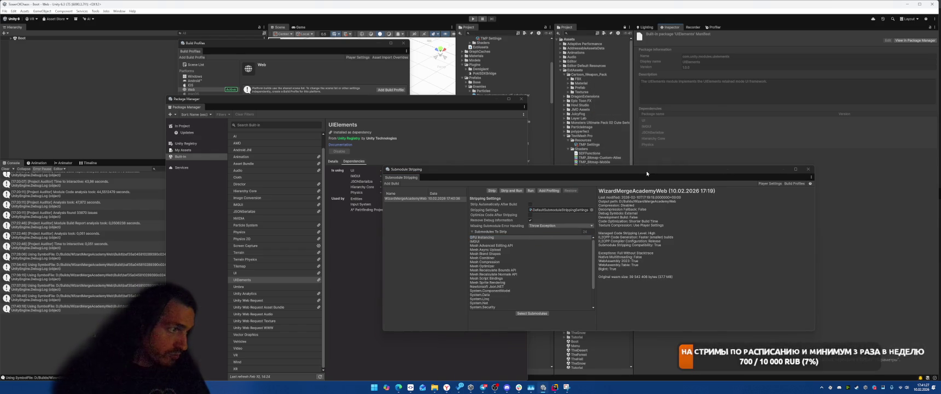
# Exclude Mesh Sprite Rendering under Mesh Features from stripping, then strip and run the build
pyautogui.click(519, 314)
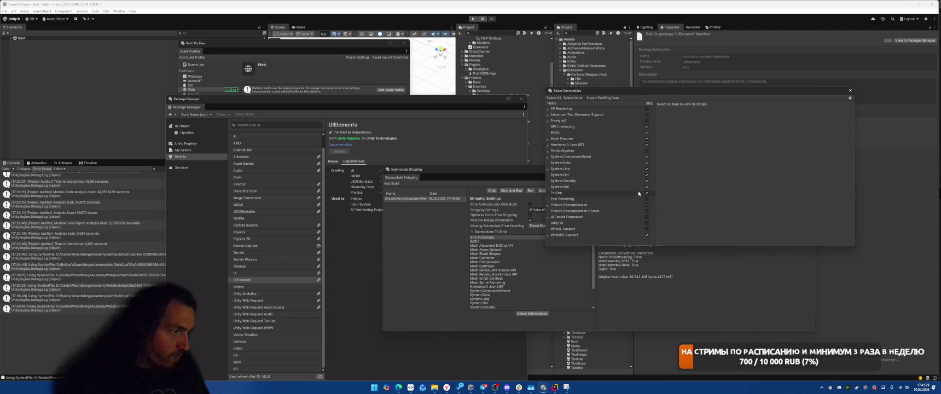
pyautogui.click(548, 140)
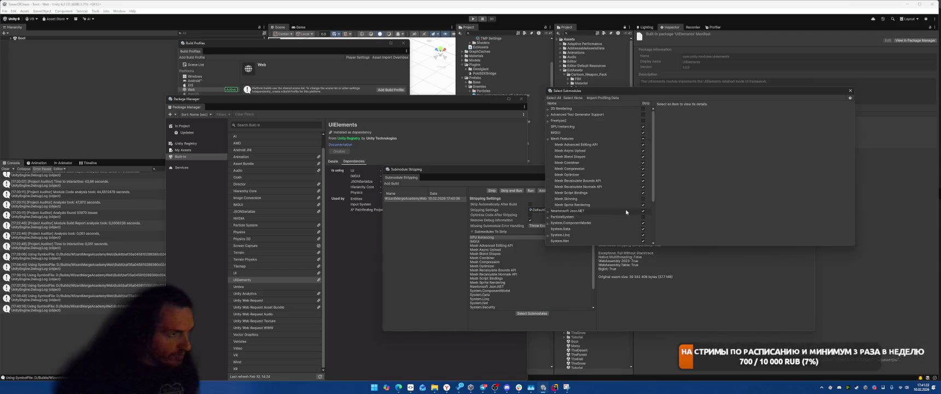
pyautogui.click(643, 206)
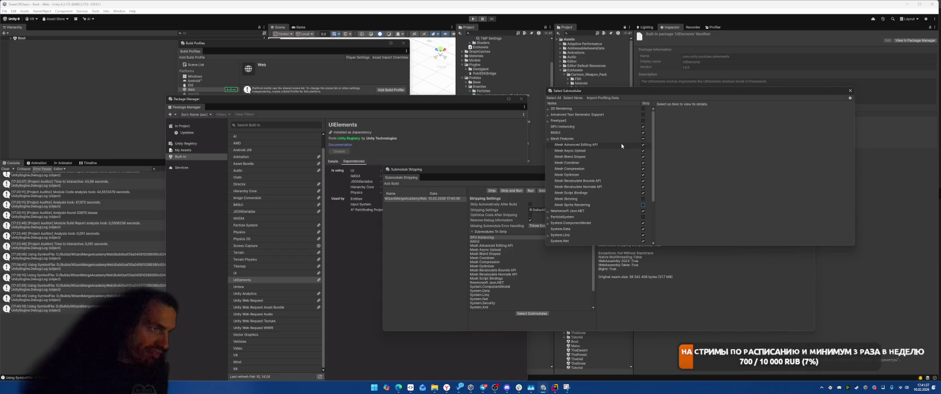
pyautogui.click(850, 91)
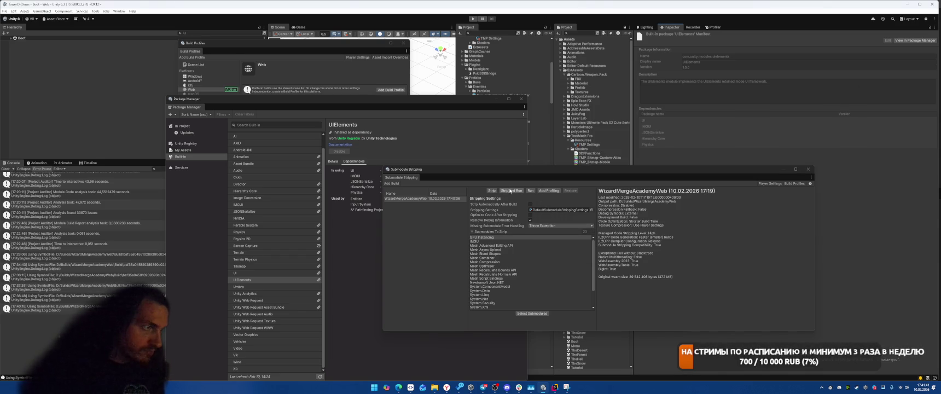
pyautogui.click(506, 191)
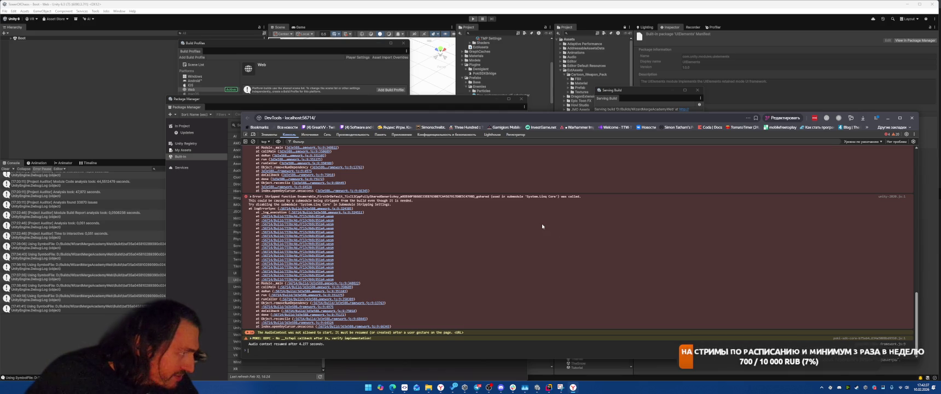
# Close the browser developer tools and reopen the Web build profile from File > Build Profiles
pyautogui.click(911, 118)
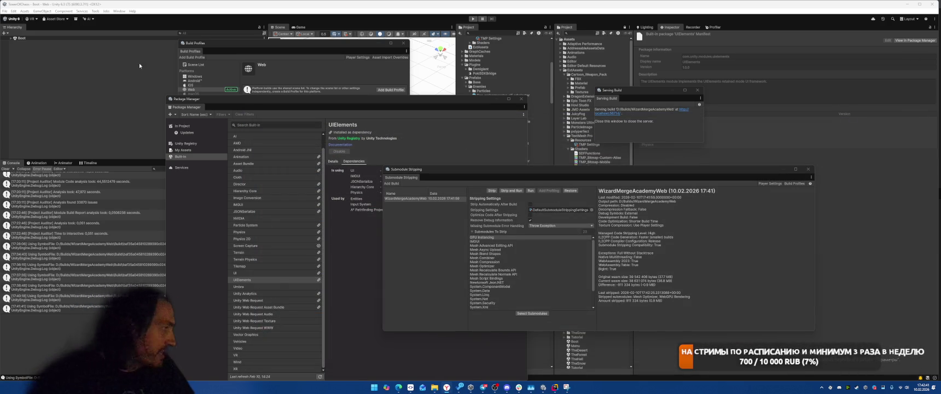
pyautogui.click(5, 11)
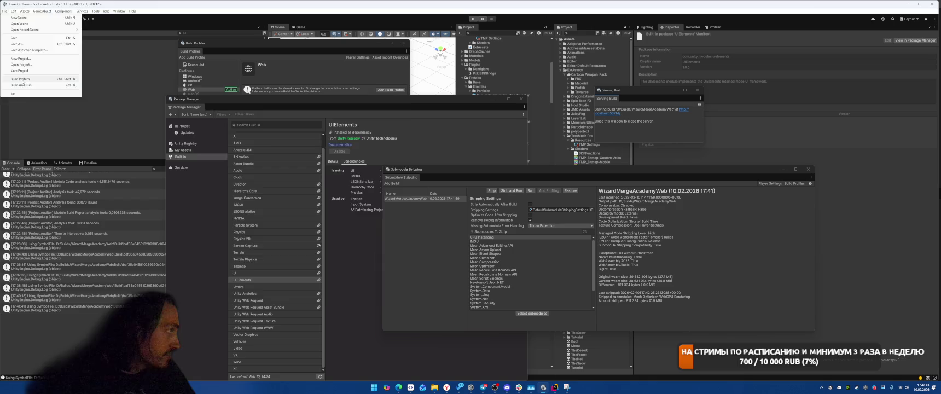
pyautogui.click(20, 79)
# Add and apply the RELEASE scripting define symbol in Web Player settings, then close Submodule Stripping
pyautogui.click(354, 57)
pyautogui.scroll(-10, 146, 237)
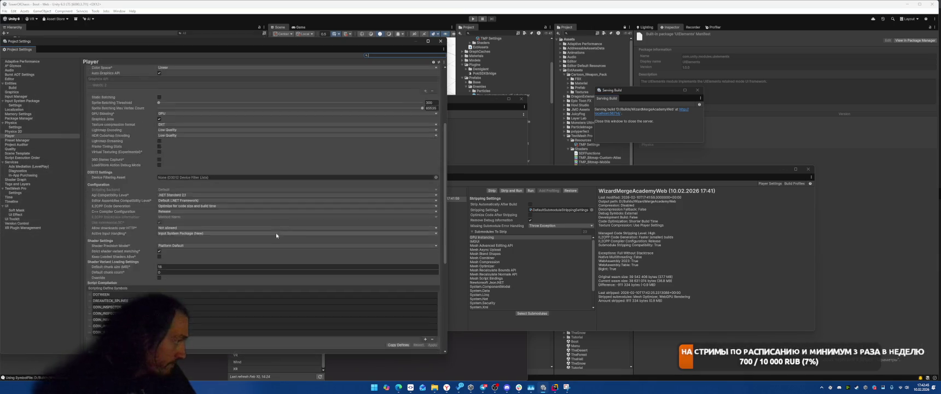
pyautogui.click(426, 224)
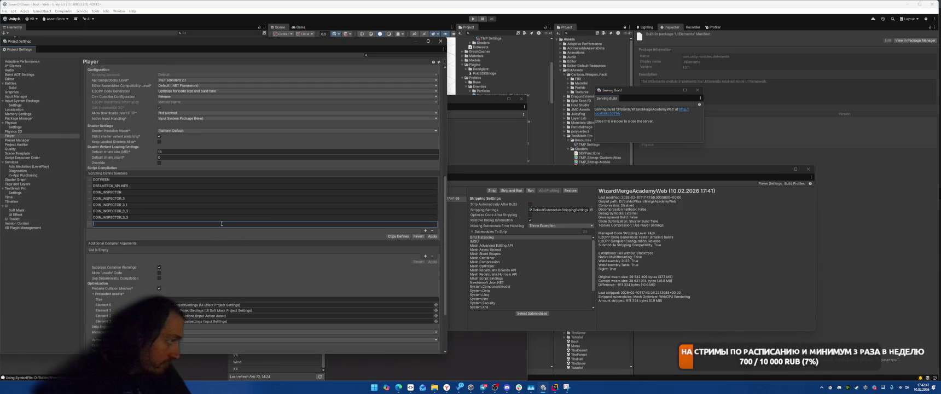
pyautogui.write('RELEASE')
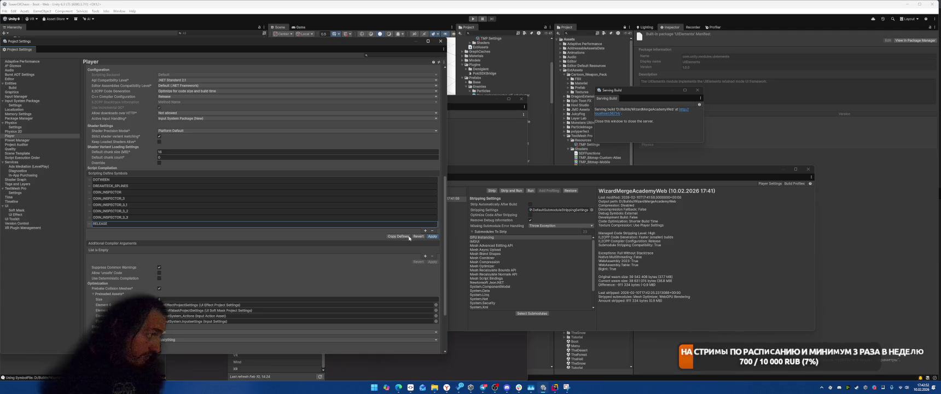
pyautogui.click(432, 235)
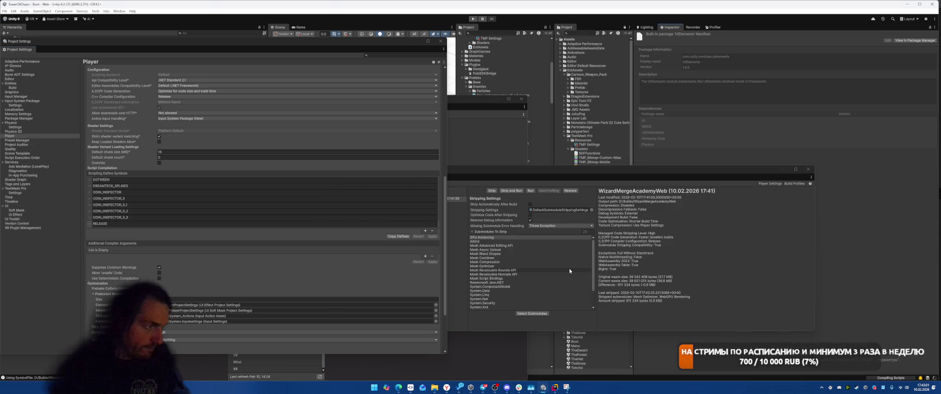
pyautogui.click(491, 241)
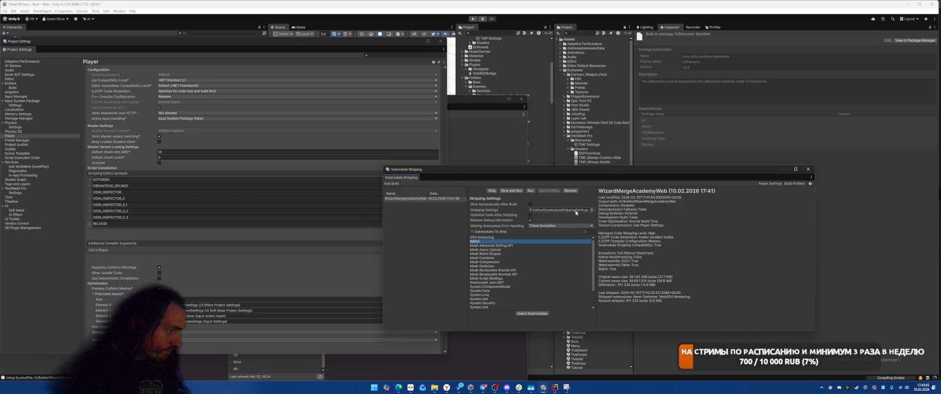
pyautogui.click(808, 169)
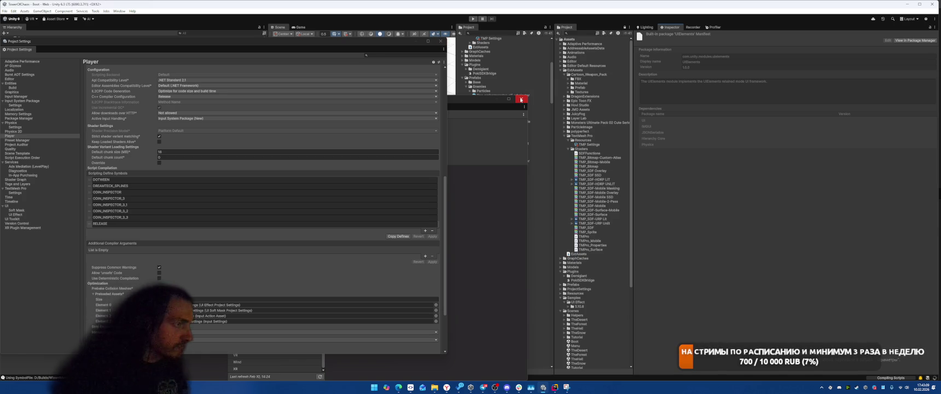
# Close Project Settings and open Project Auditor from Window > Analysis on its Build Size view
pyautogui.click(439, 41)
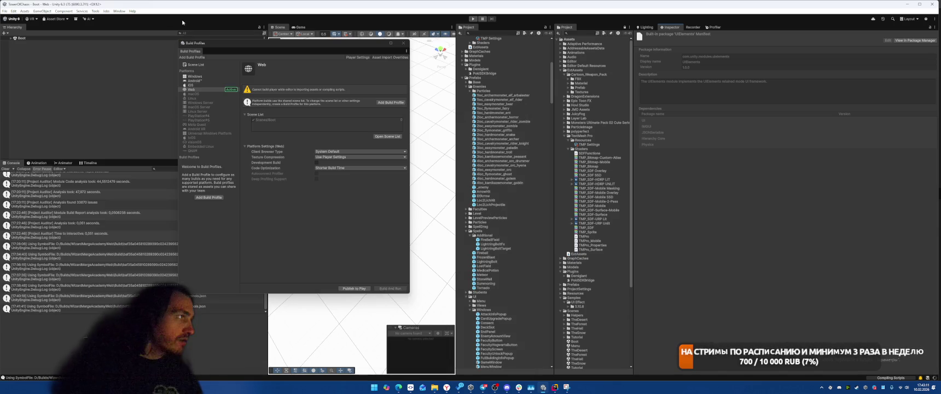
pyautogui.click(119, 11)
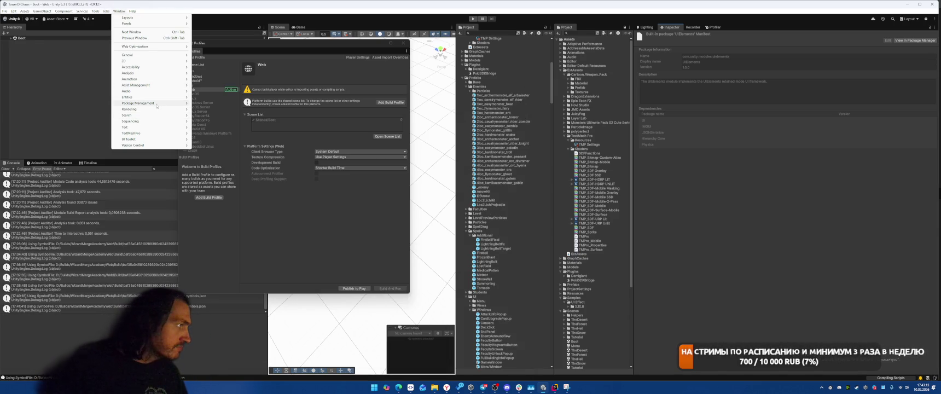
pyautogui.moveTo(154, 104)
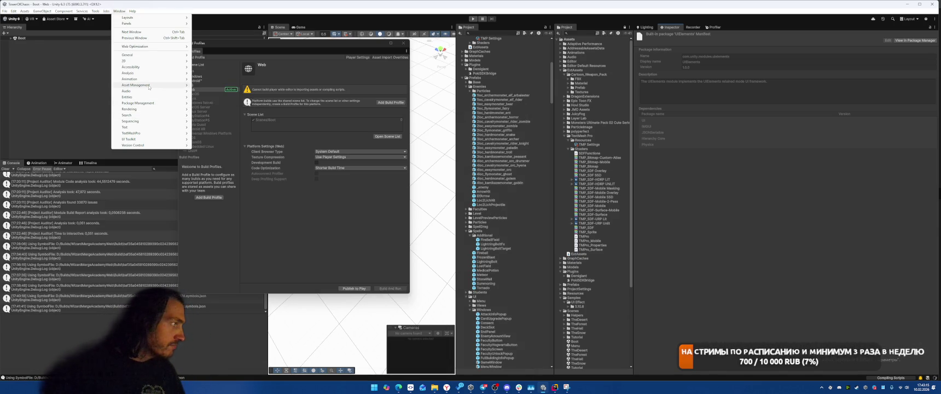
pyautogui.moveTo(143, 68)
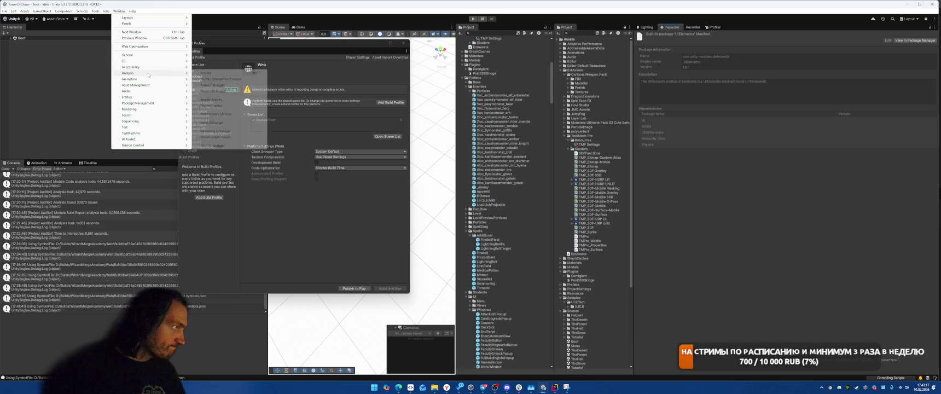
pyautogui.click(233, 107)
pyautogui.click(257, 70)
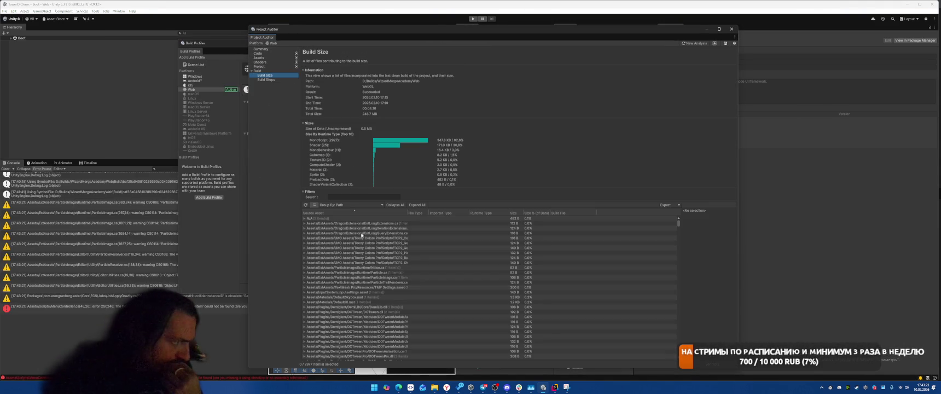
# Expand Resources/unity_builtin_extra at the bottom of the Build Size list and inspect its Material item
pyautogui.click(340, 219)
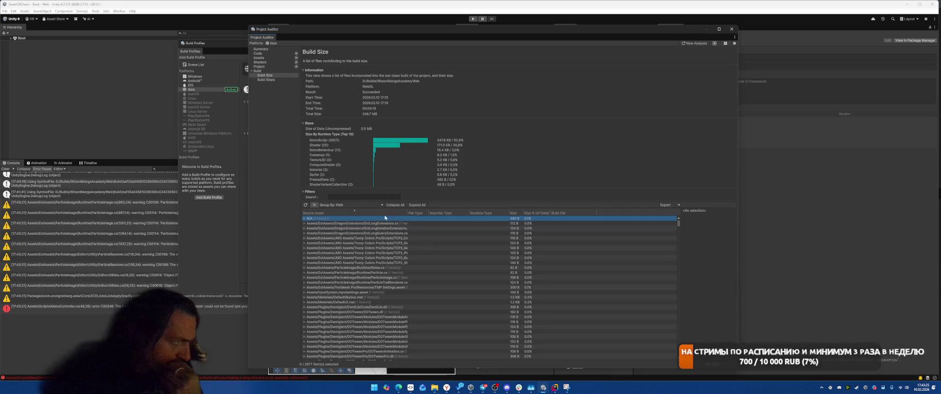
pyautogui.click(361, 205)
pyautogui.scroll(-10, 468, 285)
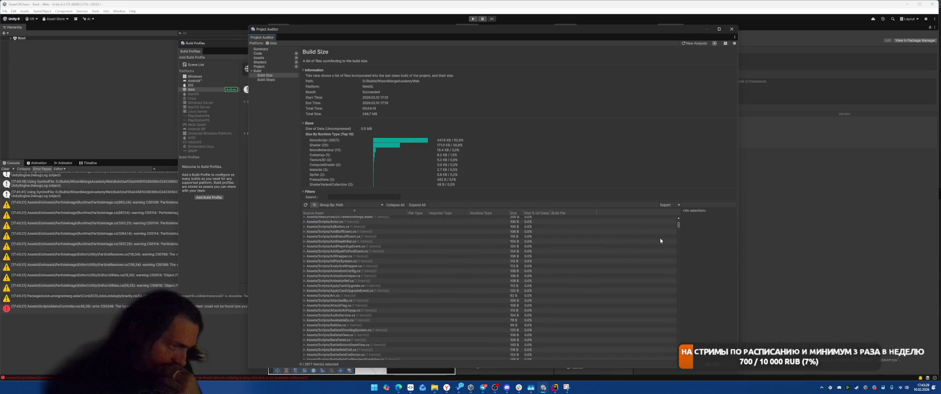
pyautogui.moveTo(680, 225); pyautogui.dragTo(668, 373)
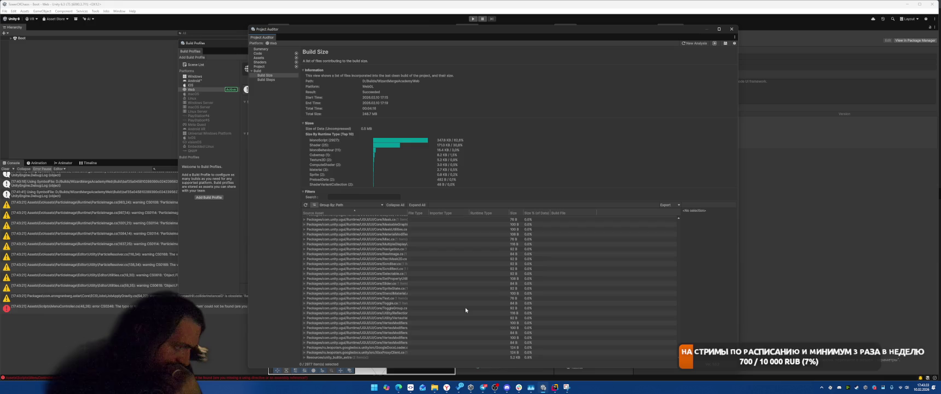
pyautogui.click(425, 357)
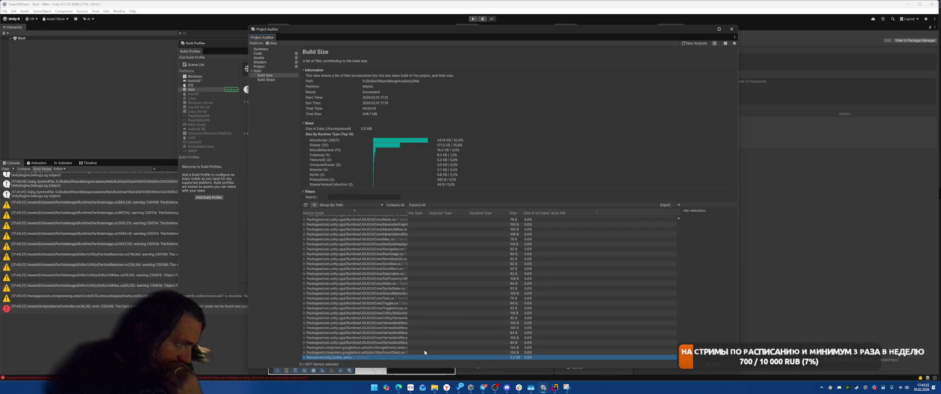
pyautogui.press('Right')
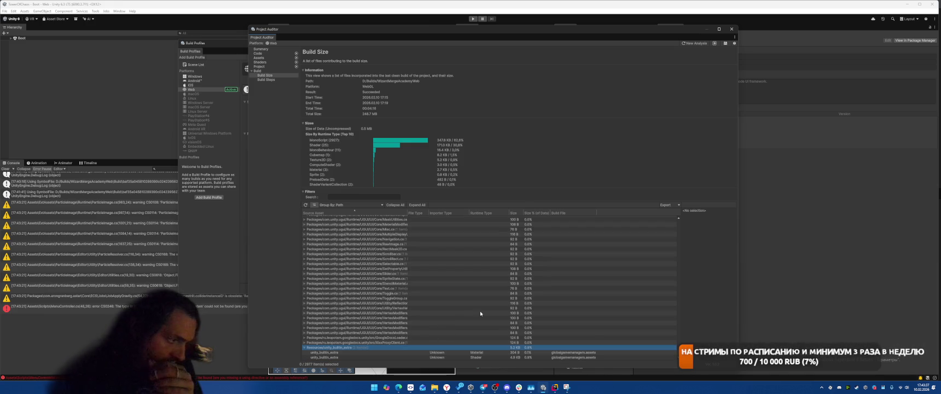
pyautogui.click(483, 352)
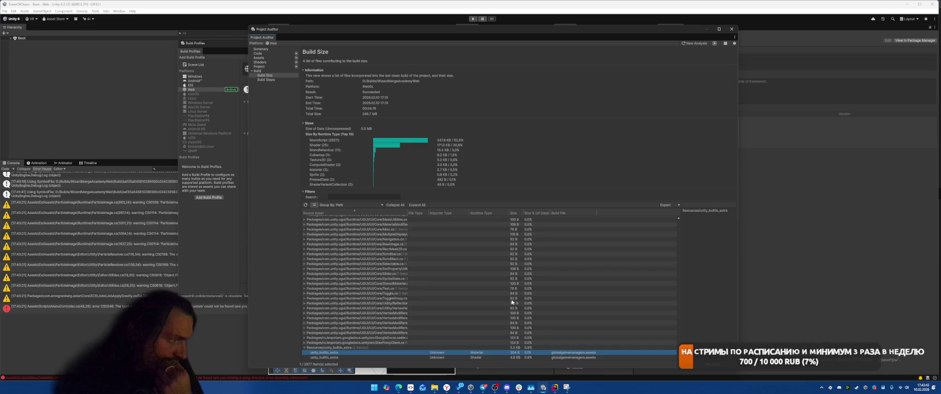
pyautogui.click(497, 388)
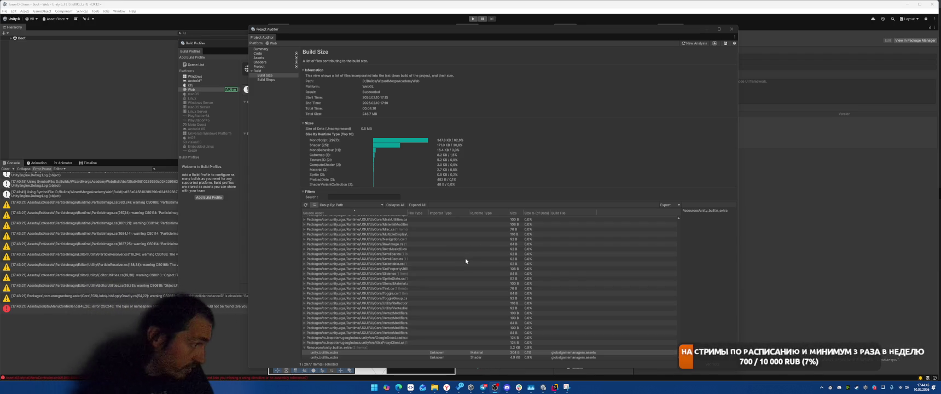
pyautogui.scroll(8, 461, 262)
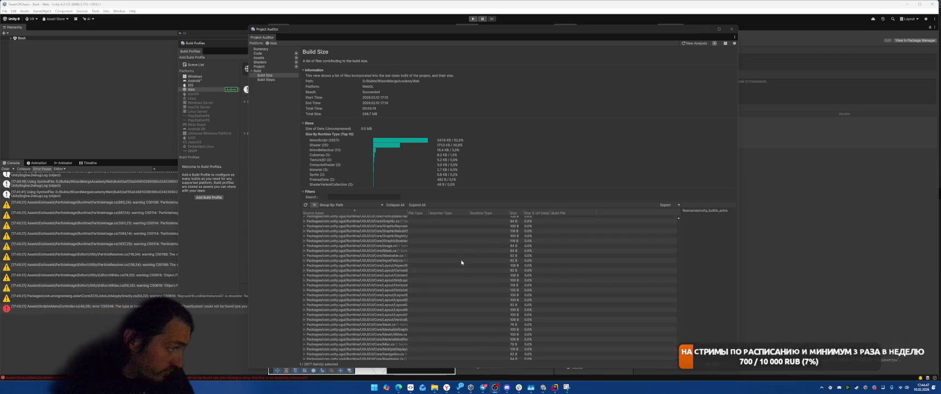
pyautogui.moveTo(409, 213); pyautogui.dragTo(461, 213)
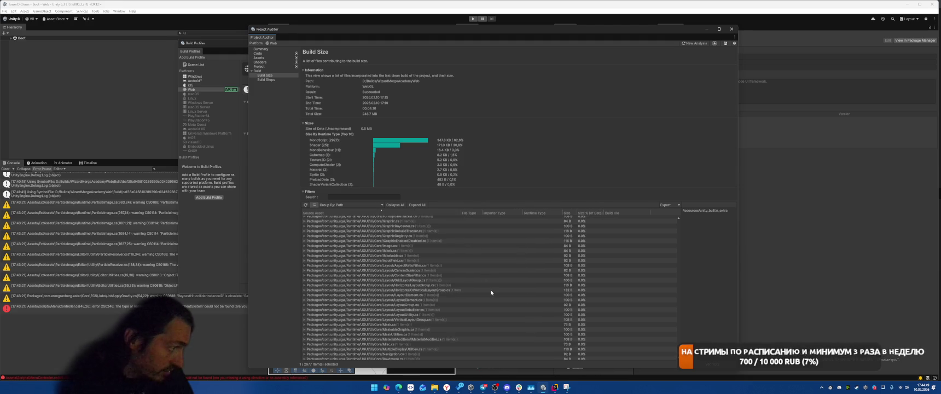
pyautogui.scroll(10, 490, 292)
pyautogui.scroll(8, 491, 292)
pyautogui.scroll(15, 491, 292)
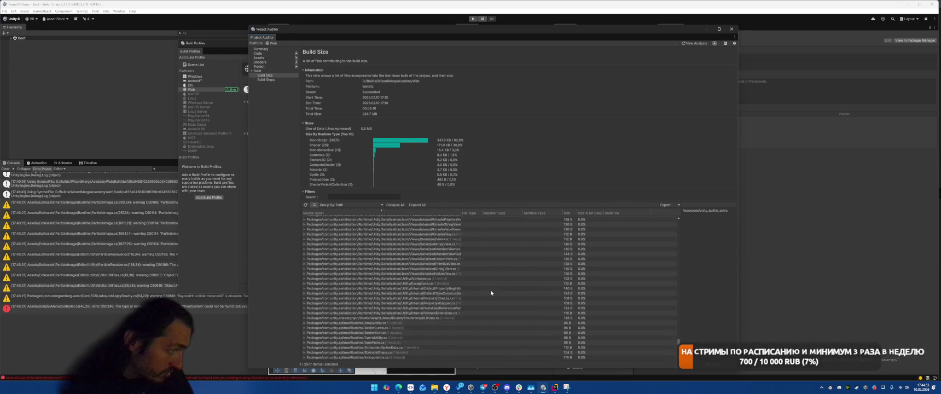
pyautogui.scroll(15, 492, 295)
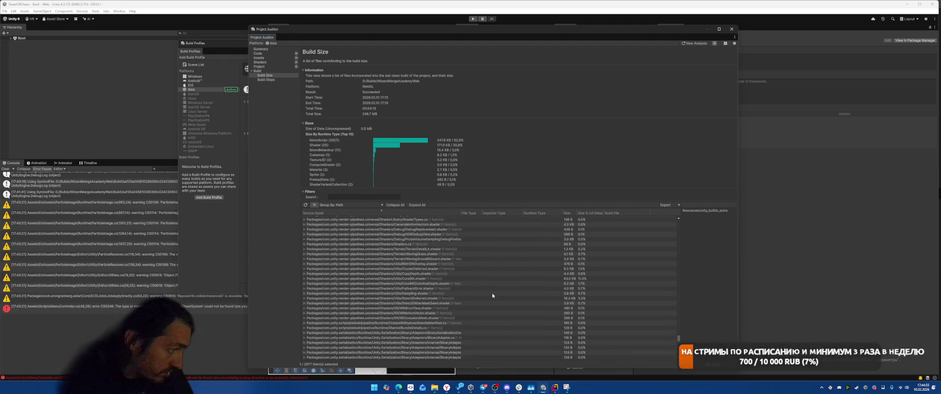
pyautogui.scroll(5, 492, 294)
pyautogui.scroll(-3, 492, 294)
pyautogui.click(409, 305)
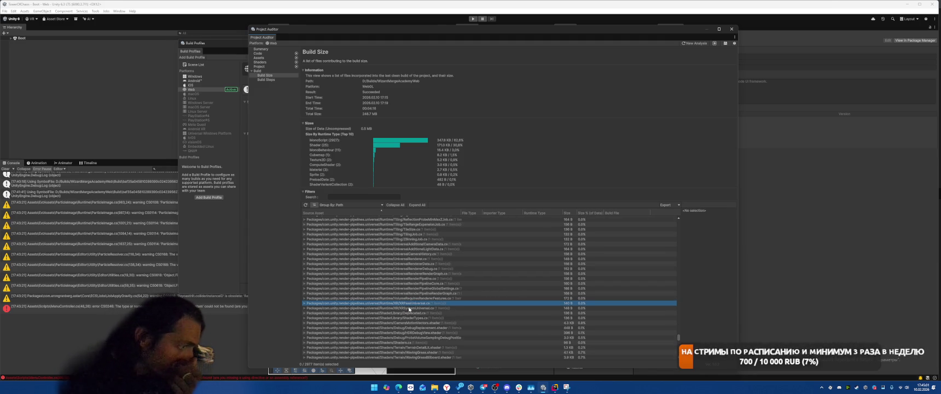
pyautogui.scroll(4, 412, 302)
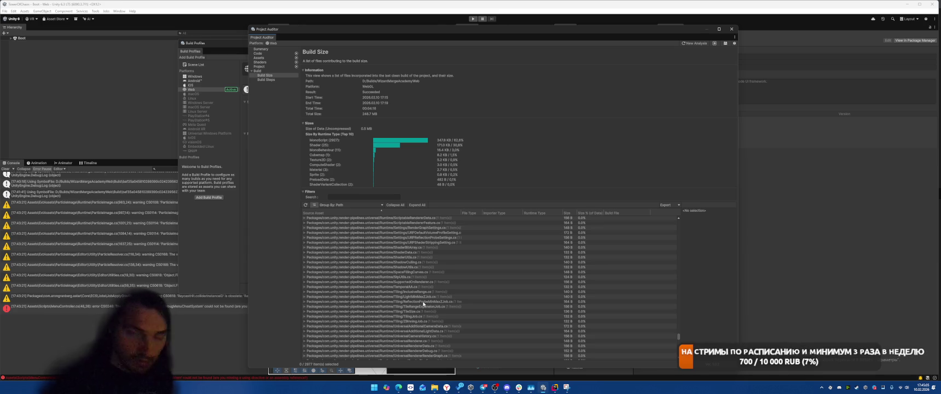
pyautogui.scroll(8, 423, 304)
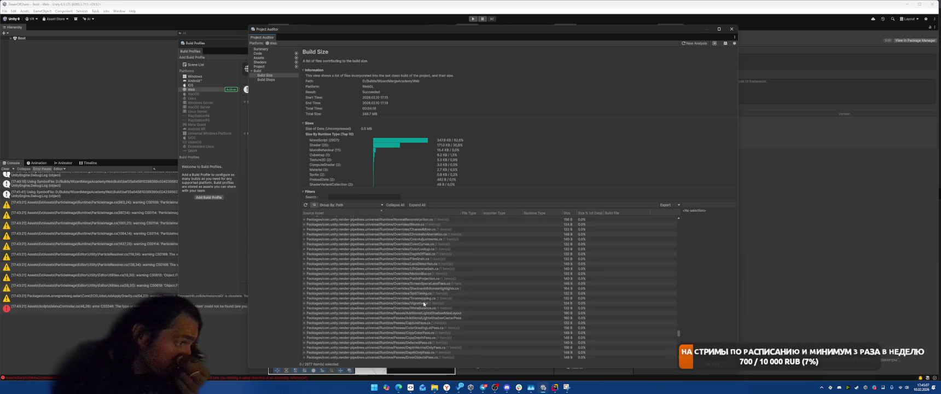
pyautogui.scroll(10, 423, 305)
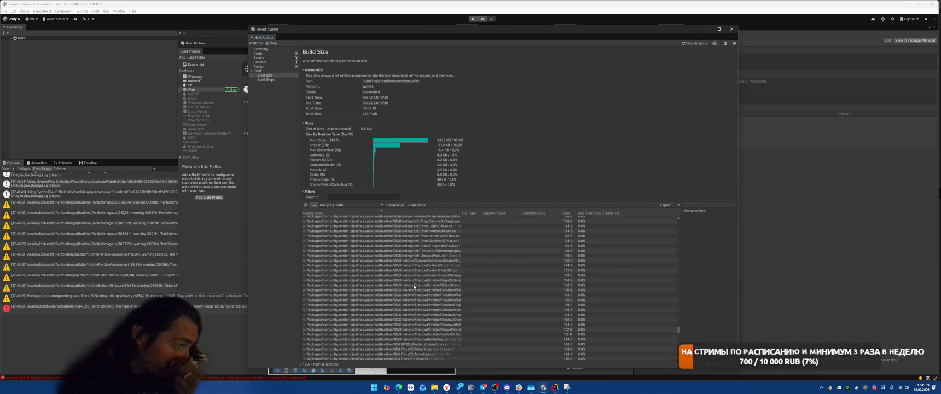
pyautogui.scroll(-15, 450, 298)
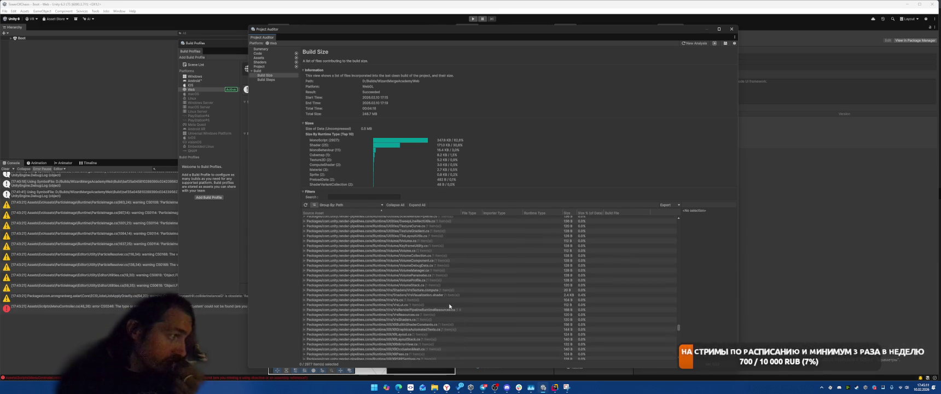
pyautogui.scroll(-3, 450, 306)
pyautogui.click(423, 307)
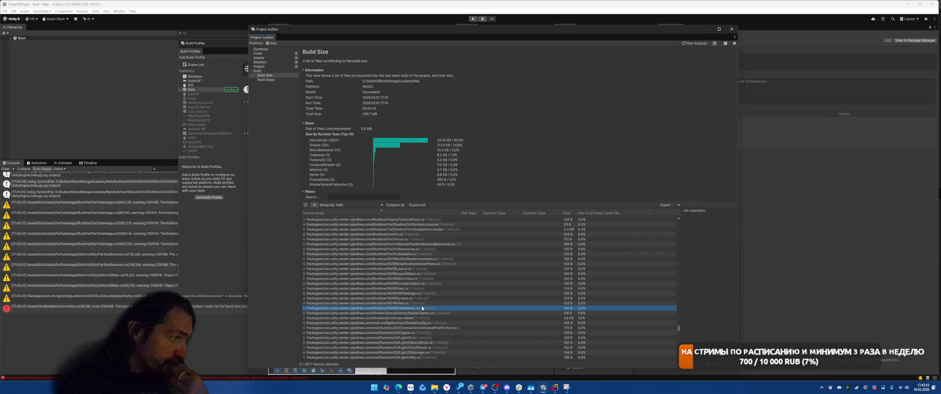
pyautogui.press('Up')
pyautogui.press('Up')
pyautogui.press('Up')
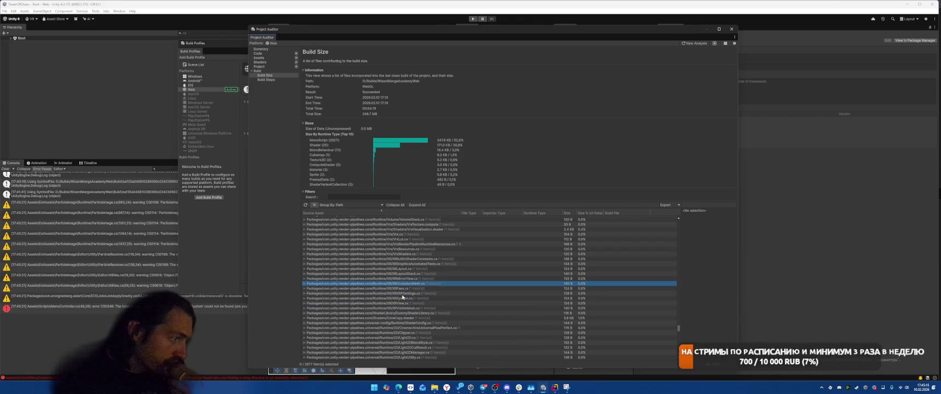
pyautogui.press('Up')
pyautogui.scroll(5, 447, 278)
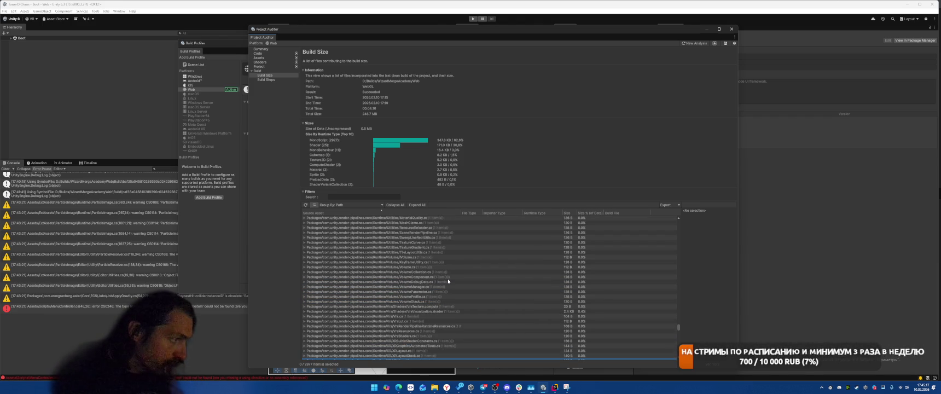
pyautogui.scroll(10, 405, 319)
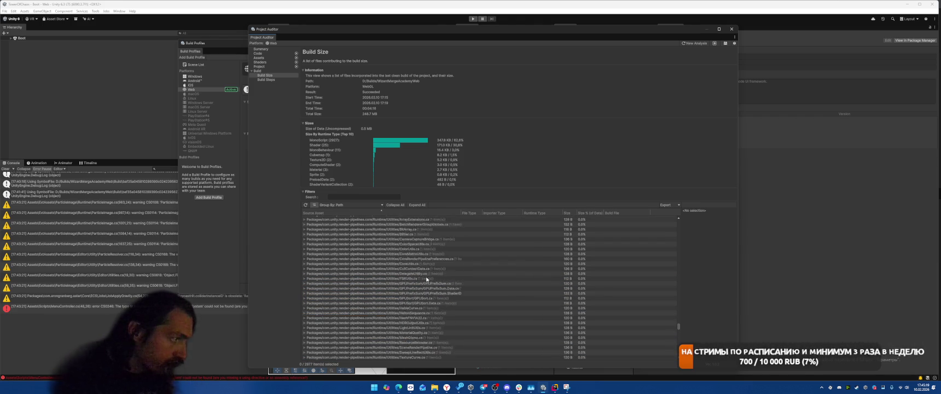
pyautogui.scroll(15, 437, 274)
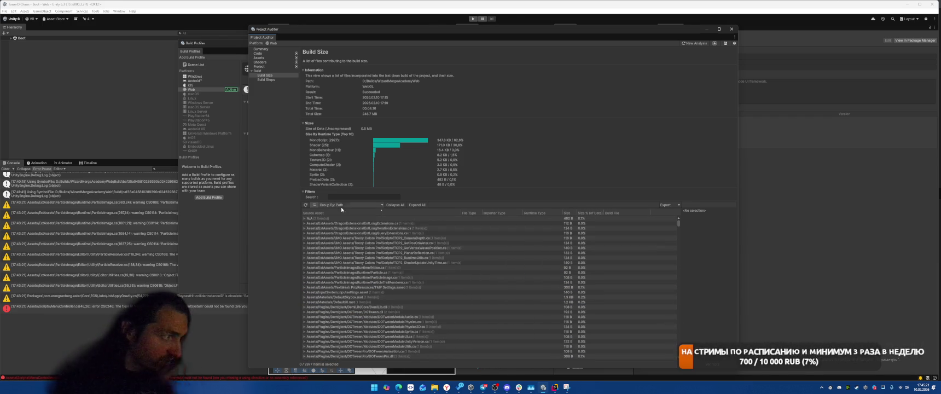
# Group the Build Size asset list by Runtime Type and expand the Shader group
pyautogui.click(350, 204)
pyautogui.click(347, 229)
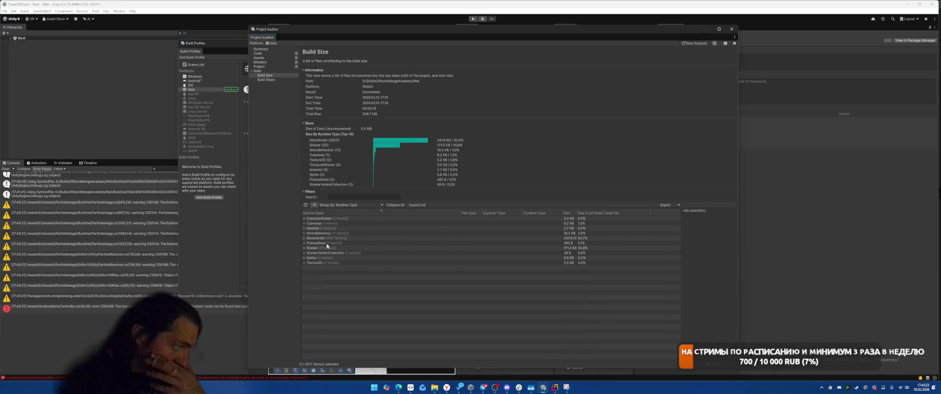
pyautogui.click(438, 247)
pyautogui.press('Right')
pyautogui.press('Down')
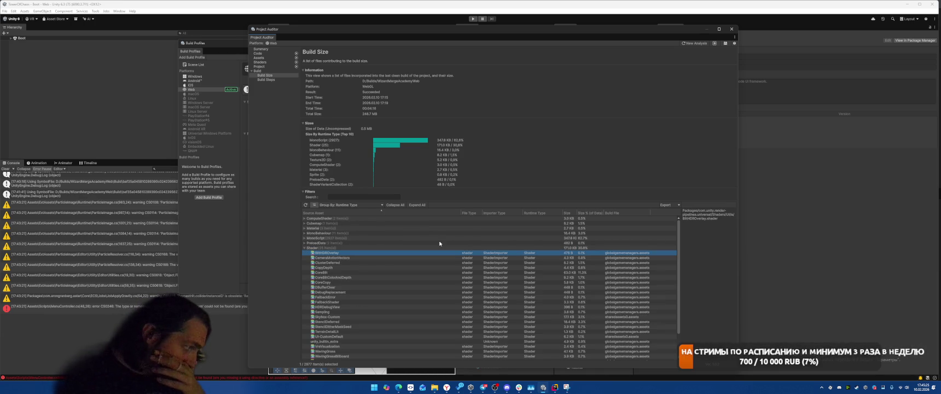
pyautogui.scroll(-2, 515, 292)
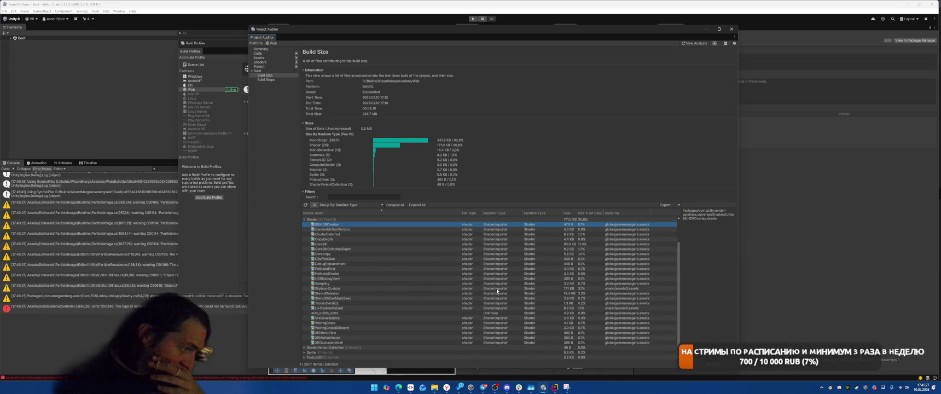
# Select the HDRDebugView shader, move the Project Auditor window left, and bring up its context menu
pyautogui.click(346, 279)
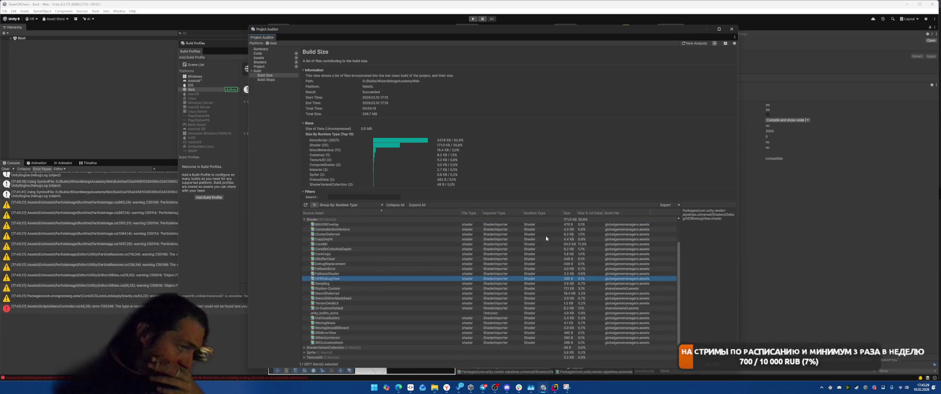
pyautogui.moveTo(611, 34); pyautogui.dragTo(334, 38)
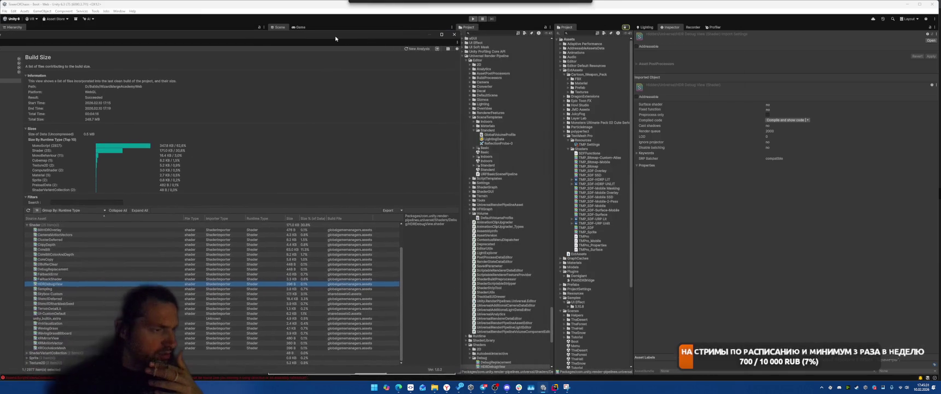
pyautogui.scroll(-1, 533, 363)
pyautogui.rightClick(492, 334)
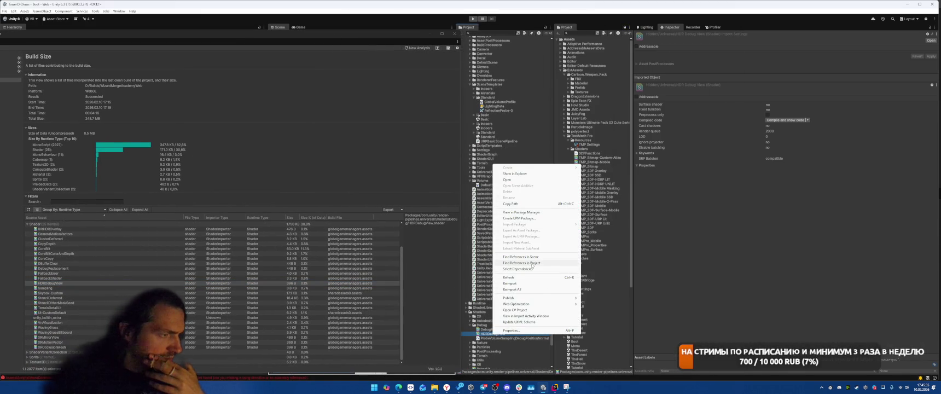
# Find HDRDebugView references in Project and review Mobile_Renderer.asset and UniversalRenderPipelineGlobalSettings.asset
pyautogui.click(532, 264)
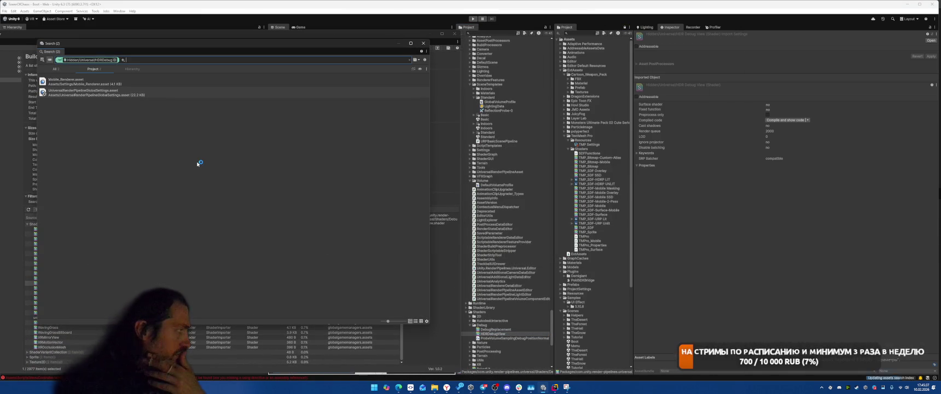
pyautogui.click(138, 93)
pyautogui.click(142, 83)
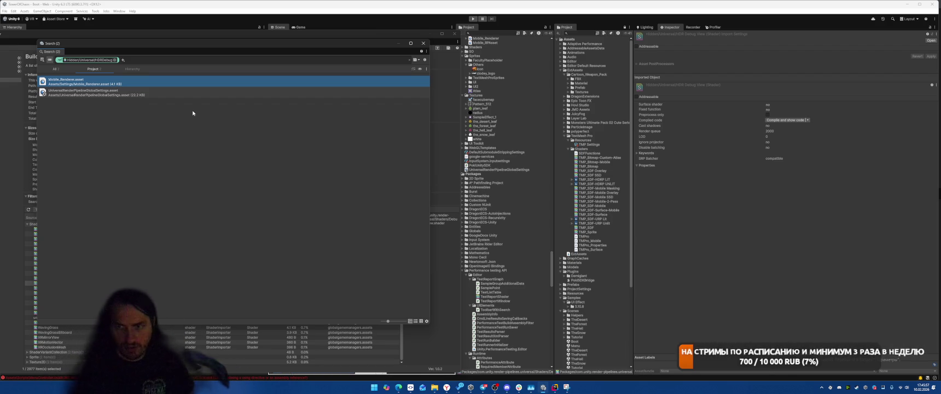
pyautogui.click(423, 43)
# Show the URP global settings in the Inspector and narrow the Build Size window
pyautogui.click(499, 169)
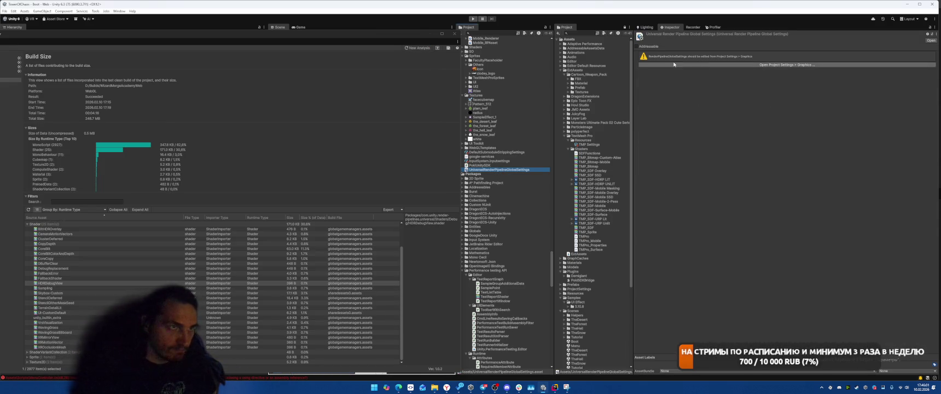
pyautogui.scroll(-3, 523, 241)
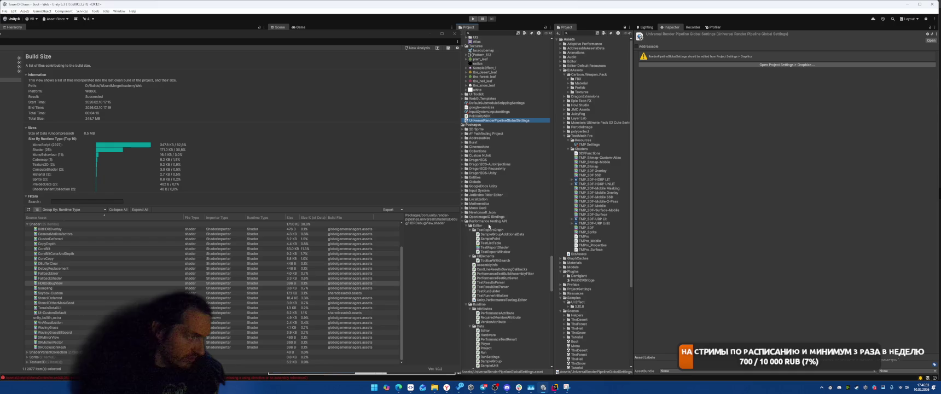
pyautogui.moveTo(460, 221); pyautogui.dragTo(417, 221)
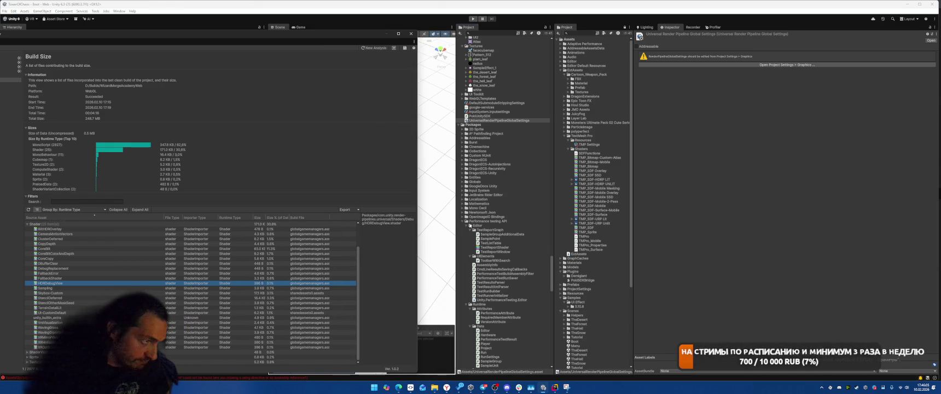
# In the Project tree, expand Universal RP's Editor > BuildProcessors > GraphicsSettingsStrippers folders
pyautogui.click(463, 221)
pyautogui.scroll(-4, 520, 252)
pyautogui.scroll(-1, 519, 258)
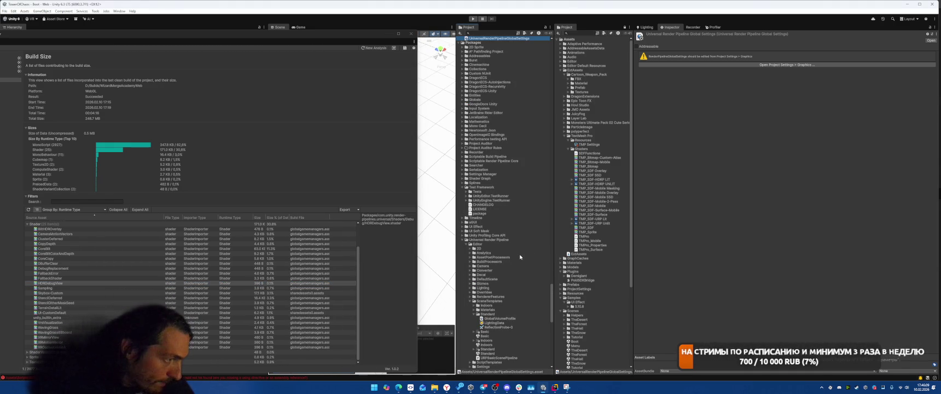
pyautogui.scroll(-4, 525, 259)
pyautogui.scroll(-3, 524, 258)
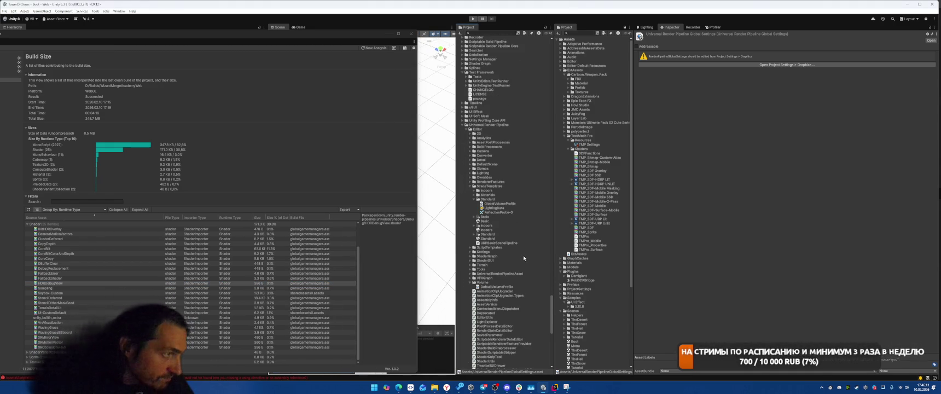
pyautogui.click(470, 146)
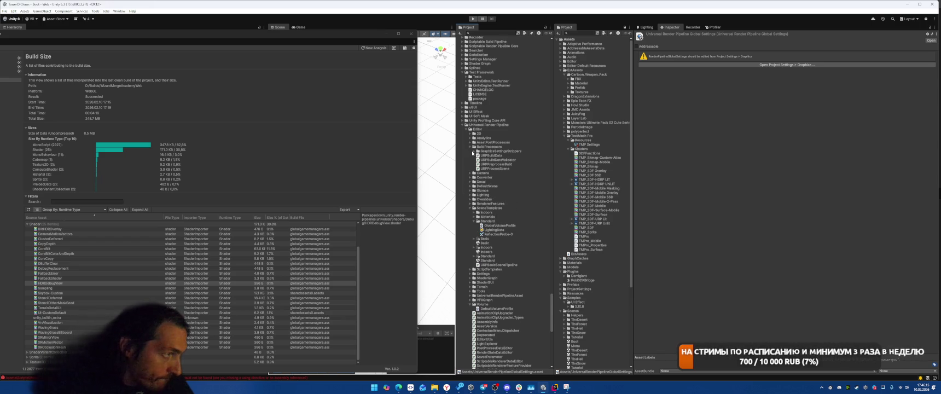
pyautogui.click(474, 151)
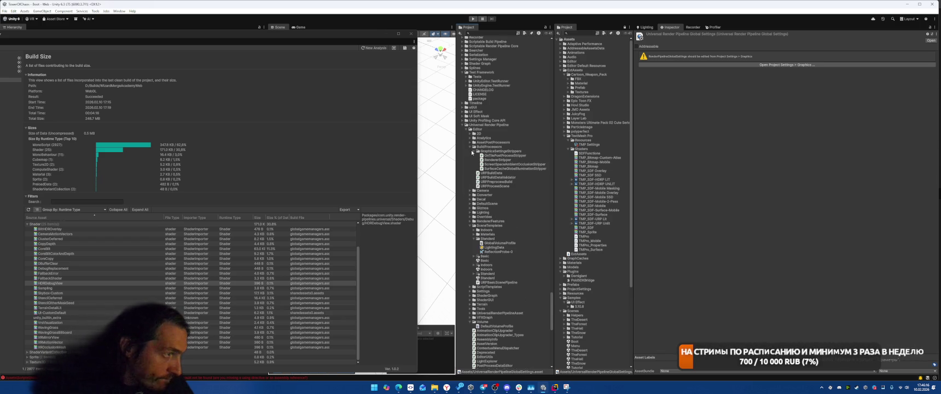
# Open OnTilePostProcessStripper in Rider and read its UniversalRendererData check on line 20
pyautogui.doubleClick(513, 156)
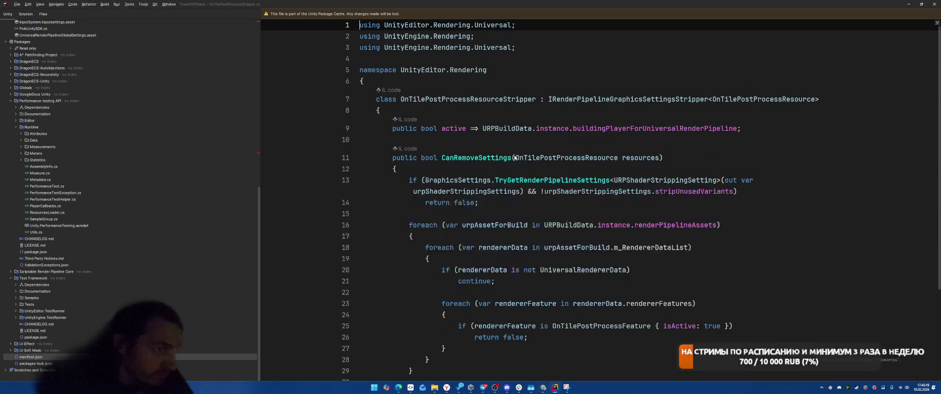
pyautogui.click(690, 266)
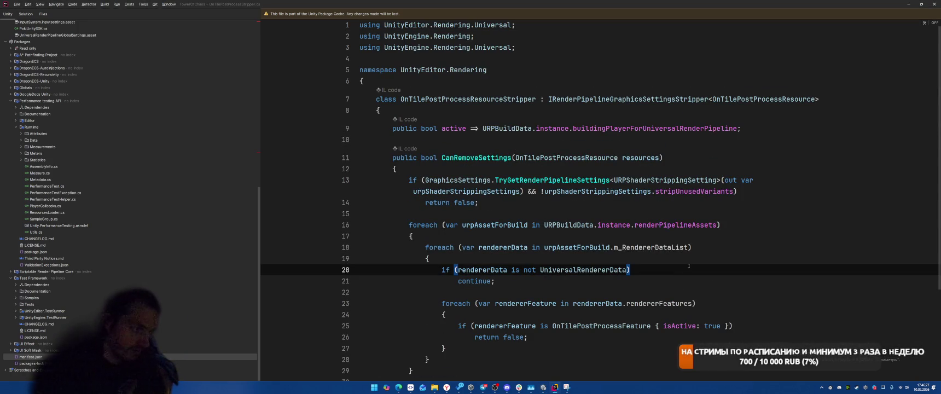
pyautogui.hotkey('alt', 'Tab')
# Open and read the ScreenSpaceAmbientOcclusionStripper and SurfaceCacheGlobalIlluminationStripper sources in Rider
pyautogui.doubleClick(506, 164)
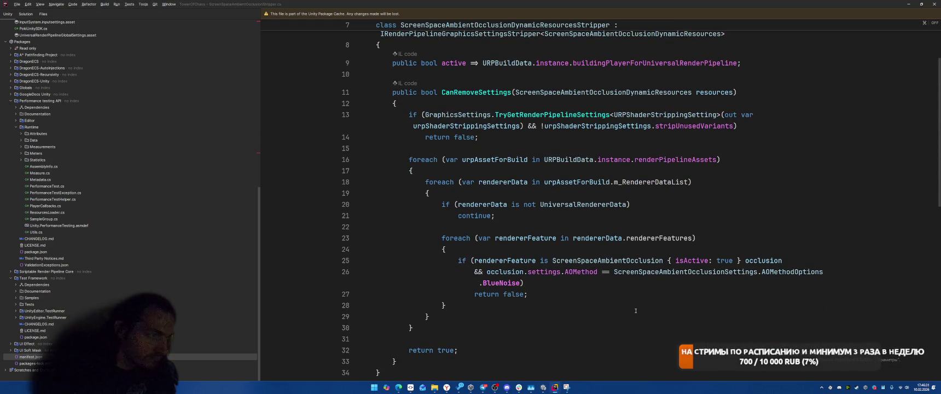
pyautogui.hotkey('alt', 'Tab')
pyautogui.doubleClick(517, 168)
pyautogui.hotkey('alt', 'Tab')
pyautogui.doubleClick(522, 164)
pyautogui.scroll(-3, 517, 254)
pyautogui.hotkey('alt', 'Tab')
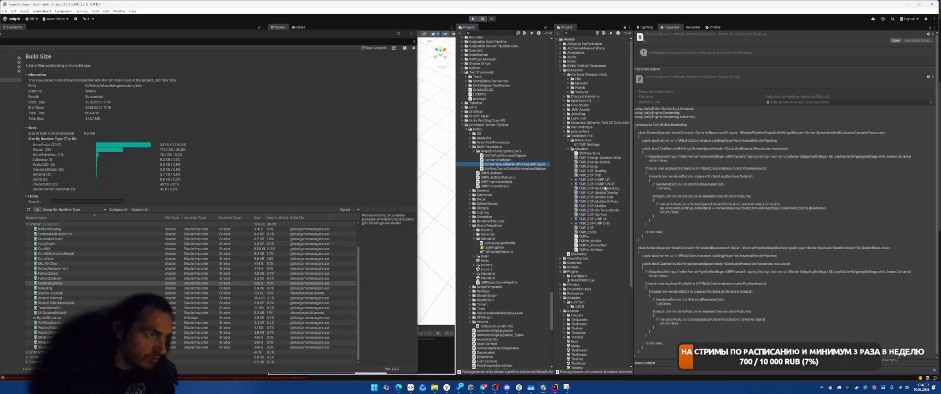
# Select the Mobile_RPAsset pipeline asset in the Settings folder and inspect its settings
pyautogui.scroll(5, 598, 247)
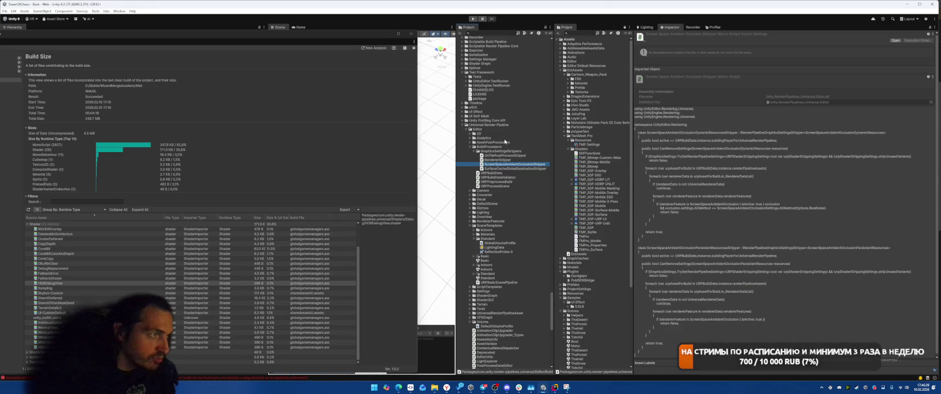
pyautogui.scroll(-3, 602, 219)
pyautogui.scroll(-2, 598, 192)
pyautogui.scroll(-1, 600, 213)
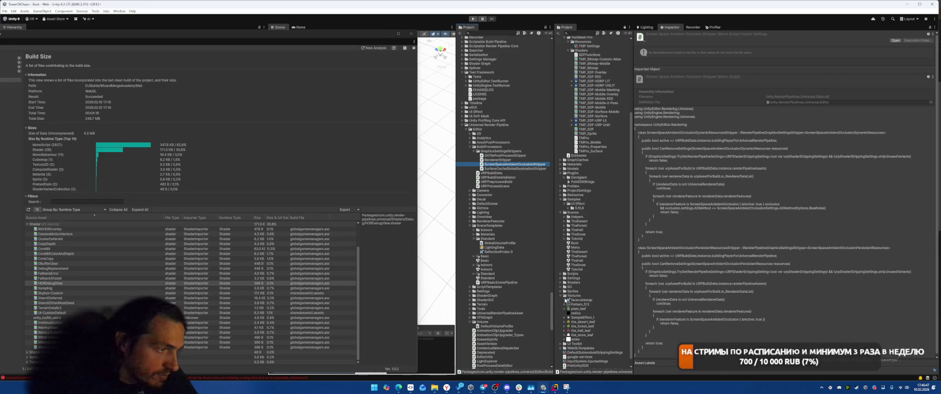
pyautogui.click(573, 277)
pyautogui.click(564, 277)
pyautogui.click(584, 300)
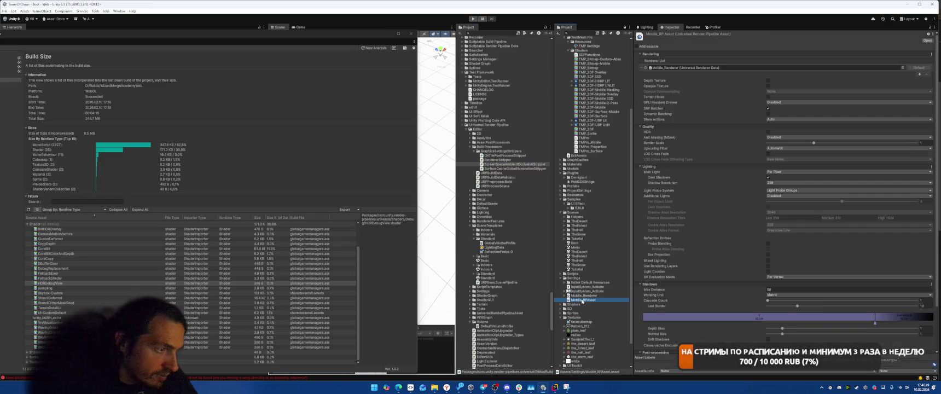
pyautogui.click(583, 295)
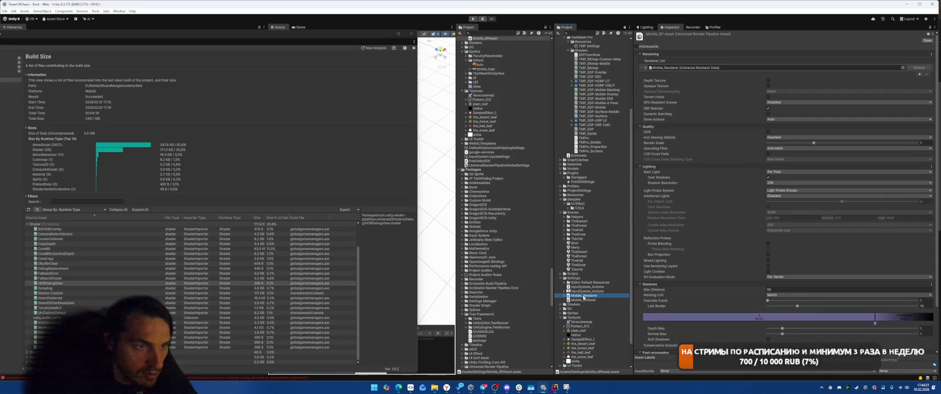
pyautogui.click(582, 300)
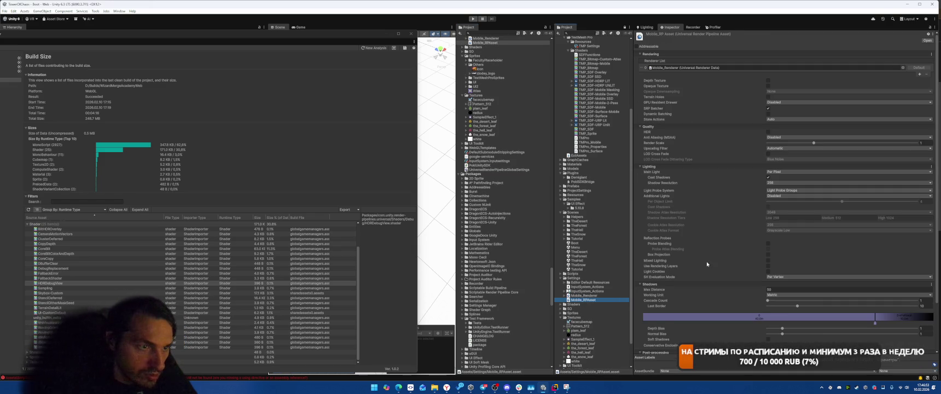
pyautogui.scroll(-3, 801, 233)
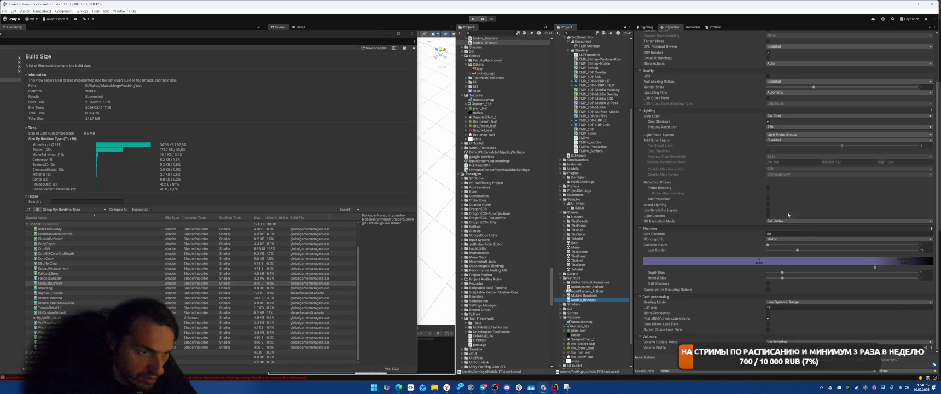
pyautogui.scroll(3, 732, 238)
# Enable LOD Cross Fade, set Dithering Type to 2x2 Stencil, then disable LOD Cross Fade again
pyautogui.click(768, 154)
pyautogui.click(773, 158)
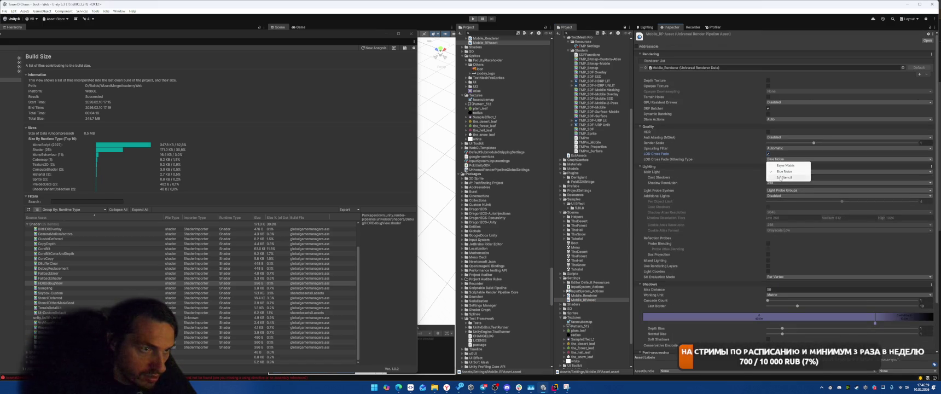
pyautogui.click(784, 177)
pyautogui.click(768, 154)
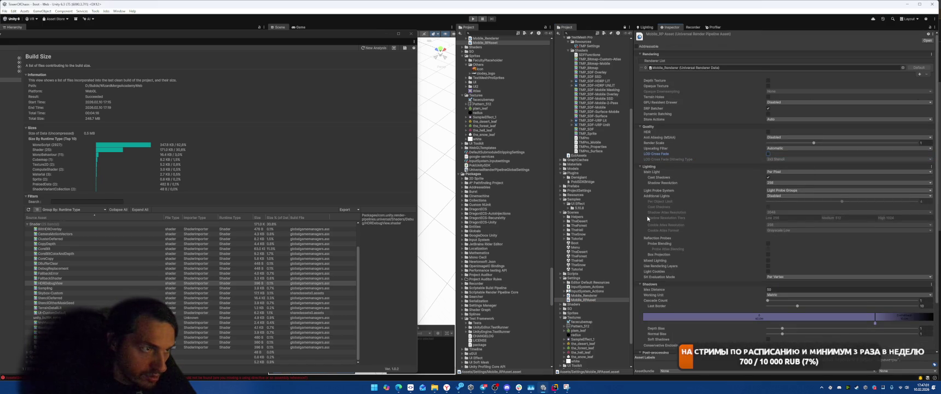
pyautogui.hotkey('alt', 'Tab')
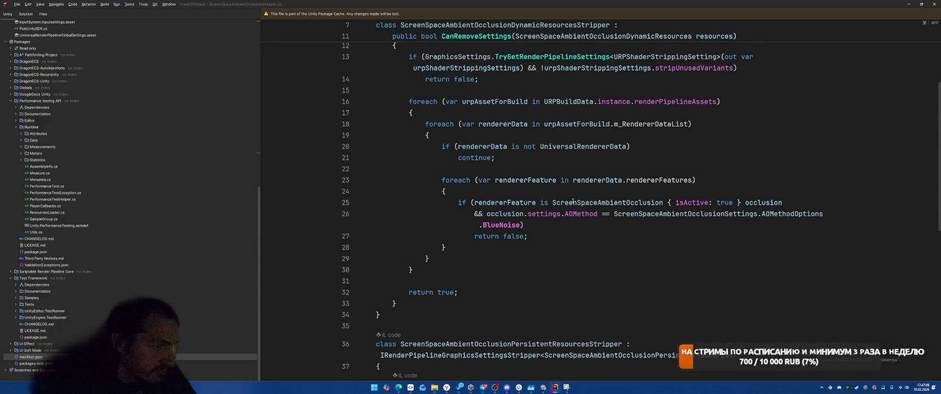
# In ScreenSpaceAmbientOcclusionStripper.cs, highlight the usages of urpShaderStrippingSettings
pyautogui.doubleClick(619, 204)
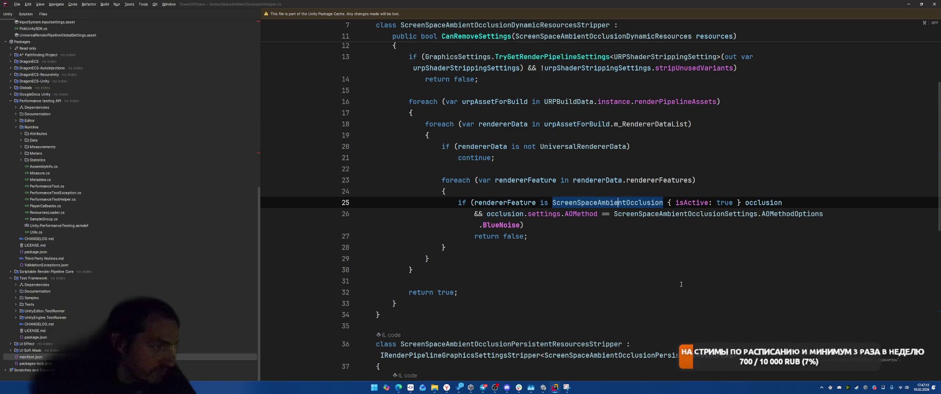
pyautogui.scroll(4, 681, 284)
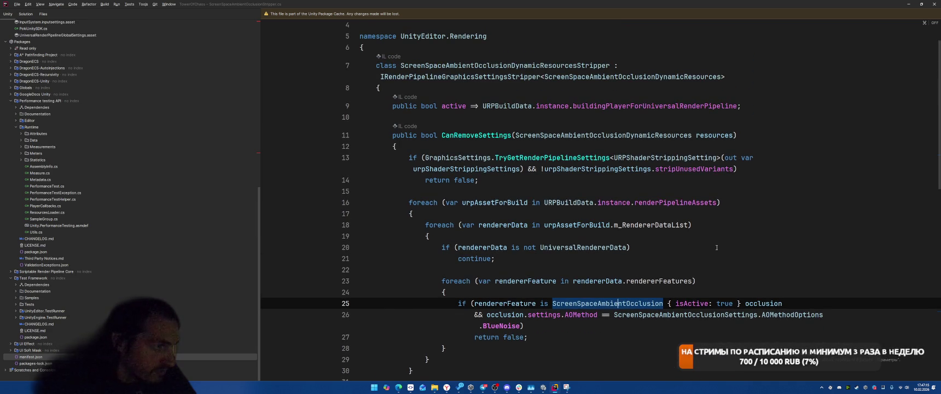
pyautogui.click(413, 168)
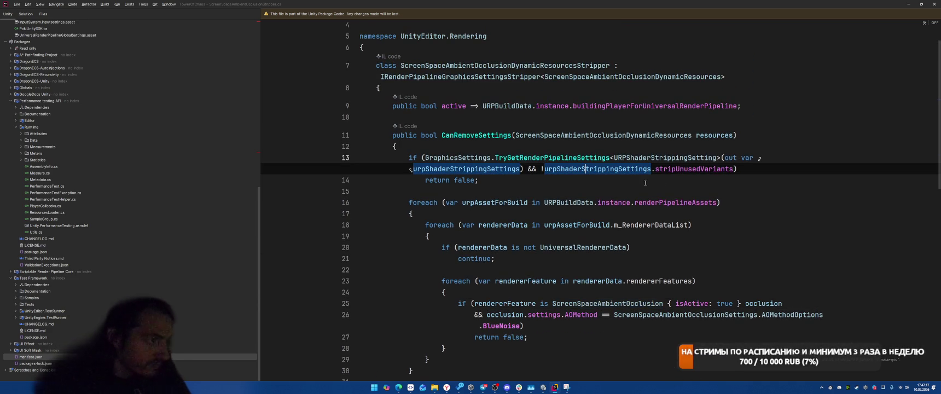
pyautogui.scroll(-1, 626, 190)
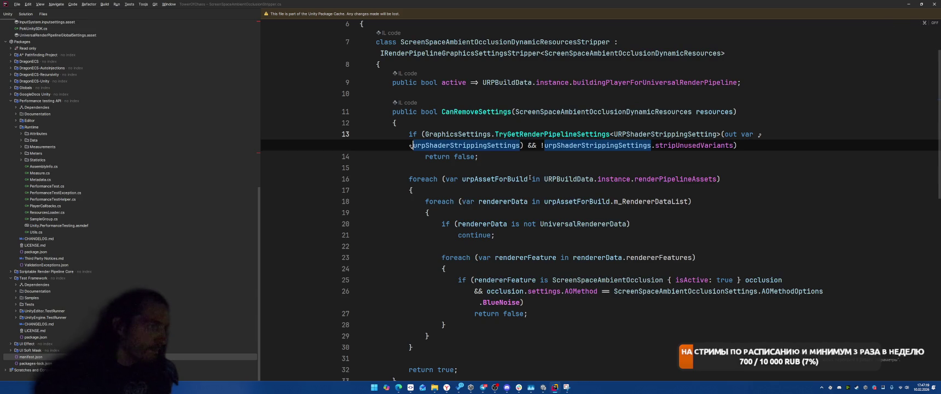
# Go to the URPShaderStrippingSetting class declaration and bring up actions for its name
pyautogui.keyDown('ctrl'); pyautogui.click(648, 135); pyautogui.keyUp('ctrl')
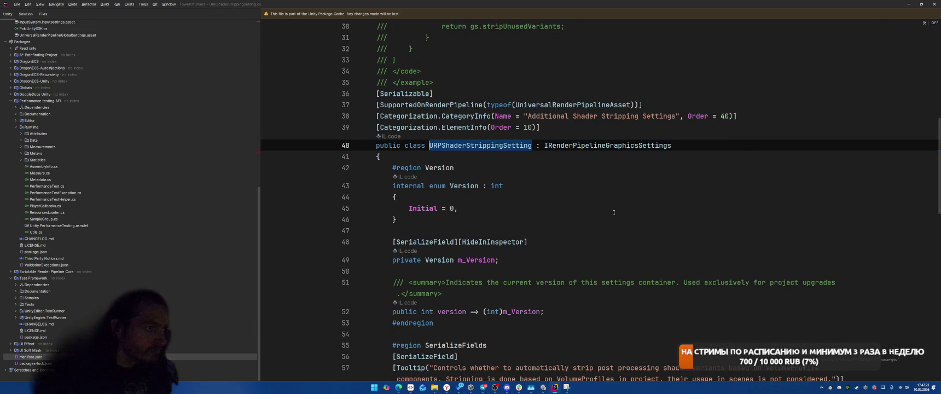
pyautogui.scroll(-6, 614, 212)
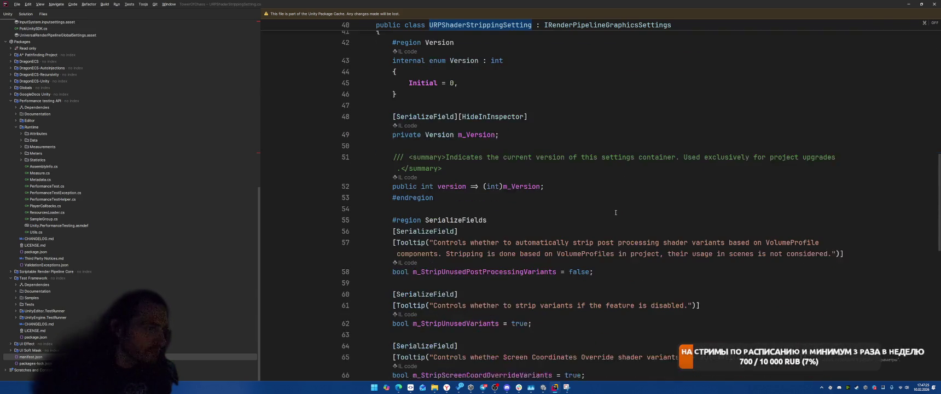
pyautogui.scroll(7, 637, 211)
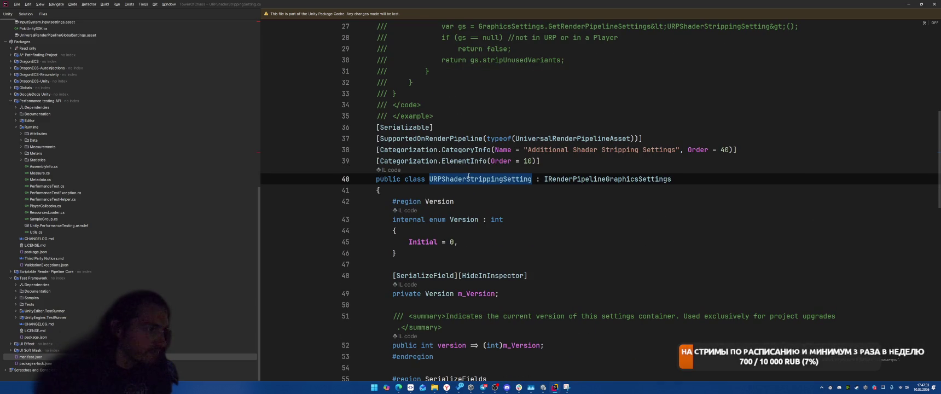
pyautogui.press('ctrl')
pyautogui.rightClick(515, 183)
# Find all usages of URPShaderStrippingSetting and step through the OnTilePostProcess and persistent resources strippers
pyautogui.click(525, 230)
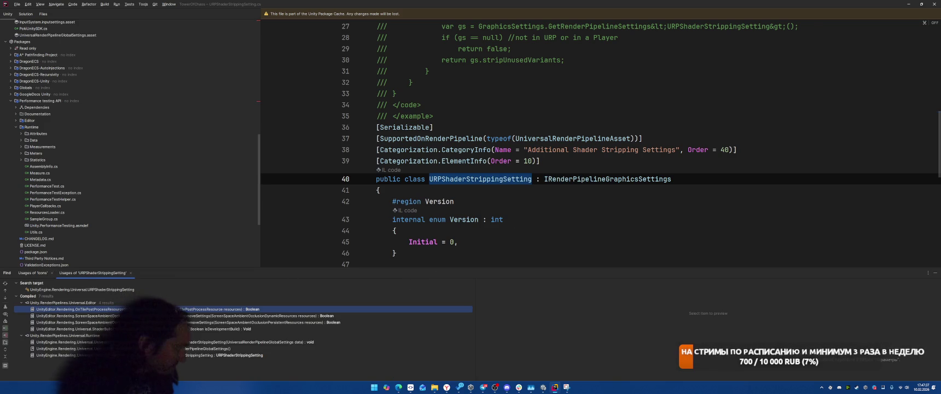
pyautogui.doubleClick(181, 310)
pyautogui.press('Down')
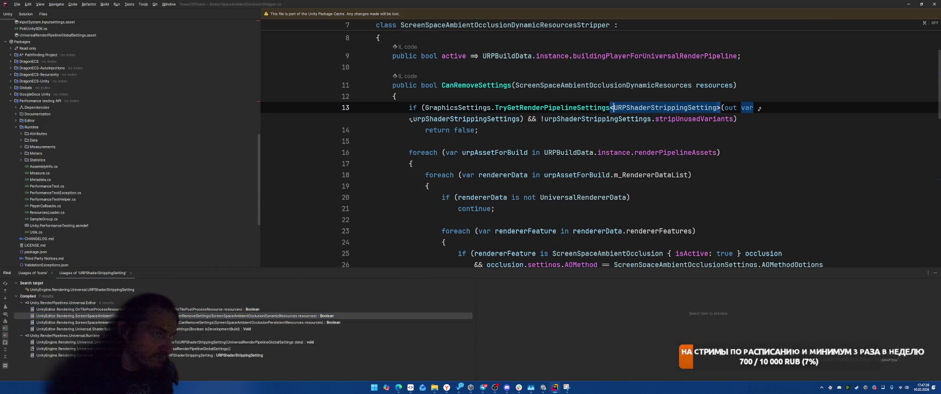
pyautogui.press('Down')
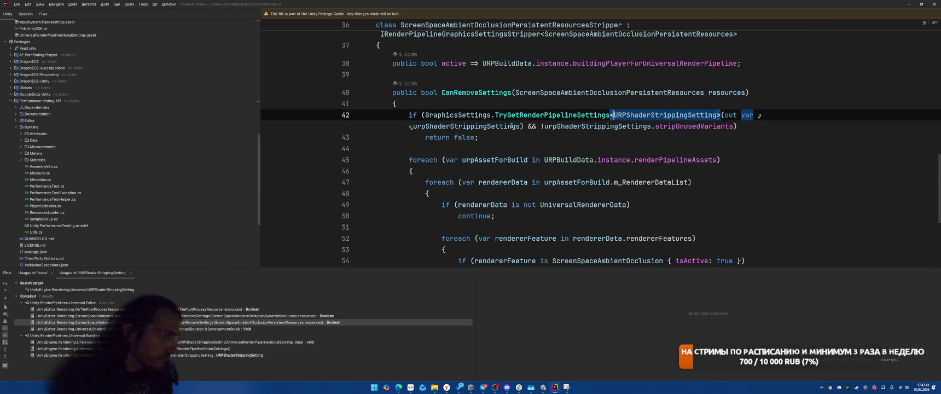
pyautogui.keyDown('ctrl'); pyautogui.click(509, 116); pyautogui.keyUp('ctrl')
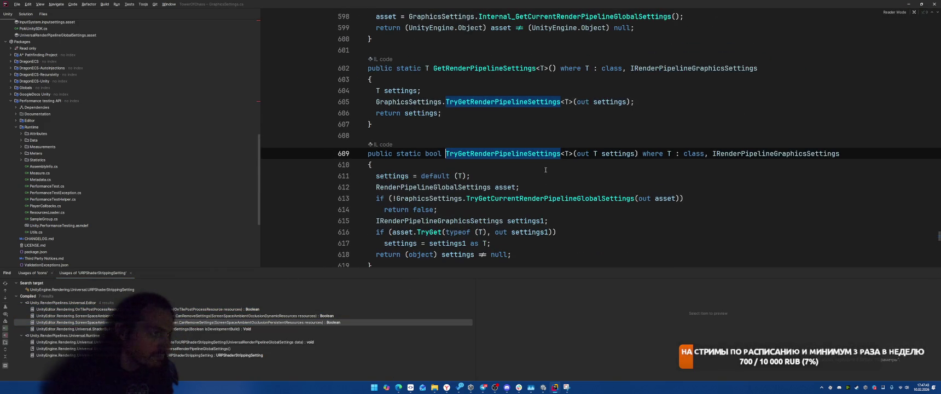
pyautogui.scroll(-2, 624, 195)
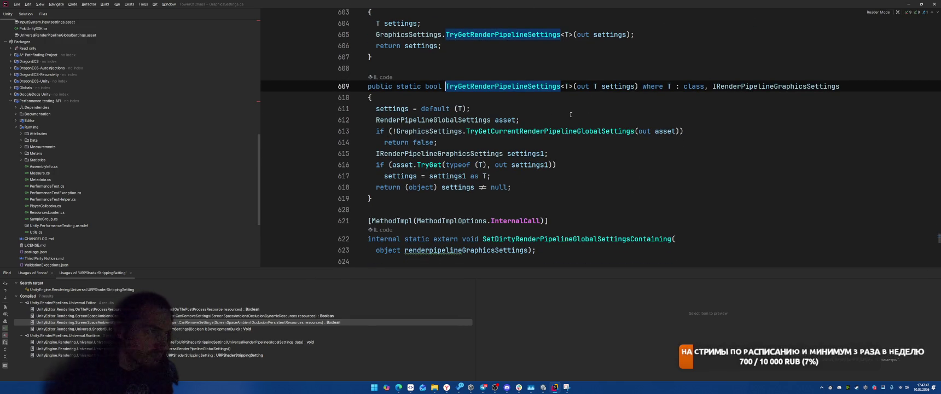
pyautogui.hotkey('ctrl', '-')
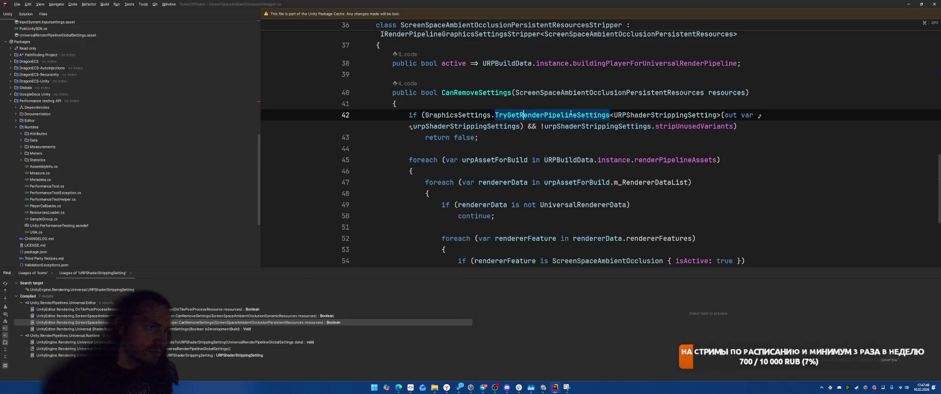
# Reopen URPShaderStrippingSetting.cs and read through its comments and property declarations
pyautogui.keyDown('ctrl'); pyautogui.click(668, 116); pyautogui.keyUp('ctrl')
pyautogui.scroll(-2, 629, 164)
pyautogui.scroll(2, 630, 164)
pyautogui.scroll(3, 630, 164)
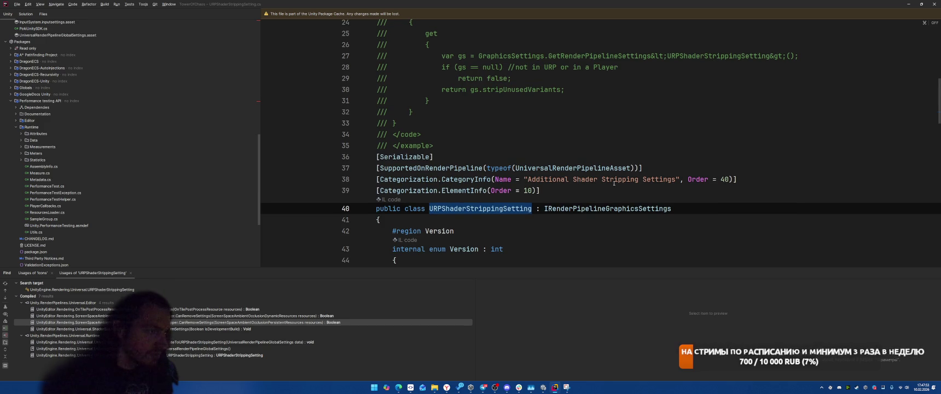
pyautogui.scroll(-5, 600, 140)
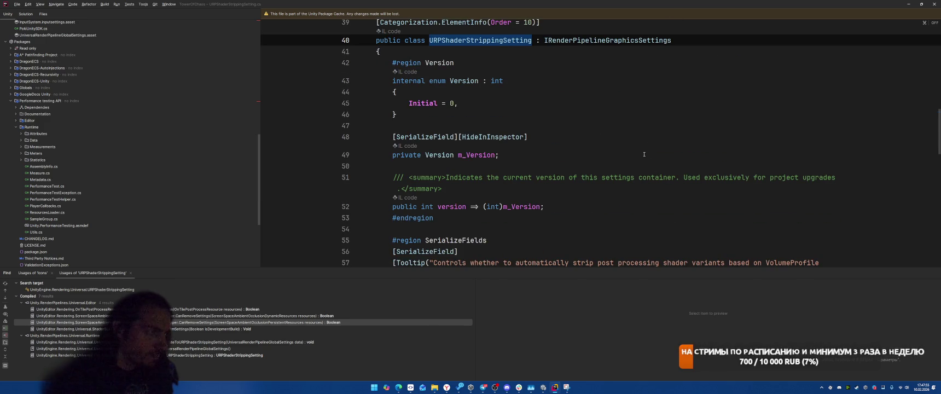
pyautogui.scroll(-8, 644, 154)
pyautogui.scroll(-3, 652, 152)
pyautogui.scroll(-3, 701, 111)
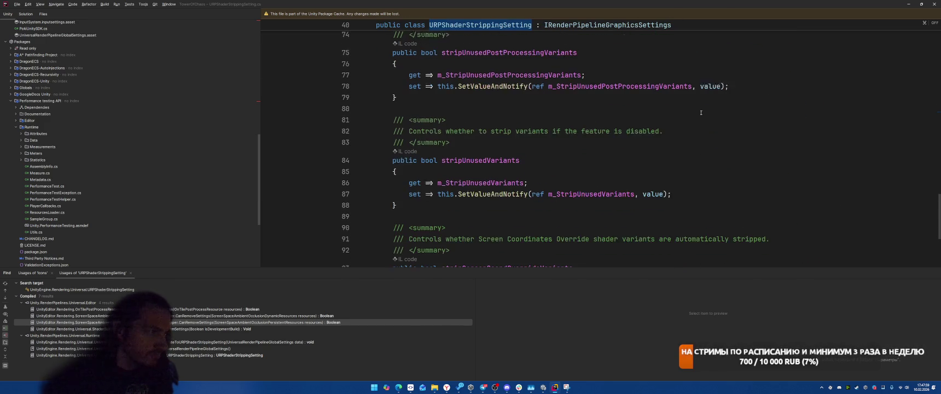
pyautogui.scroll(-4, 707, 174)
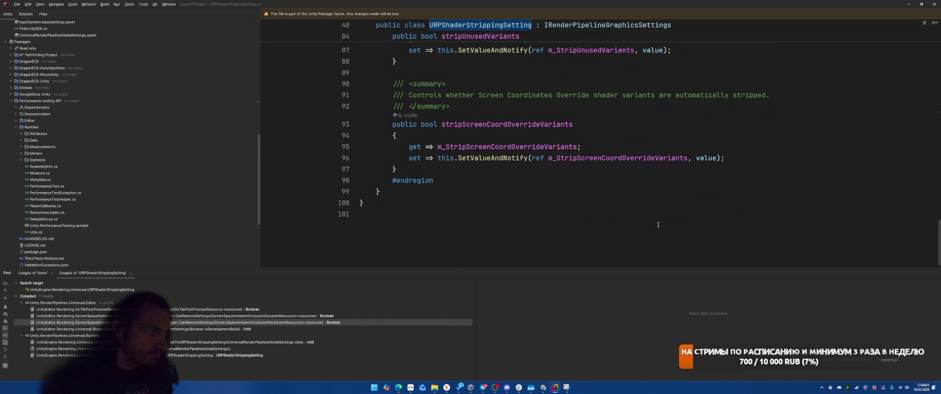
pyautogui.scroll(20, 592, 202)
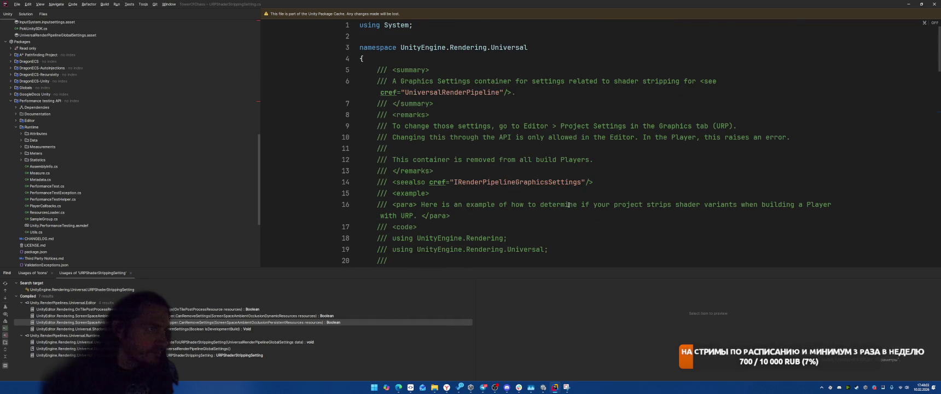
pyautogui.scroll(-1, 693, 137)
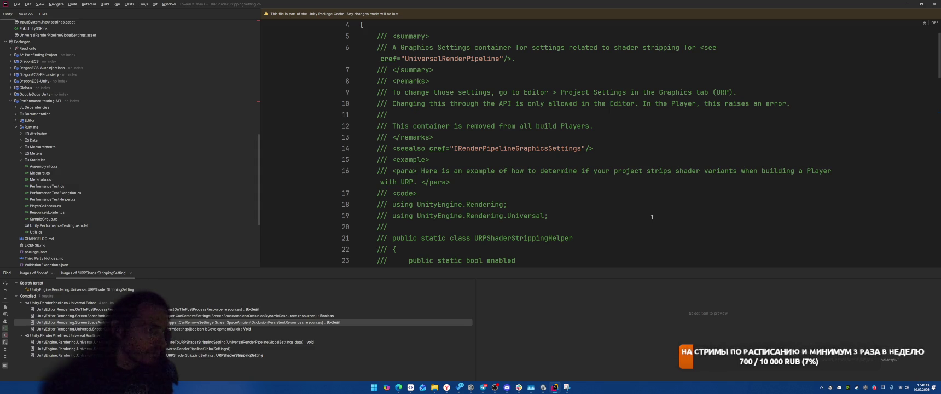
pyautogui.scroll(-4, 652, 217)
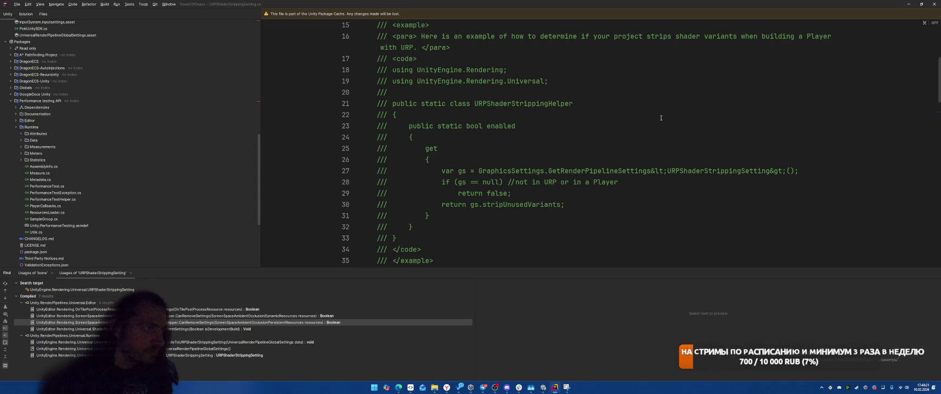
pyautogui.scroll(-4, 662, 115)
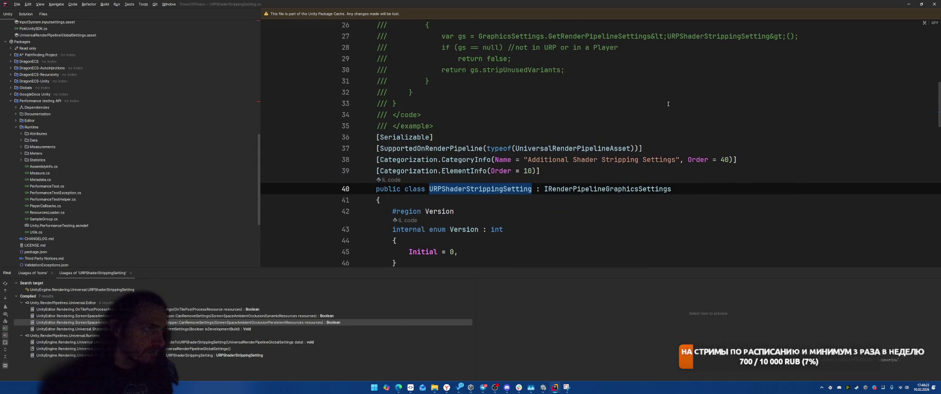
pyautogui.scroll(4, 684, 124)
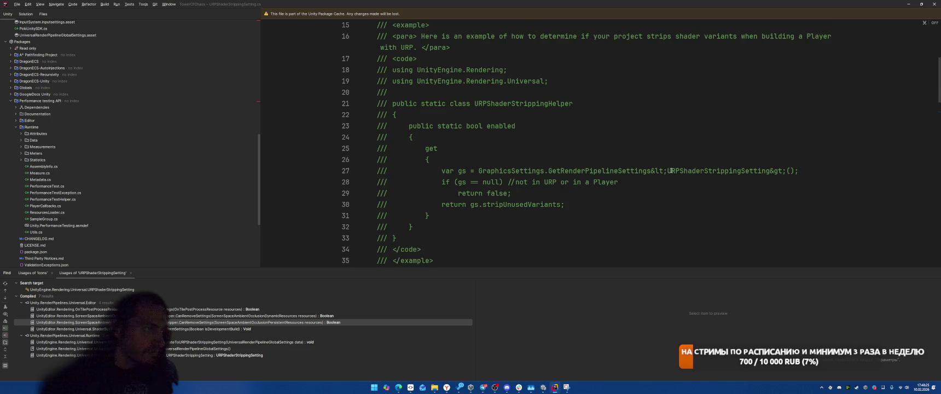
pyautogui.scroll(-8, 671, 171)
pyautogui.scroll(-5, 677, 151)
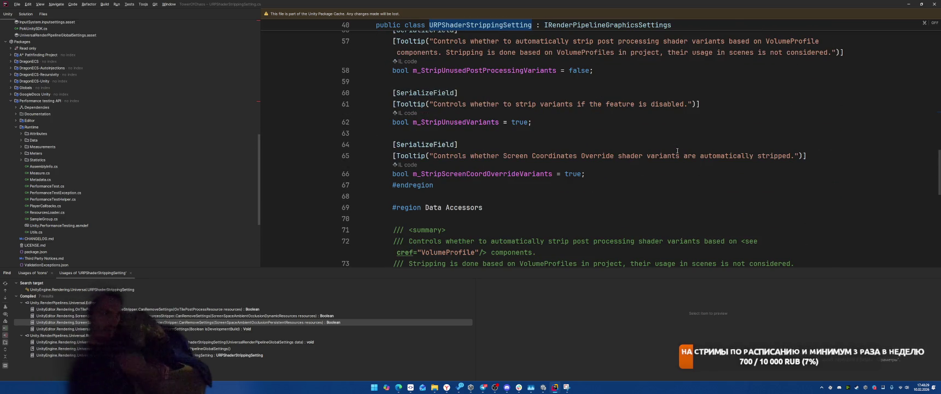
pyautogui.scroll(-3, 676, 152)
pyautogui.scroll(-1, 673, 154)
pyautogui.scroll(-2, 711, 149)
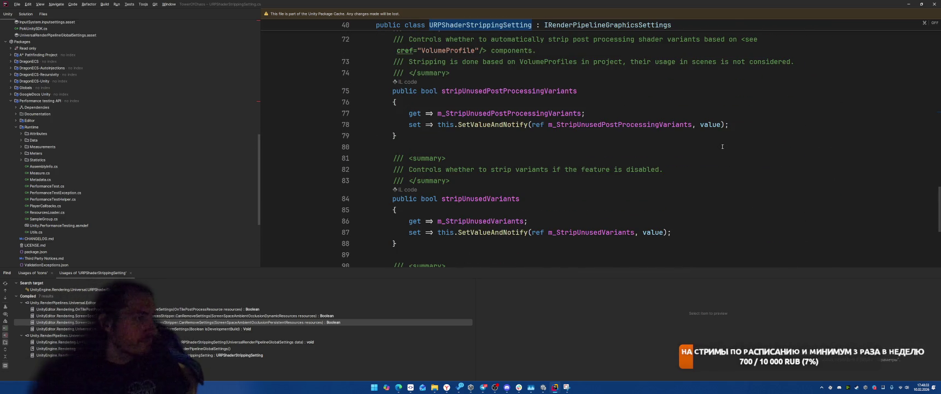
pyautogui.scroll(15, 722, 146)
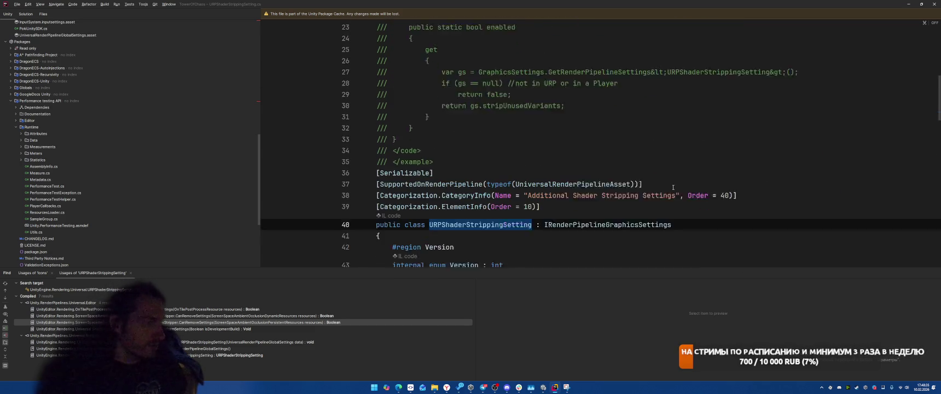
pyautogui.scroll(-2, 700, 162)
# Return to the Unity editor and move the Build Size report window aside
pyautogui.hotkey('alt', 'Tab')
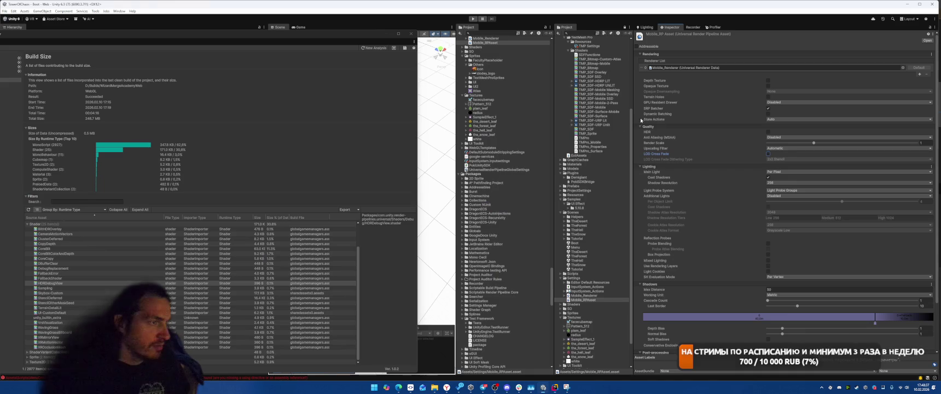
pyautogui.hotkey('alt', 'Tab')
pyautogui.scroll(8, 519, 130)
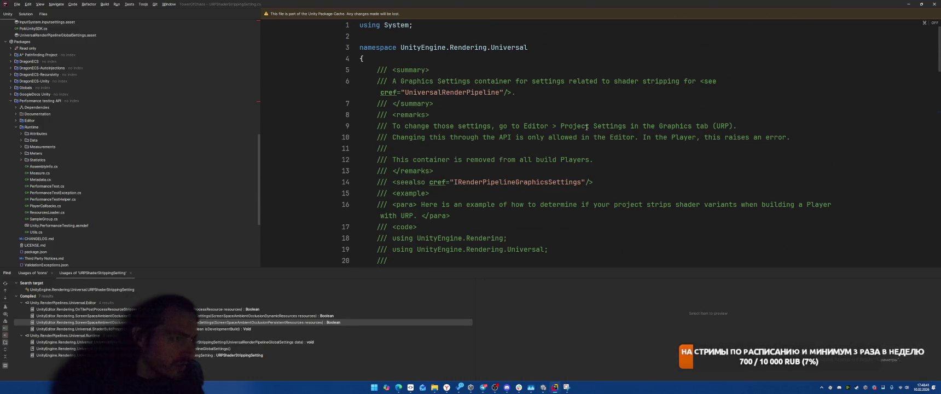
pyautogui.hotkey('alt', 'Tab')
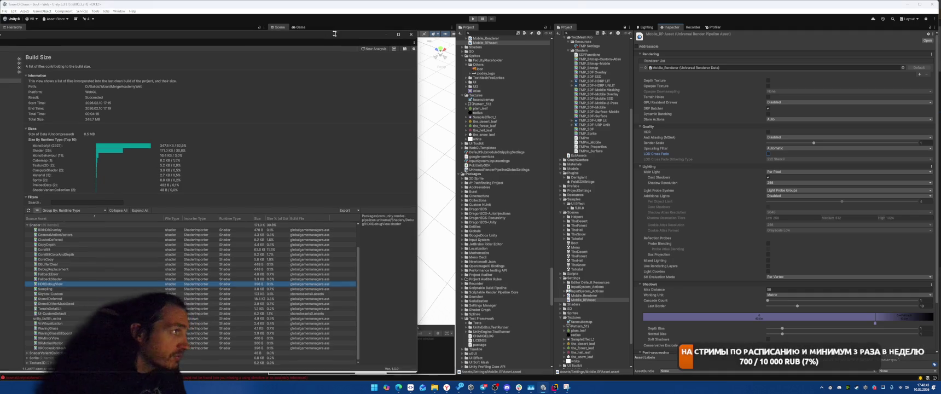
pyautogui.moveTo(325, 31); pyautogui.dragTo(524, 32)
# Open Project Settings on the Graphics page and scroll to Built-in Shader Settings
pyautogui.click(14, 11)
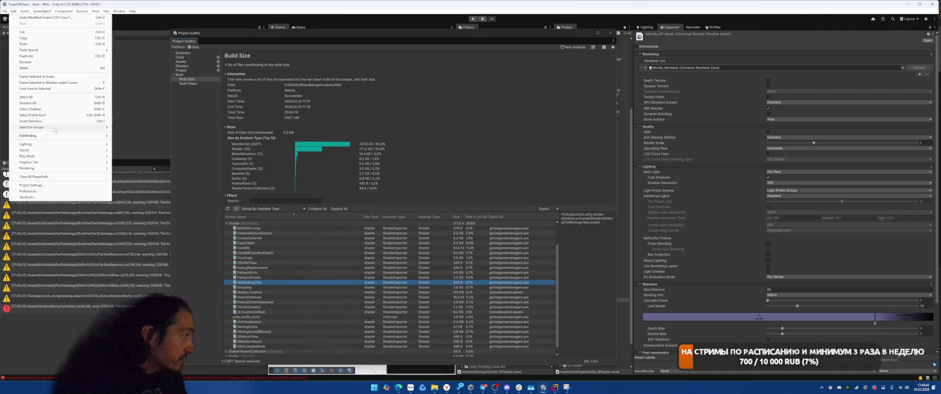
pyautogui.click(38, 185)
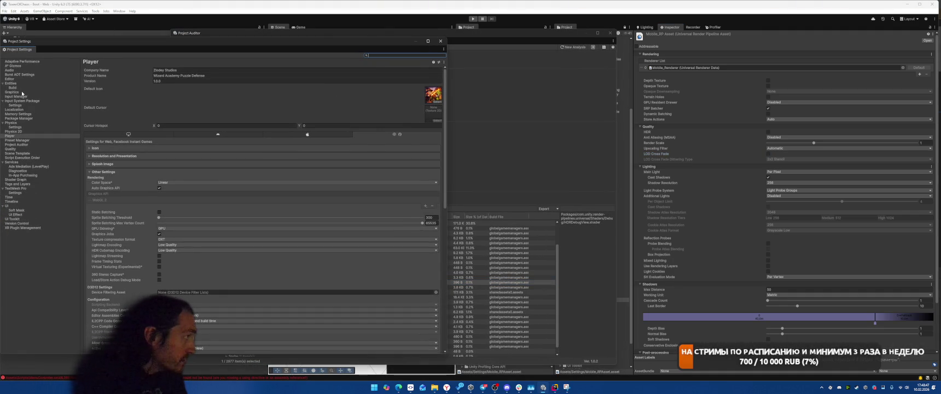
pyautogui.click(22, 92)
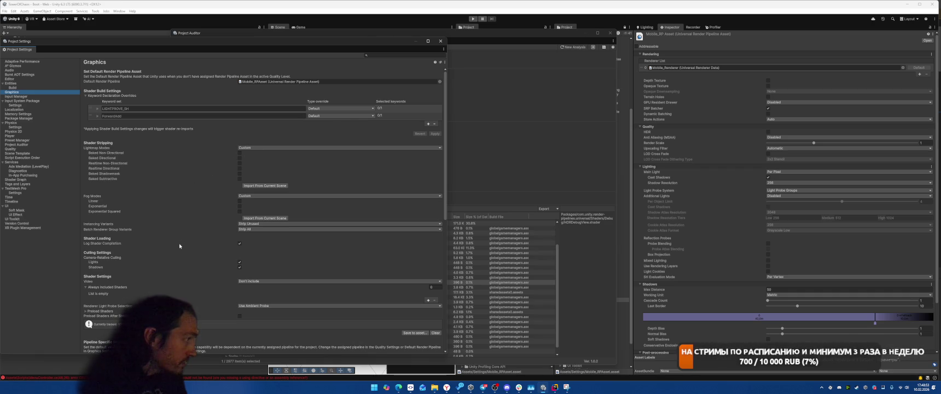
pyautogui.scroll(-3, 174, 219)
pyautogui.scroll(-10, 168, 182)
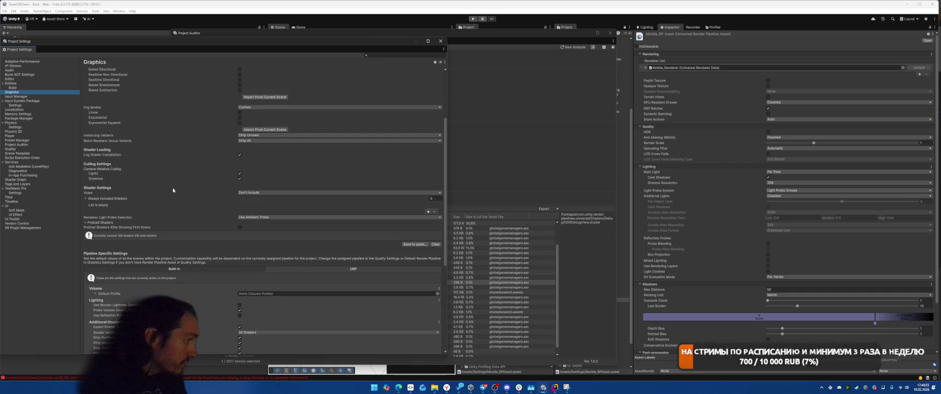
pyautogui.scroll(-15, 179, 208)
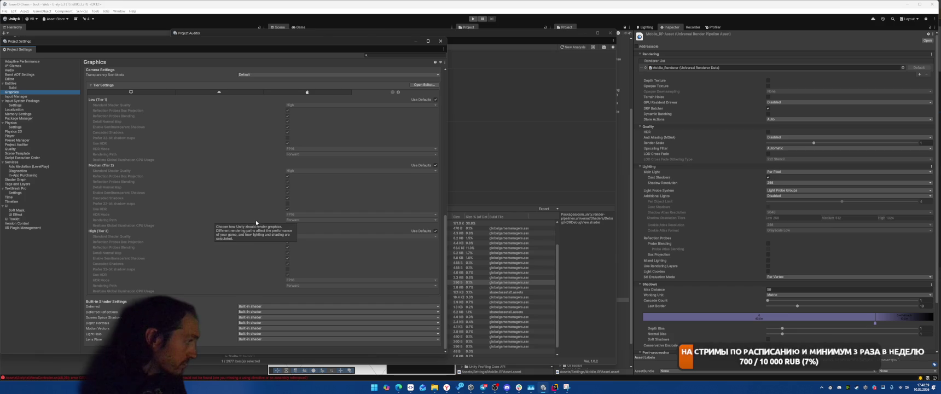
# Set the Deferred, Deferred Reflections and Depth Normals shaders to No Support
pyautogui.click(257, 307)
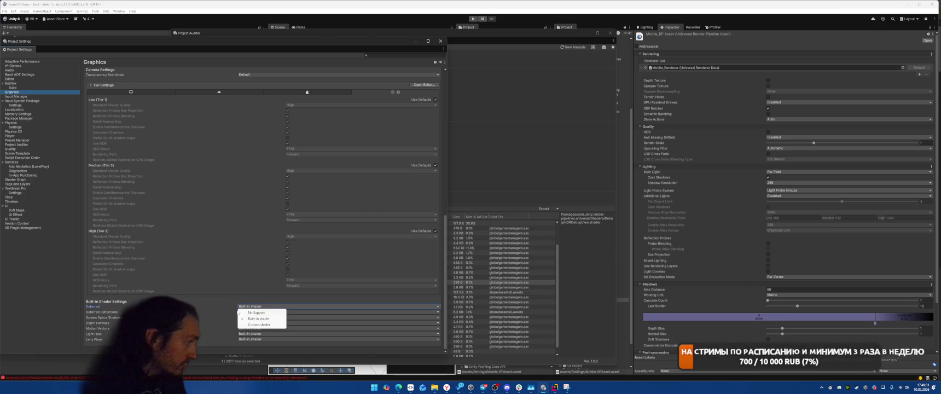
pyautogui.click(247, 313)
pyautogui.click(257, 312)
pyautogui.click(256, 318)
pyautogui.click(257, 323)
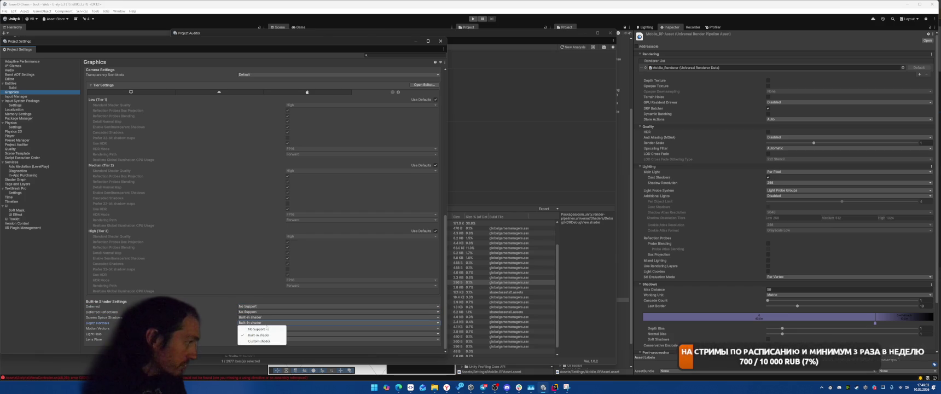
pyautogui.click(262, 330)
# Set the Motion Vectors, Light Halo and Lens Flare shaders to No Support
pyautogui.click(257, 323)
pyautogui.click(256, 329)
pyautogui.click(257, 328)
pyautogui.click(257, 335)
pyautogui.click(256, 334)
pyautogui.click(255, 340)
pyautogui.click(257, 339)
pyautogui.click(256, 345)
pyautogui.scroll(5, 243, 203)
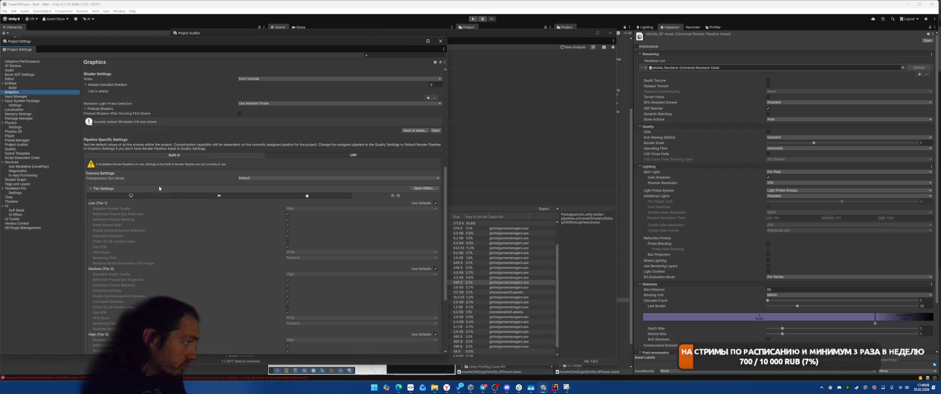
# Show the URP Pipeline Specific Settings and compare Additional Shader Stripping Settings with the code
pyautogui.click(353, 155)
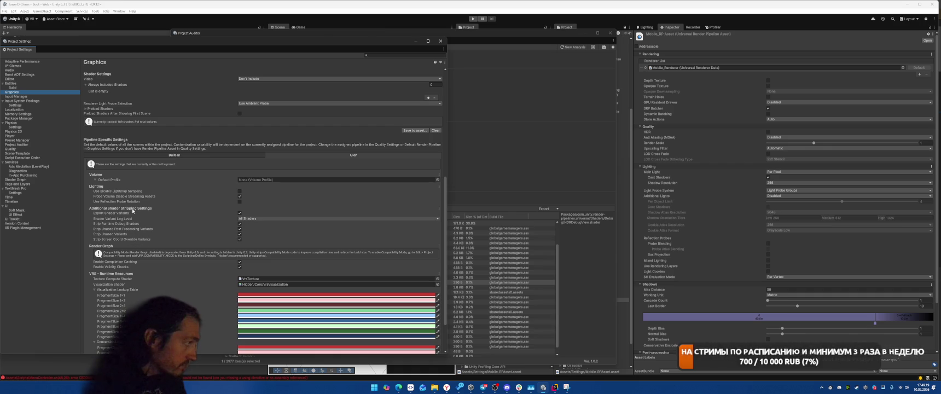
pyautogui.hotkey('alt', 'Tab')
pyautogui.scroll(-1, 553, 212)
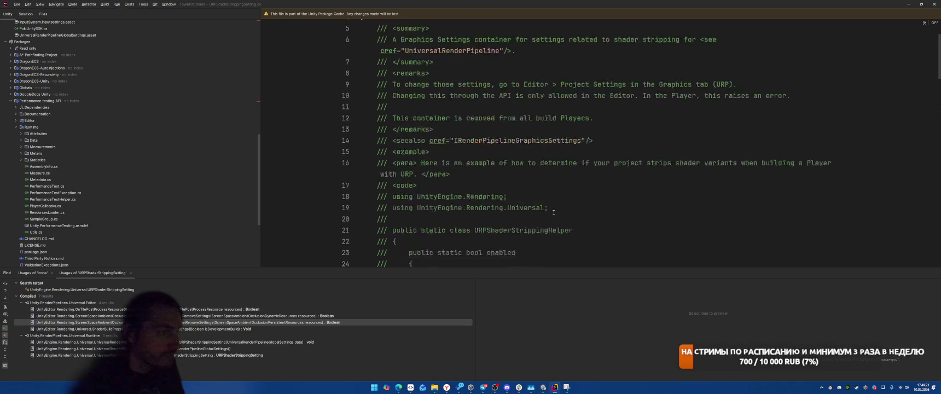
pyautogui.hotkey('alt', 'Tab')
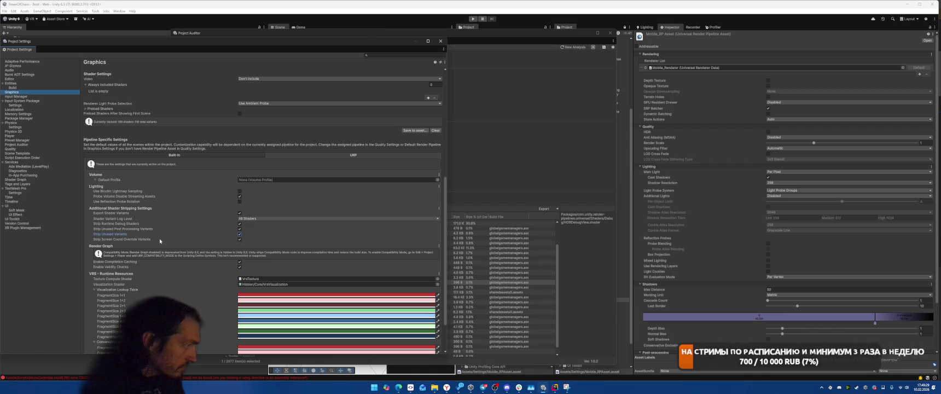
pyautogui.scroll(-3, 186, 247)
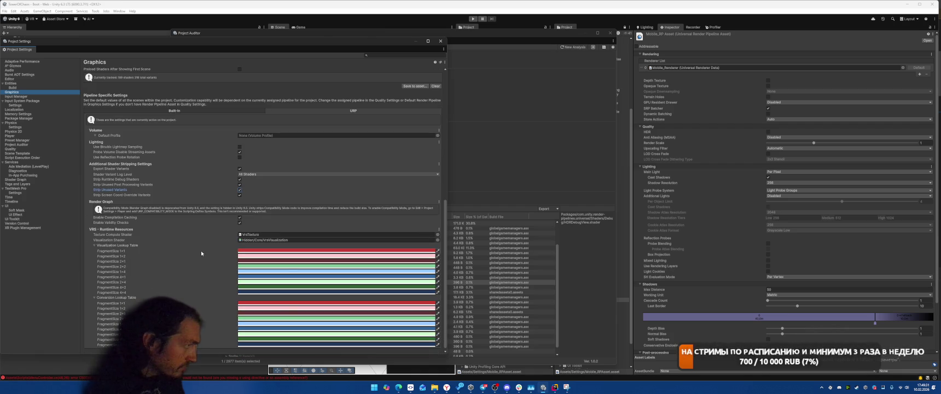
pyautogui.moveTo(162, 235)
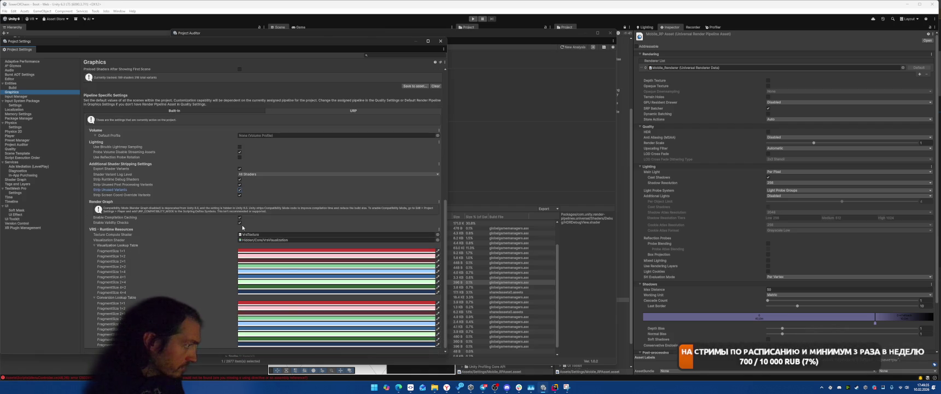
pyautogui.moveTo(129, 223)
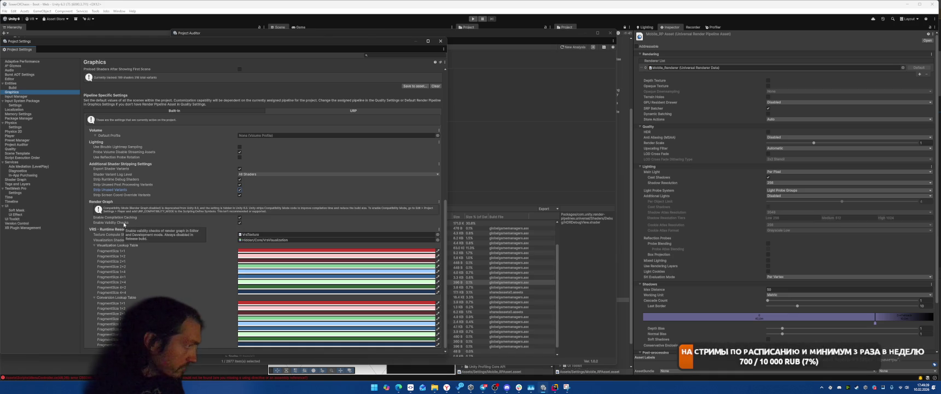
pyautogui.scroll(-1, 180, 264)
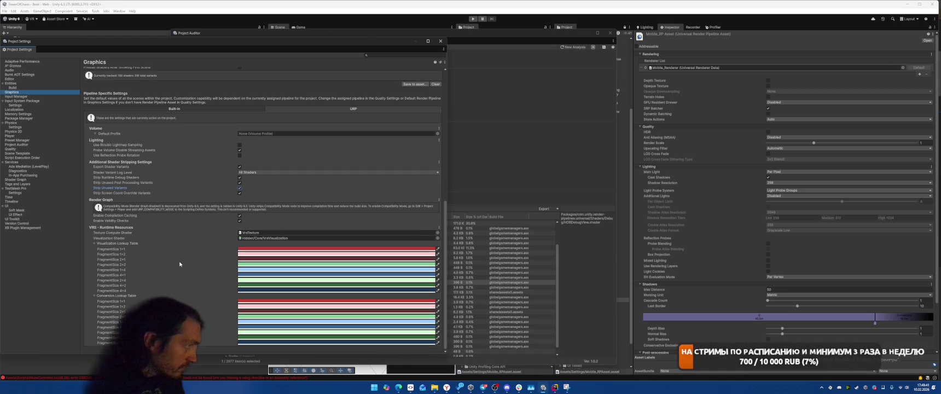
# Return to URPShaderStrippingSetting.cs in Rider and locate it in the solution tree
pyautogui.hotkey('alt', 'Tab')
pyautogui.scroll(-1, 579, 184)
pyautogui.click(226, 14)
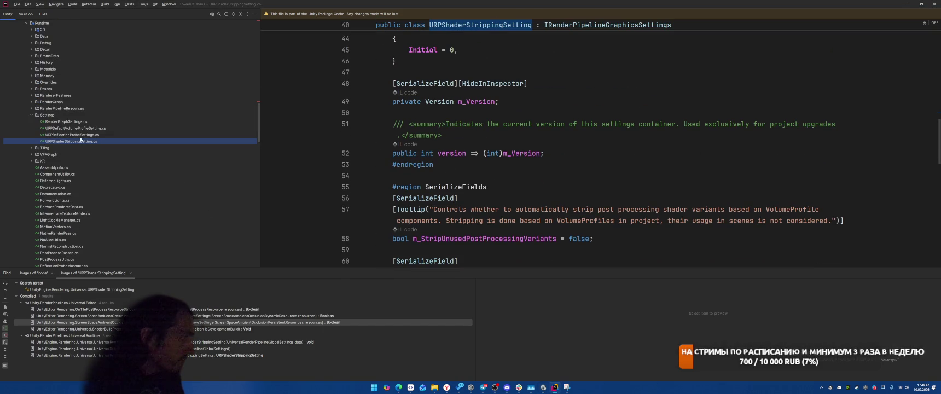
# Open URPDefaultVolumeProfileSetting.cs from the URP Runtime Settings folder and read through it
pyautogui.click(82, 135)
pyautogui.click(82, 128)
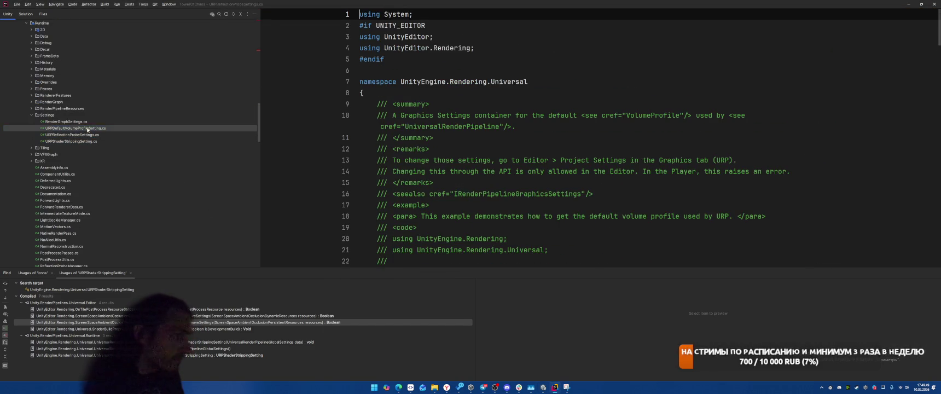
pyautogui.scroll(-12, 535, 168)
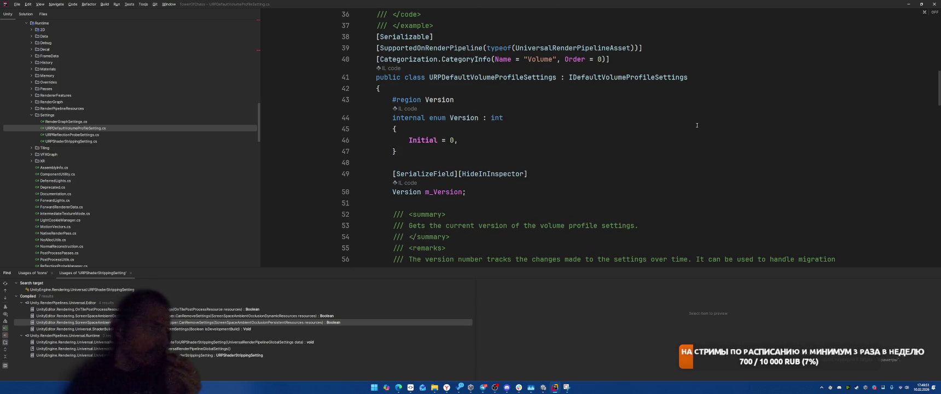
pyautogui.scroll(-10, 694, 122)
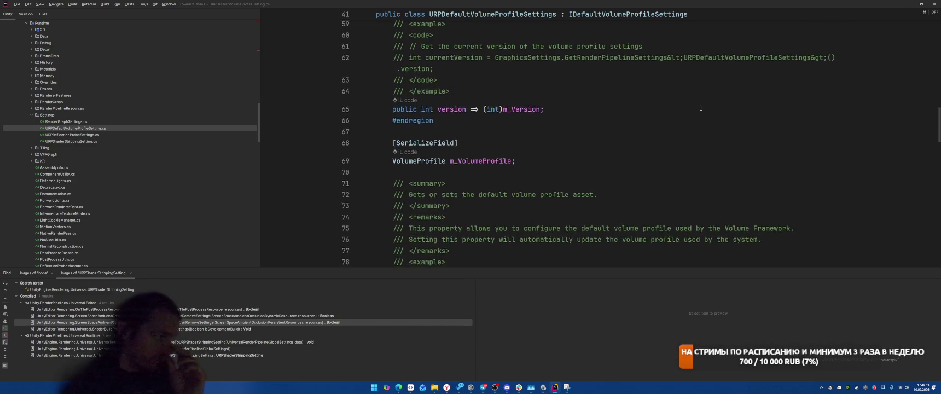
pyautogui.scroll(-6, 703, 107)
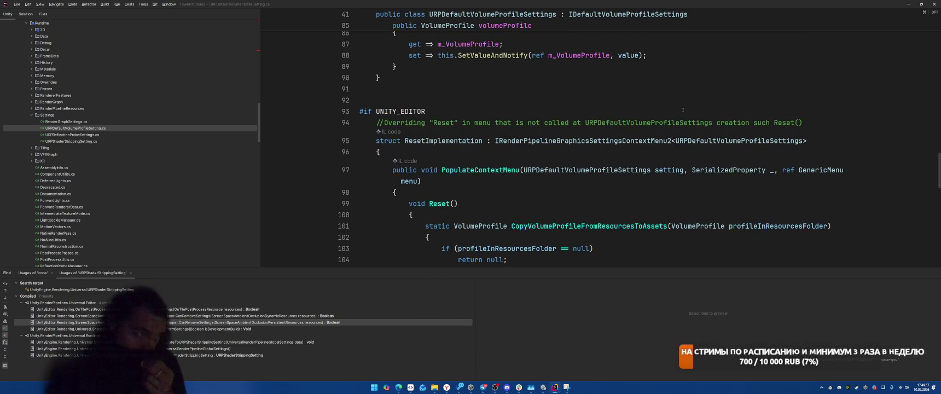
pyautogui.scroll(-5, 794, 182)
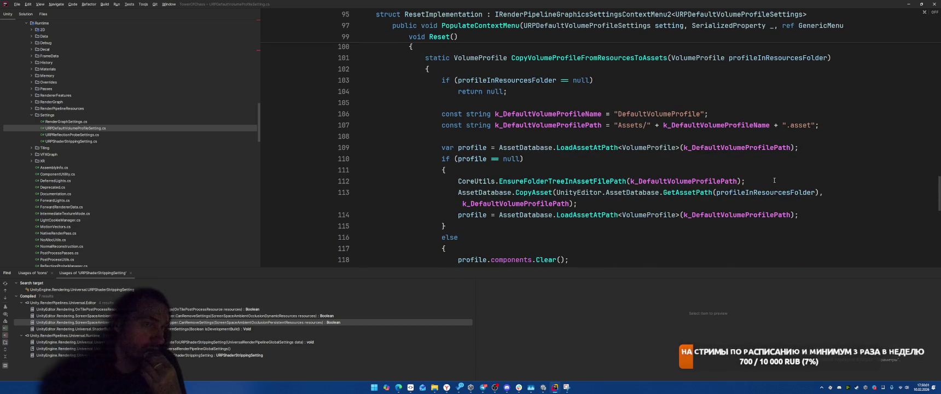
pyautogui.scroll(-11, 774, 179)
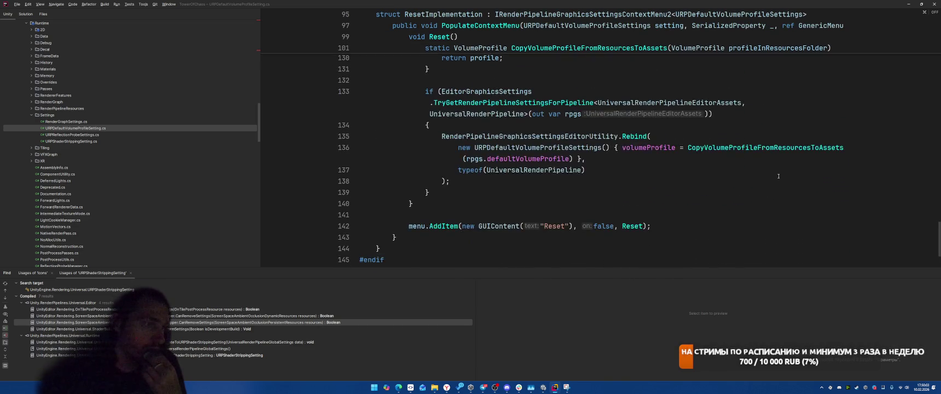
pyautogui.scroll(-1, 779, 176)
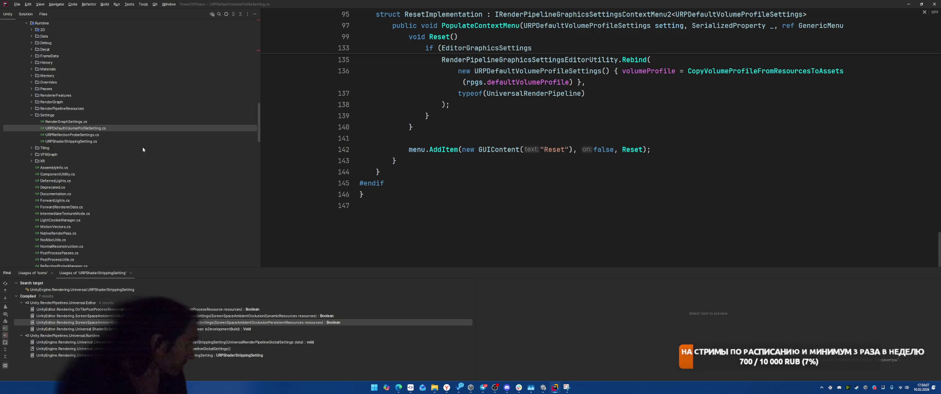
# Reopen URPShaderStrippingSetting.cs and scroll to its end
pyautogui.doubleClick(98, 142)
pyautogui.scroll(-5, 577, 165)
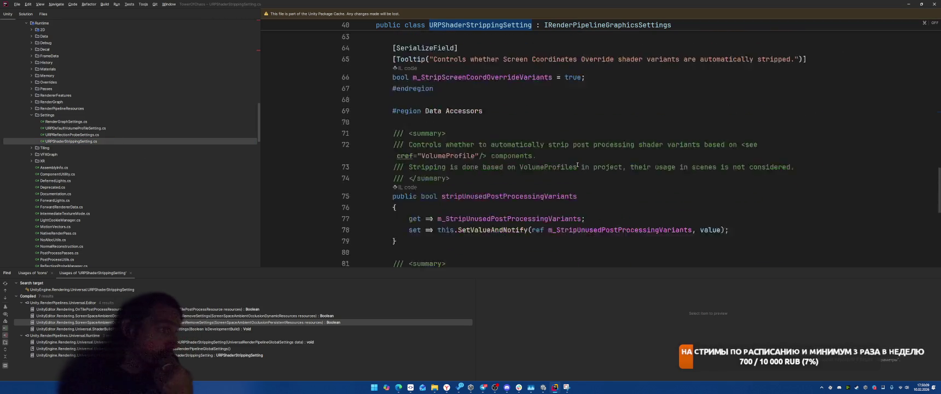
pyautogui.scroll(-5, 577, 165)
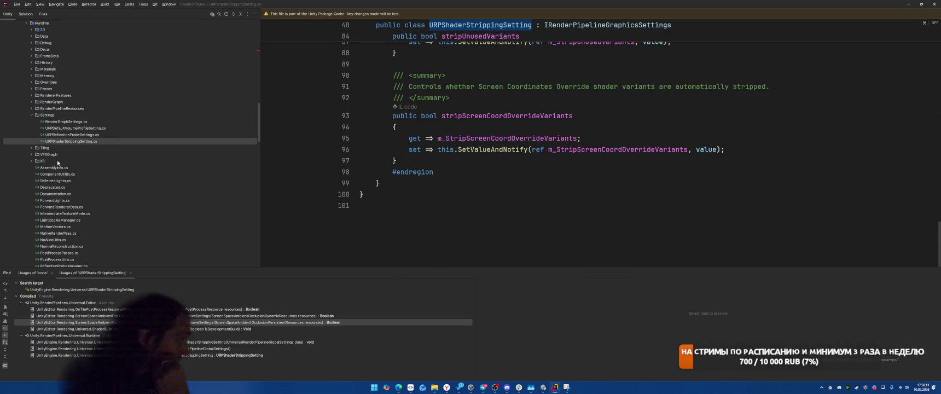
pyautogui.click(34, 162)
# Open XRSystemUniversal.cs and XRPassUniversal.cs from the Solution tree and skim them
pyautogui.doubleClick(75, 175)
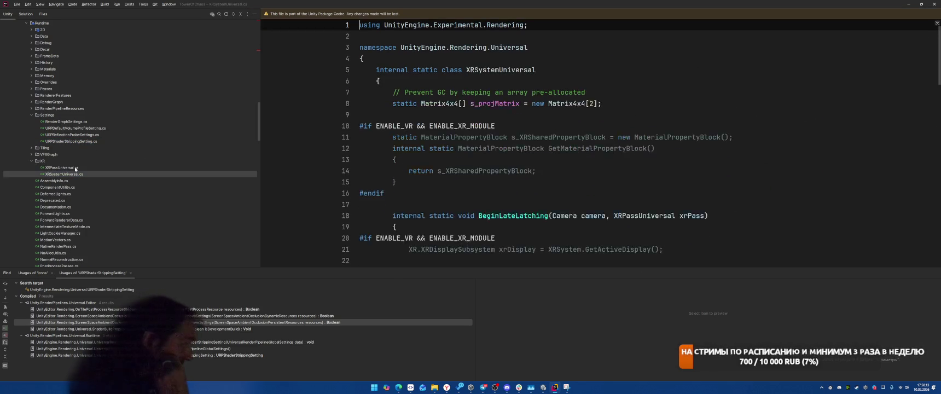
pyautogui.doubleClick(75, 168)
pyautogui.doubleClick(75, 174)
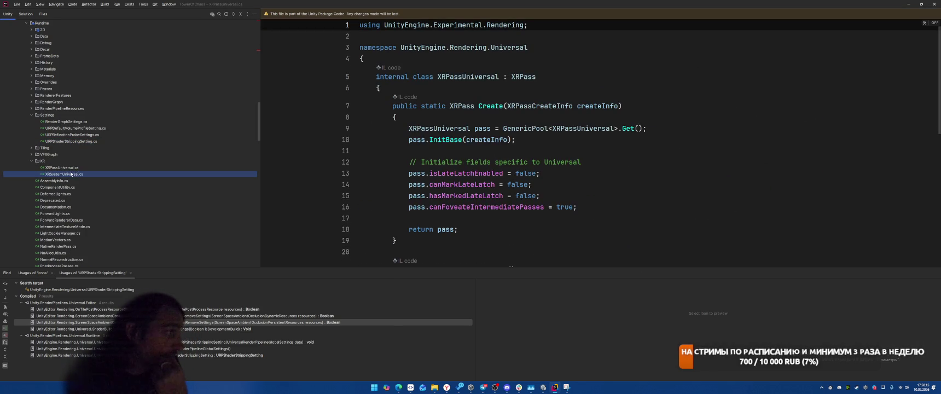
pyautogui.scroll(-3, 706, 170)
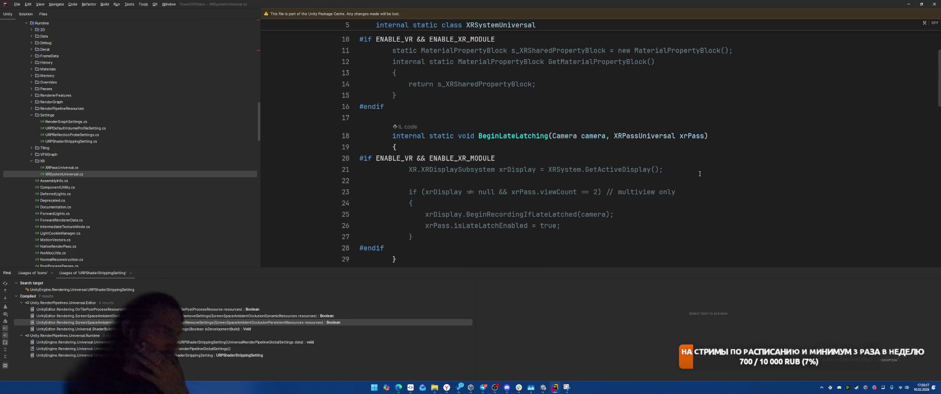
pyautogui.scroll(3, 728, 168)
pyautogui.scroll(-9, 734, 166)
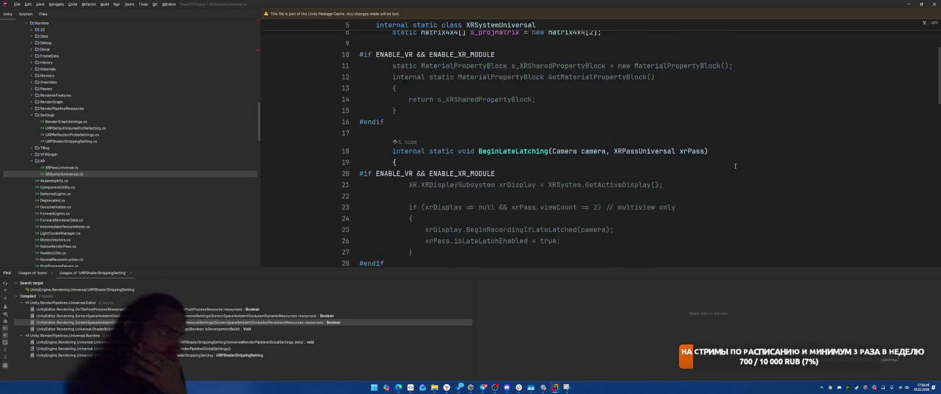
pyautogui.scroll(-7, 737, 165)
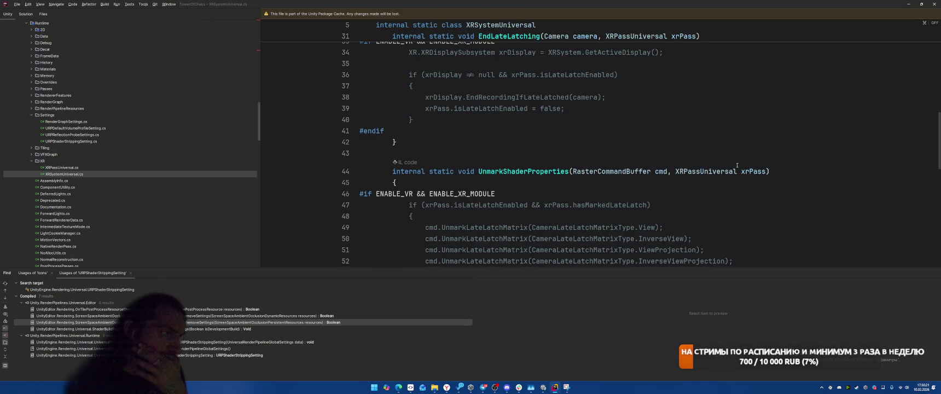
pyautogui.scroll(-6, 734, 173)
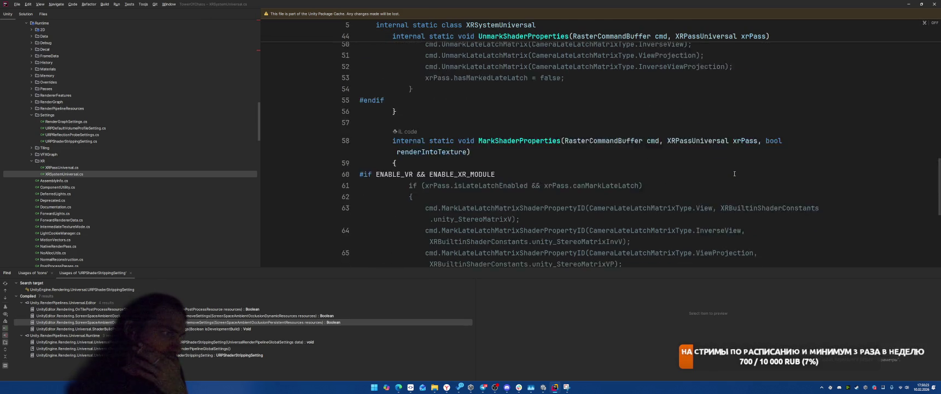
# Open XRPassUniversal.cs and find usages of the XRPassUniversal class
pyautogui.doubleClick(110, 167)
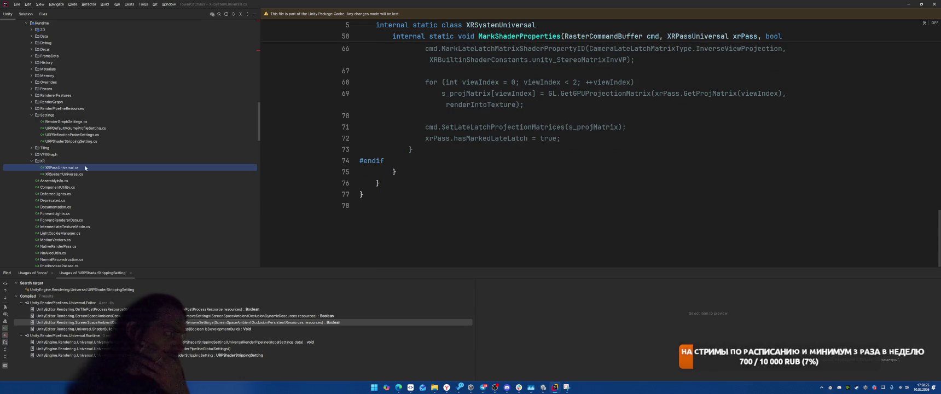
pyautogui.scroll(-9, 659, 181)
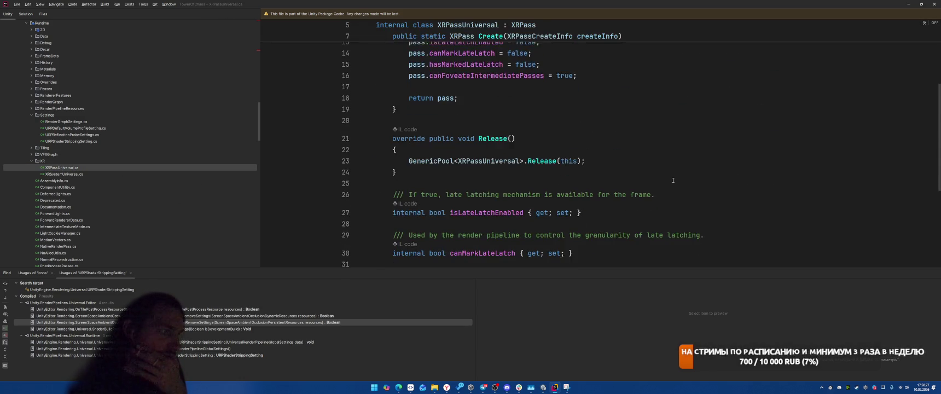
pyautogui.scroll(9, 708, 154)
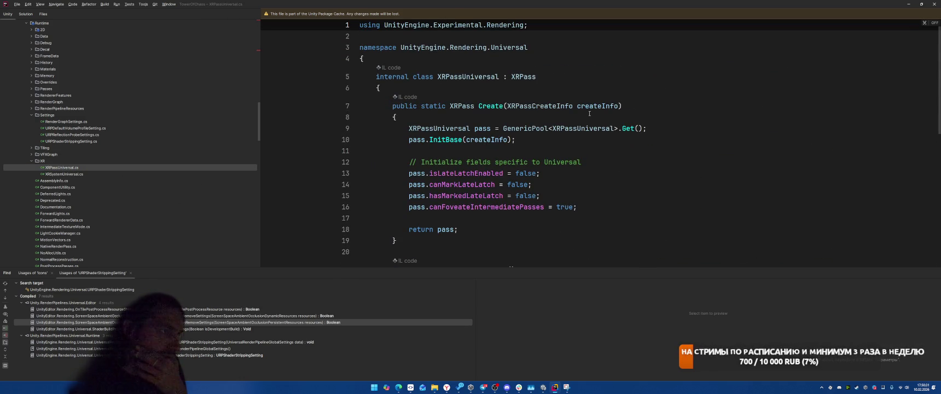
pyautogui.rightClick(462, 76)
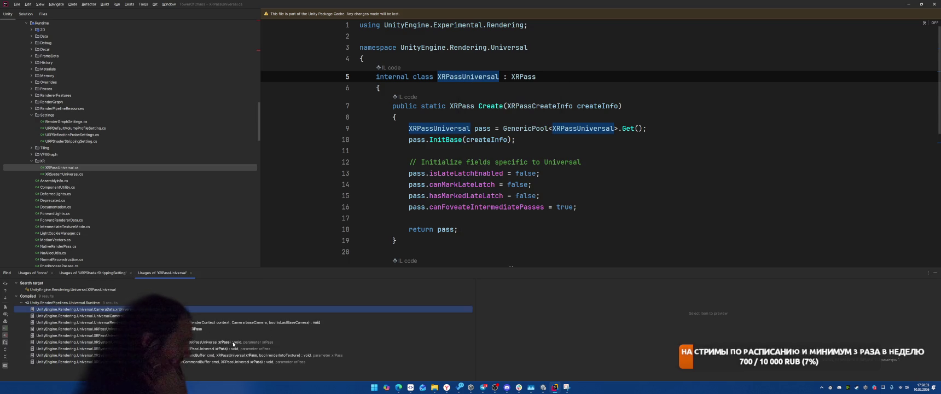
pyautogui.press('Return')
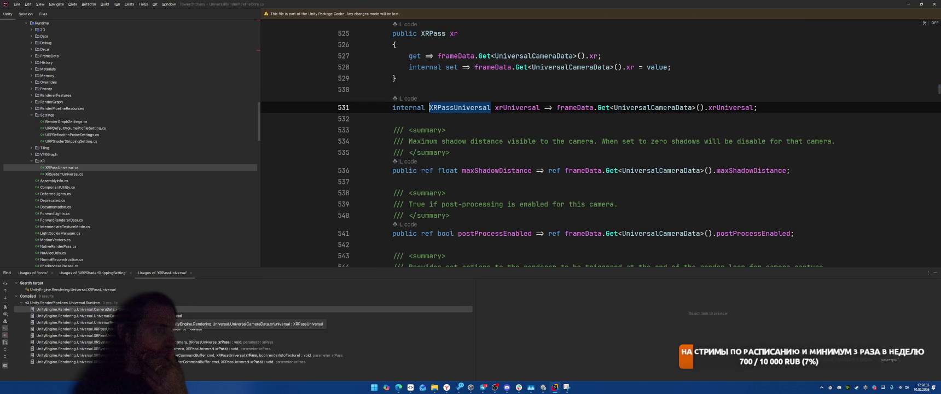
# Read UniversalRenderPipelineCore.cs from the xrUniversal property up to the light data properties
pyautogui.scroll(4, 718, 197)
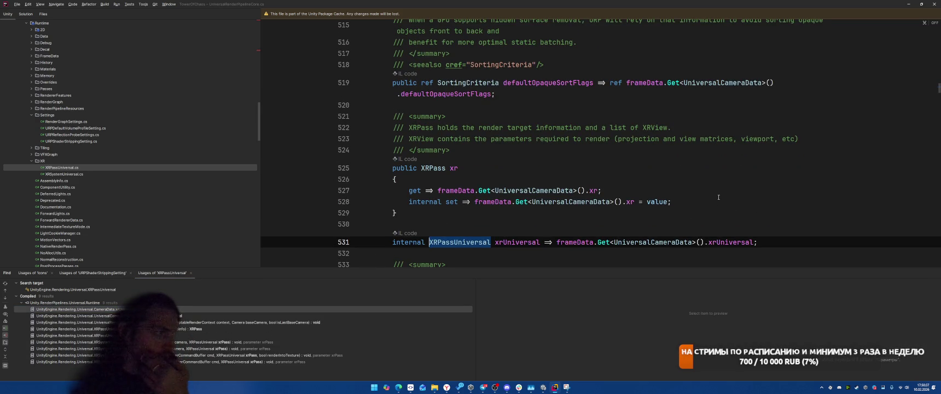
pyautogui.scroll(15, 719, 196)
pyautogui.scroll(13, 718, 197)
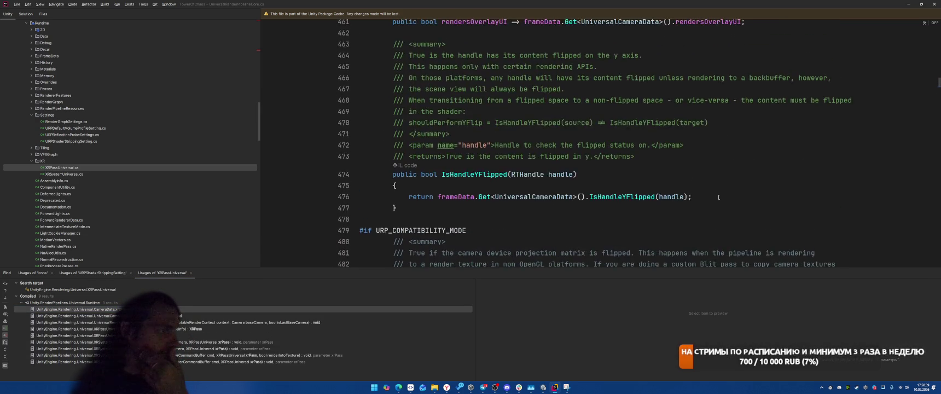
pyautogui.scroll(5, 719, 197)
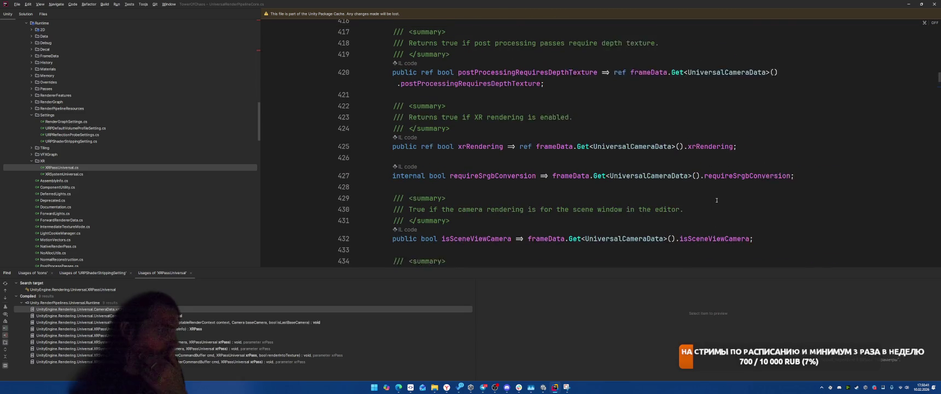
pyautogui.scroll(5, 716, 201)
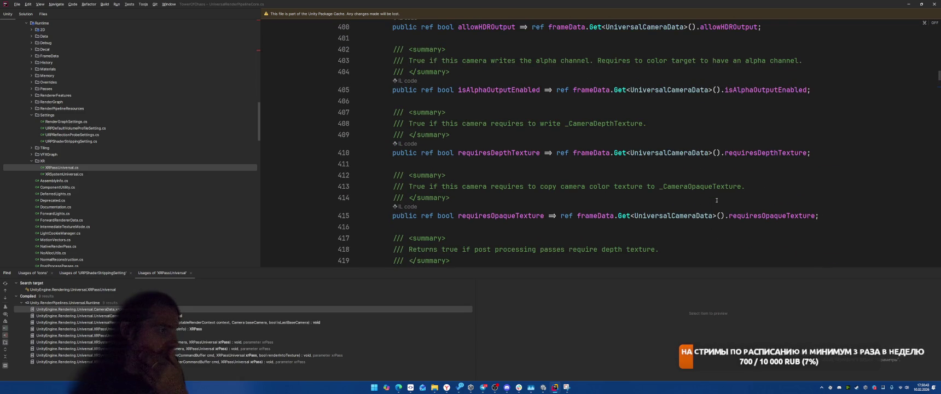
pyautogui.scroll(6, 716, 200)
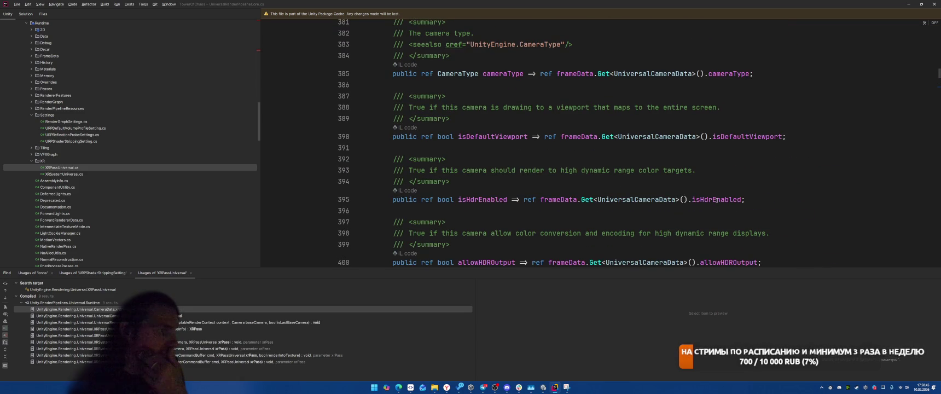
pyautogui.scroll(10, 716, 201)
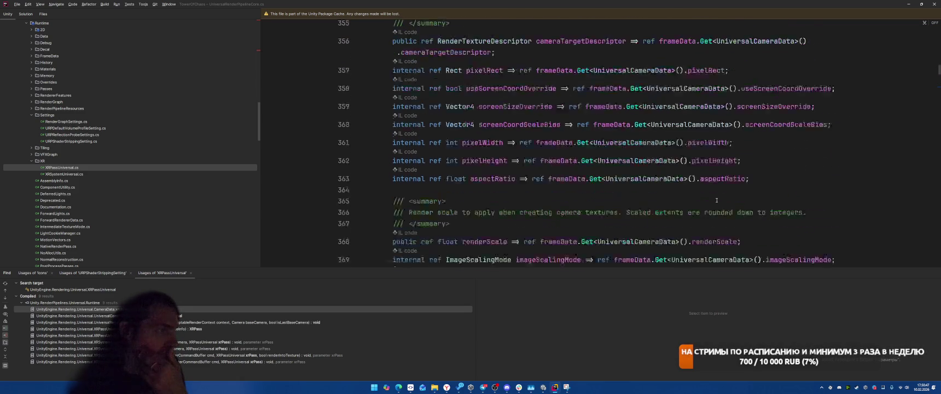
pyautogui.scroll(7, 716, 200)
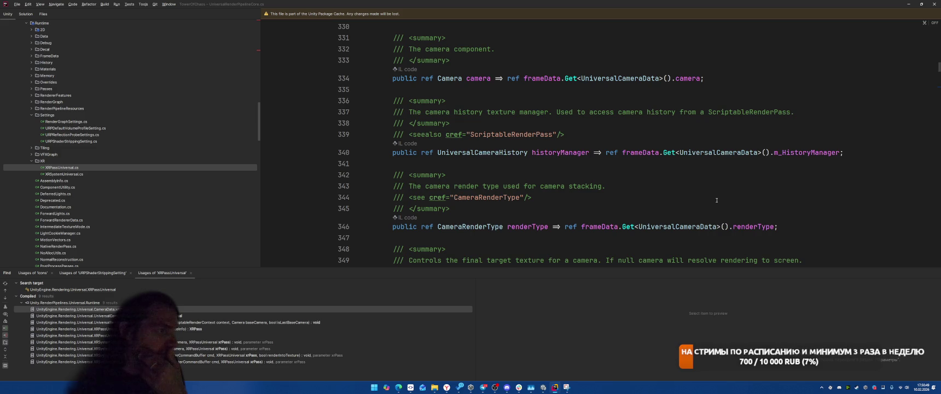
pyautogui.scroll(17, 716, 201)
pyautogui.scroll(-4, 717, 201)
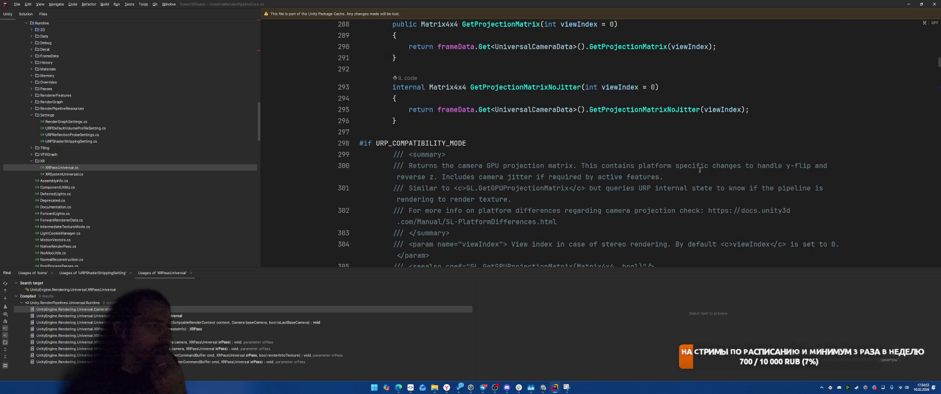
pyautogui.scroll(4, 699, 158)
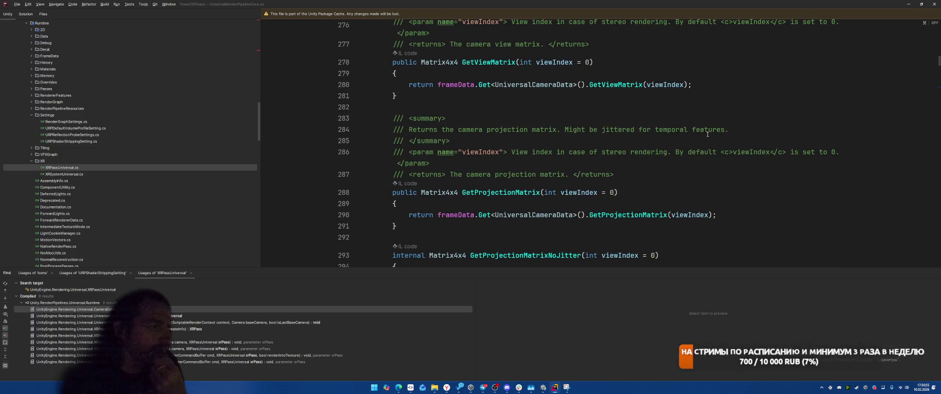
pyautogui.scroll(20, 707, 134)
pyautogui.scroll(10, 696, 142)
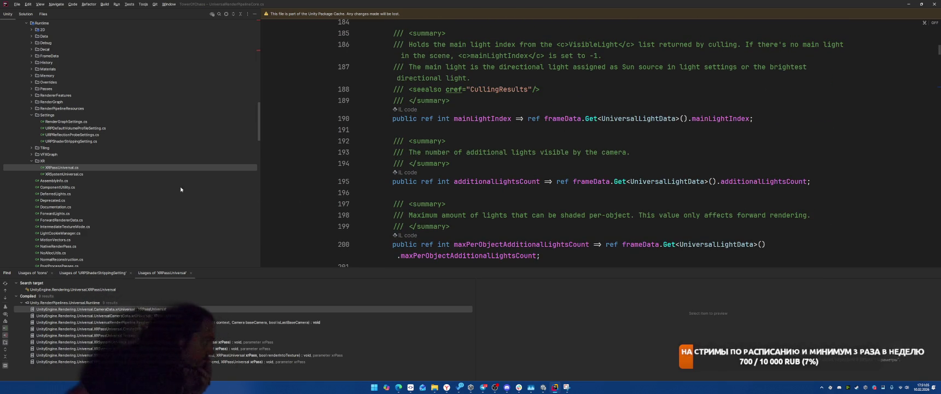
pyautogui.scroll(1, 181, 177)
pyautogui.scroll(5, 181, 176)
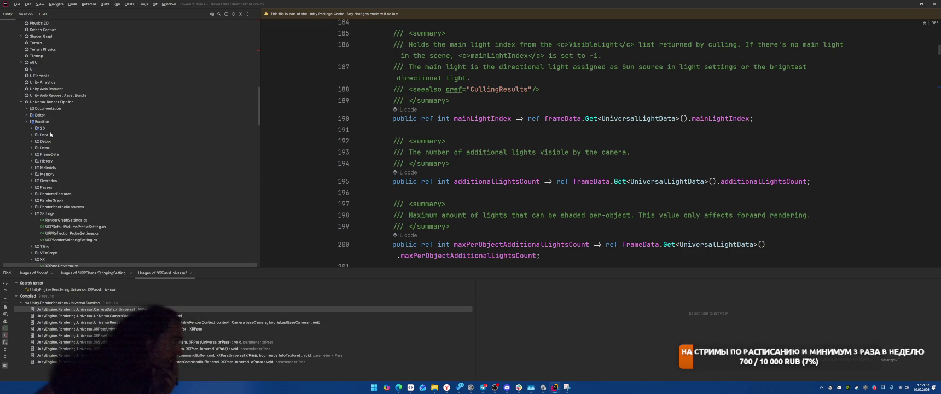
# Expand URP's Editor folder and inspect UniversalRendererDataEditor.cs and related editor scripts
pyautogui.click(26, 115)
pyautogui.scroll(-6, 121, 155)
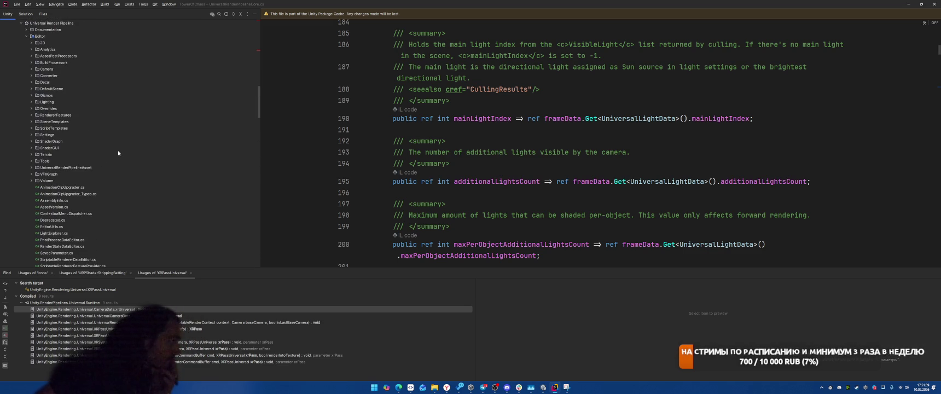
pyautogui.scroll(-2, 121, 155)
pyautogui.scroll(-2, 122, 156)
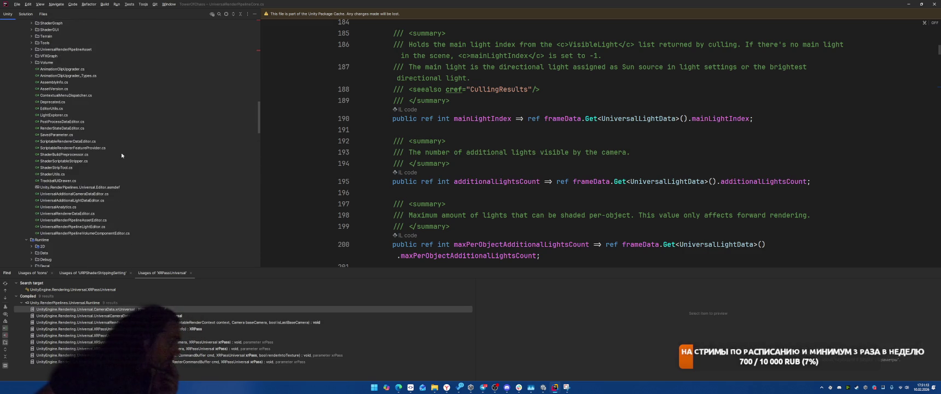
pyautogui.click(129, 233)
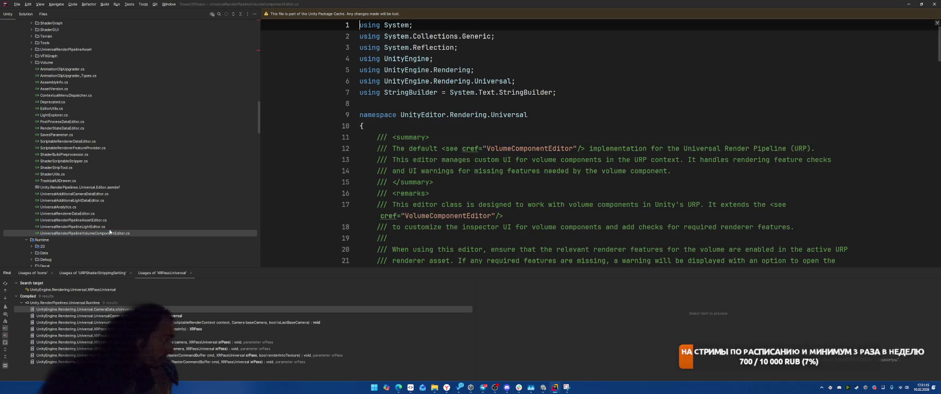
pyautogui.click(115, 227)
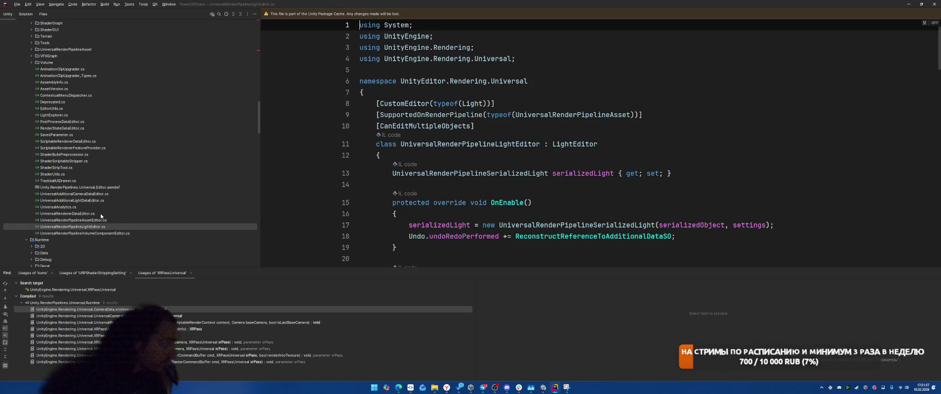
pyautogui.click(104, 213)
pyautogui.scroll(-5, 364, 131)
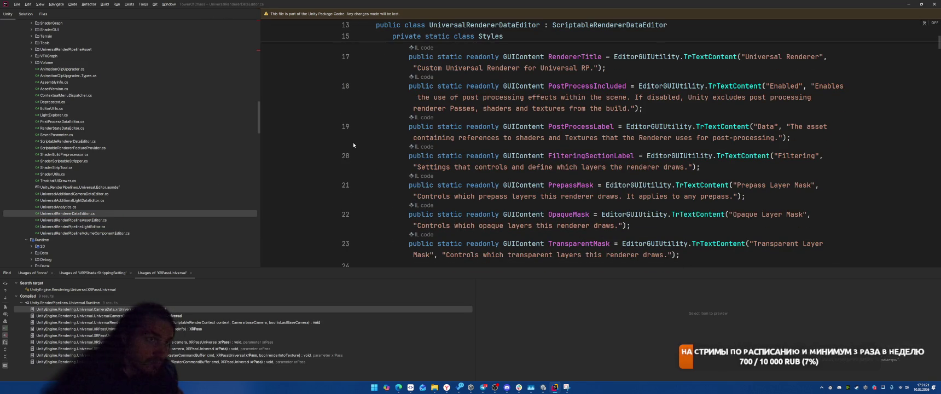
pyautogui.scroll(3, 353, 145)
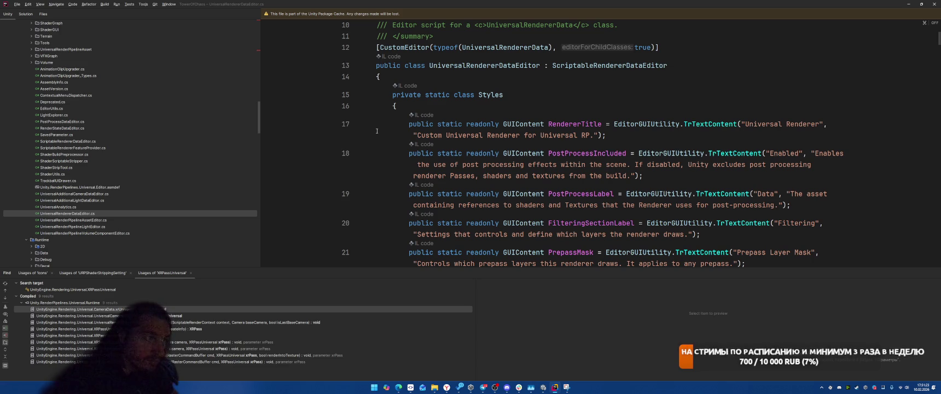
pyautogui.scroll(-3, 377, 131)
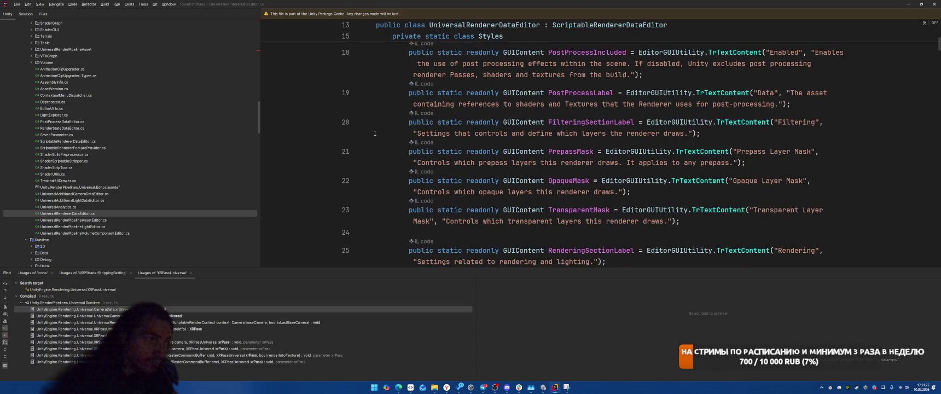
pyautogui.scroll(5, 375, 133)
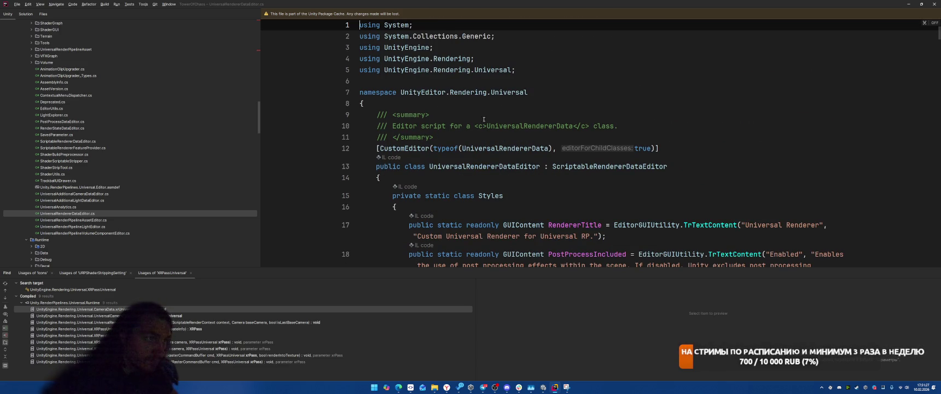
pyautogui.click(492, 149)
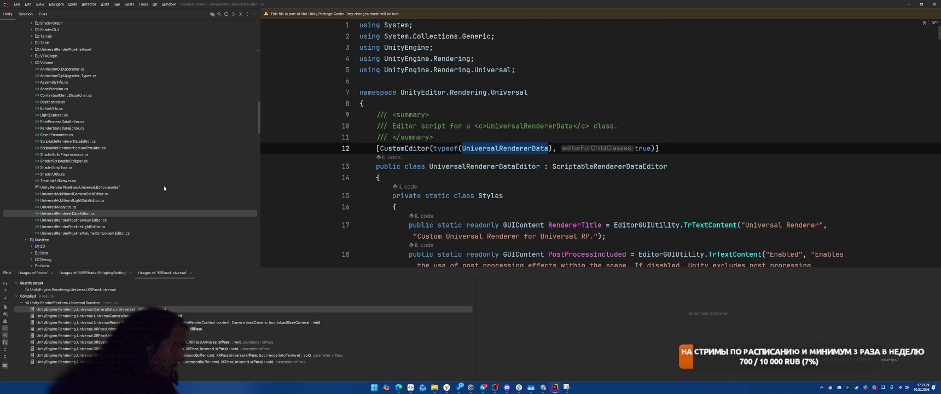
pyautogui.scroll(3, 170, 181)
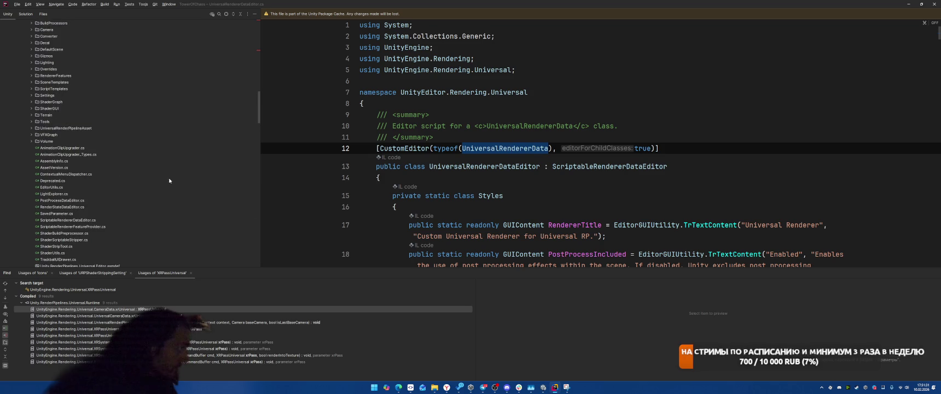
# Expand the Volume and VFXGraph folders, opening VFXURPSubOutput.cs and the VFXGraph Shaders folder
pyautogui.click(31, 140)
pyautogui.click(32, 135)
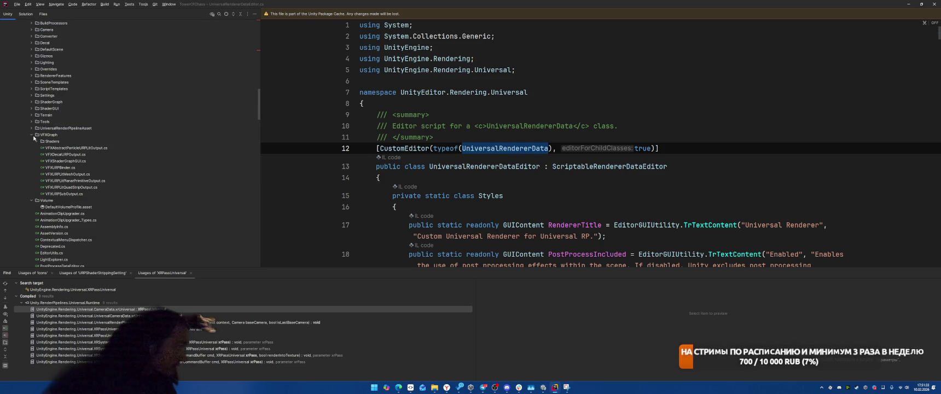
pyautogui.doubleClick(81, 195)
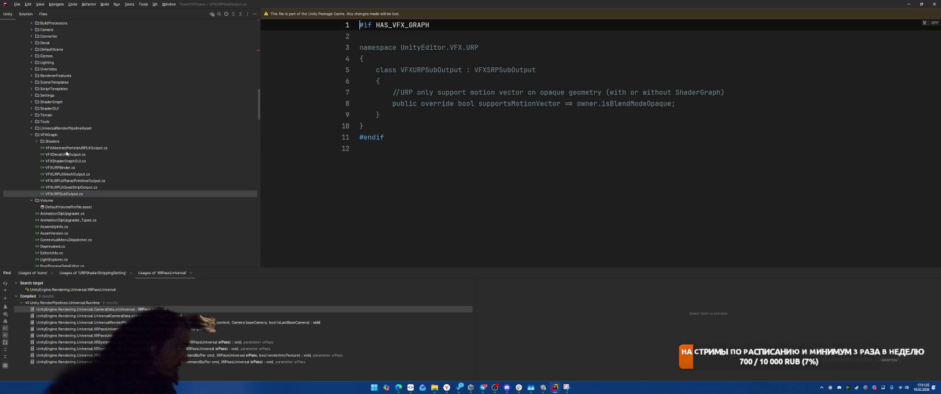
pyautogui.click(37, 141)
pyautogui.scroll(3, 71, 164)
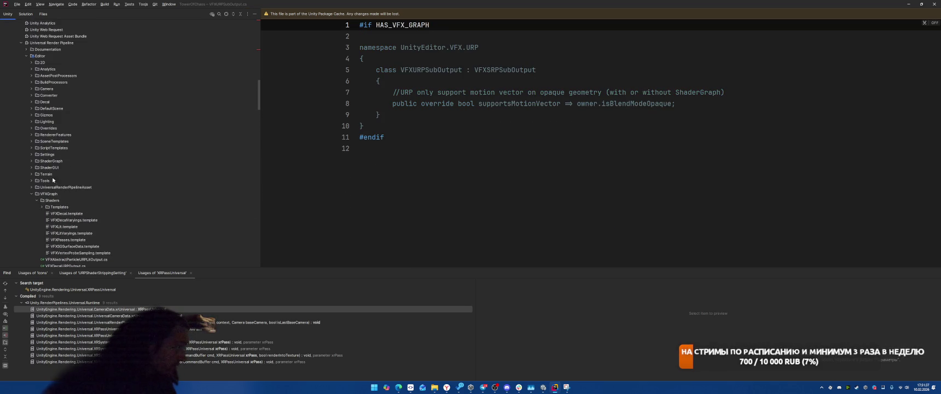
# Expand Terrain, BuildProcessors and GraphicsSettingsStrippers, then open OnTilePostProcessStripper.cs
pyautogui.click(31, 173)
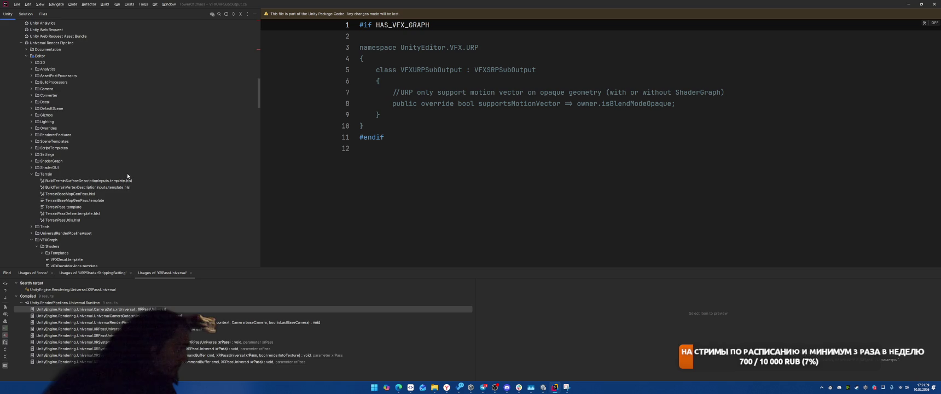
pyautogui.scroll(2, 124, 169)
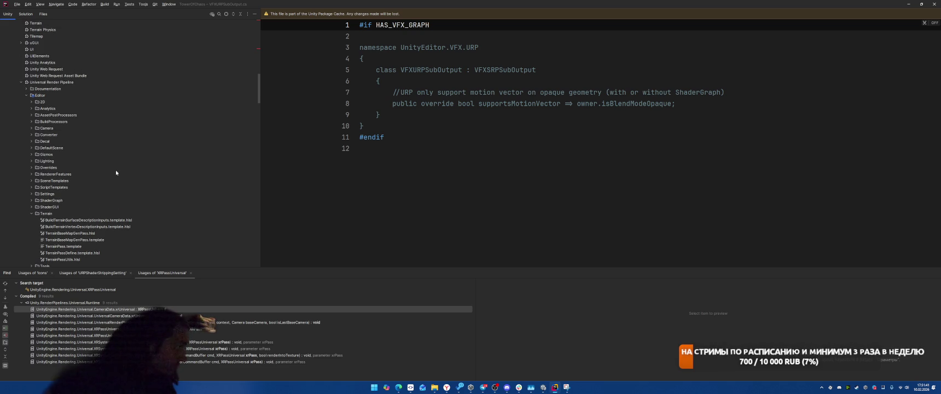
pyautogui.click(34, 123)
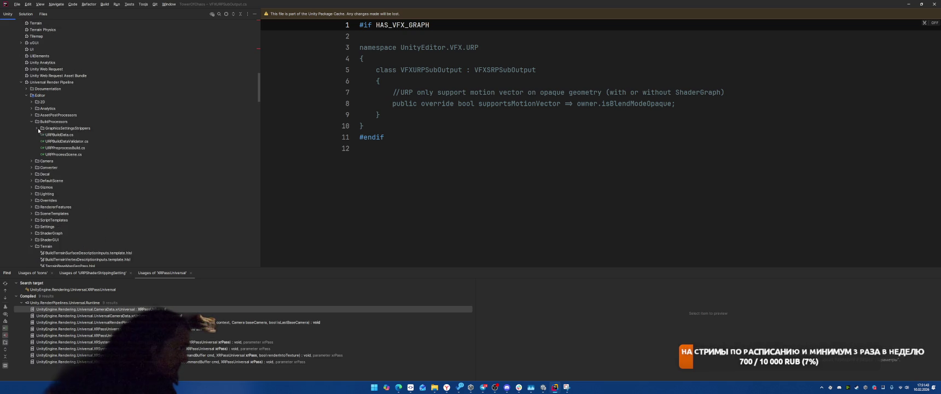
pyautogui.click(37, 129)
pyautogui.doubleClick(76, 135)
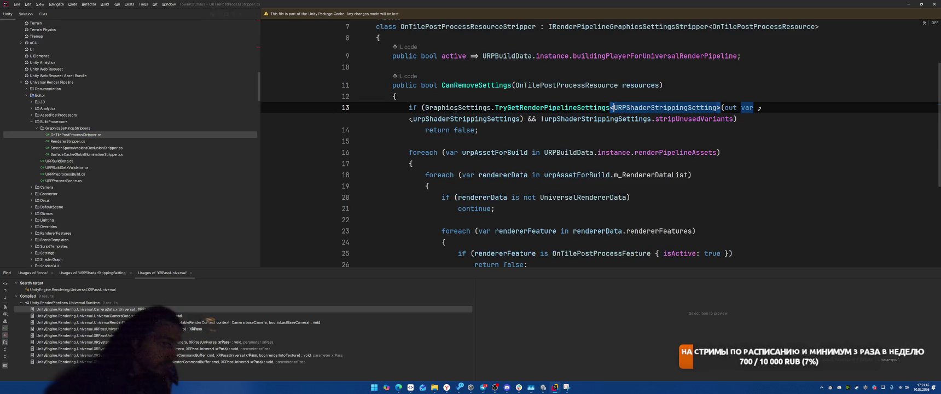
# Open RendererStripper.cs and go to the UniversalRendererResources class definition
pyautogui.doubleClick(79, 141)
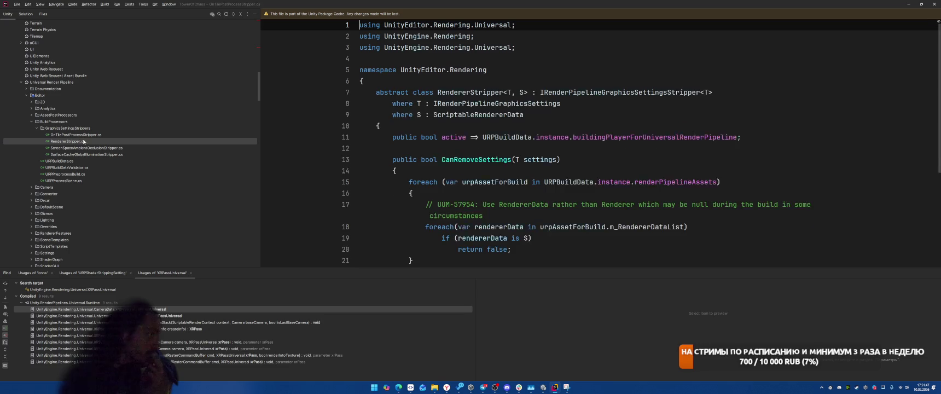
pyautogui.scroll(-3, 565, 199)
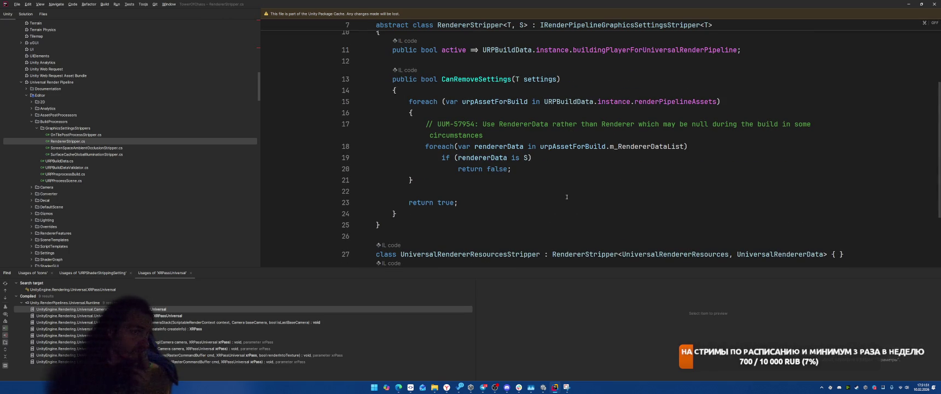
pyautogui.scroll(-2, 566, 197)
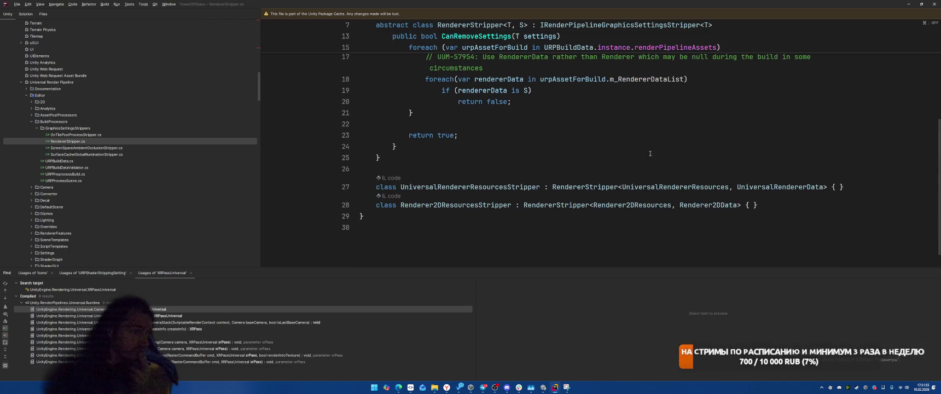
pyautogui.click(670, 186)
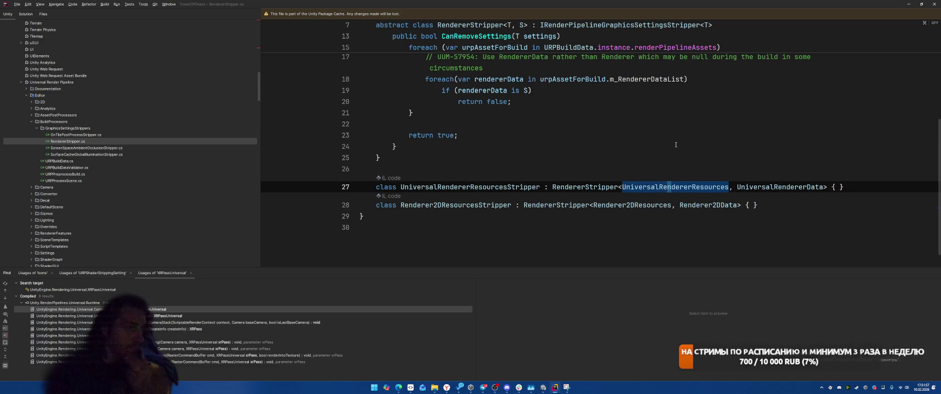
pyautogui.scroll(5, 678, 159)
pyautogui.scroll(-3, 684, 175)
pyautogui.keyDown('ctrl'); pyautogui.click(656, 221); pyautogui.keyUp('ctrl')
# Inspect m_CameraMotionVector, m_StencilDeferredPS and the StencilDeferred.shader ResourcePath attribute
pyautogui.scroll(-2, 696, 187)
pyautogui.scroll(-7, 696, 187)
pyautogui.scroll(5, 694, 175)
pyautogui.click(486, 159)
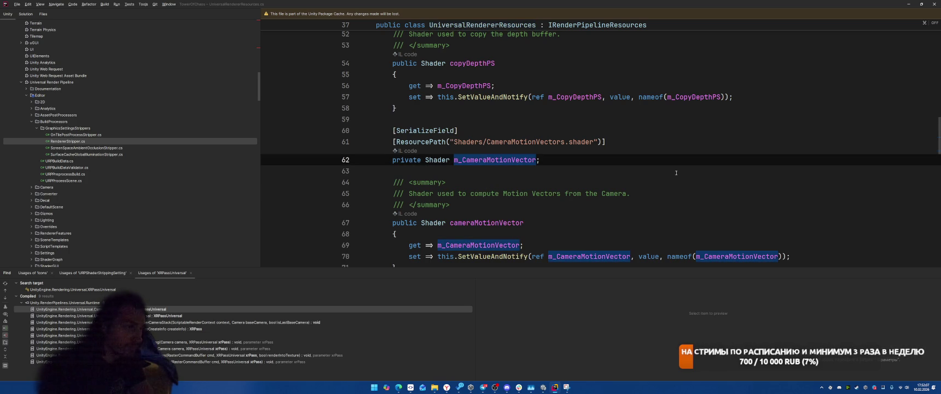
pyautogui.scroll(-5, 674, 171)
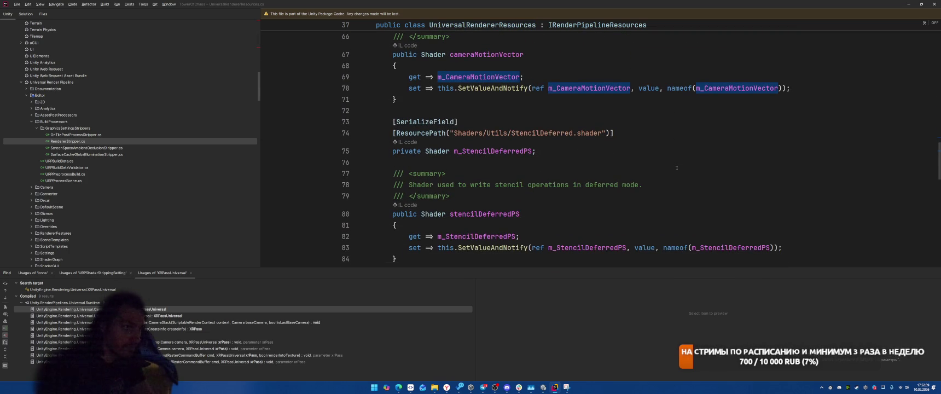
pyautogui.click(490, 152)
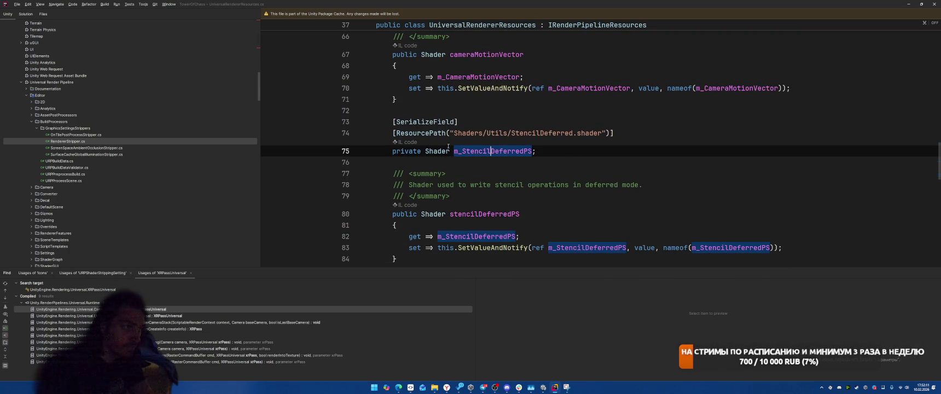
pyautogui.click(427, 133)
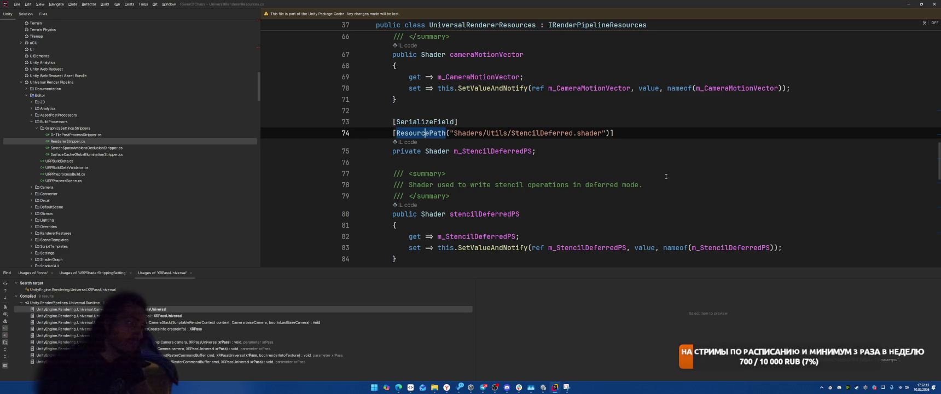
# List stencilDeferredPS usages and go to the one in UniversalRenderer.cs
pyautogui.scroll(-15, 654, 161)
pyautogui.scroll(15, 673, 167)
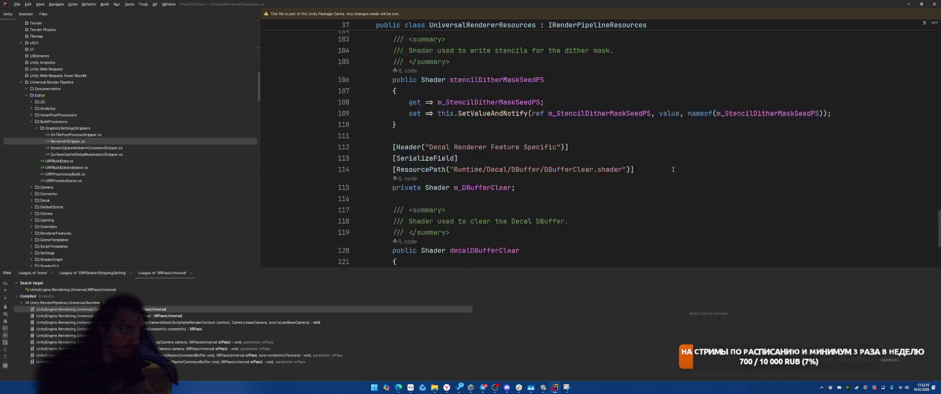
pyautogui.keyDown('ctrl'); pyautogui.click(483, 210); pyautogui.keyUp('ctrl')
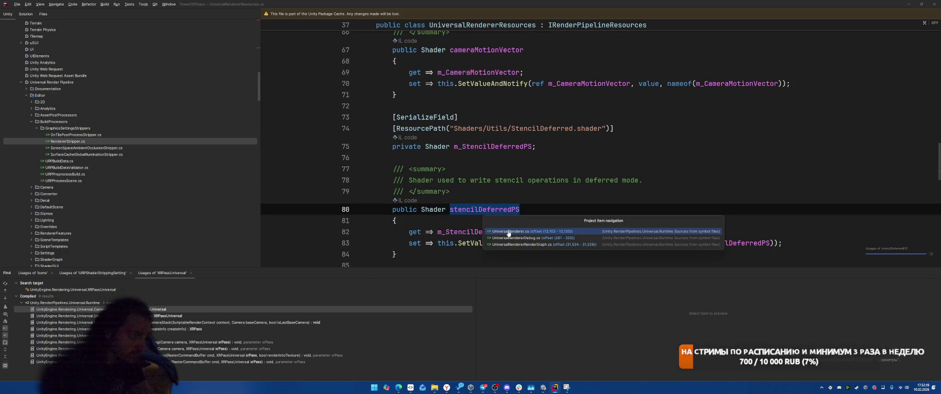
pyautogui.click(509, 232)
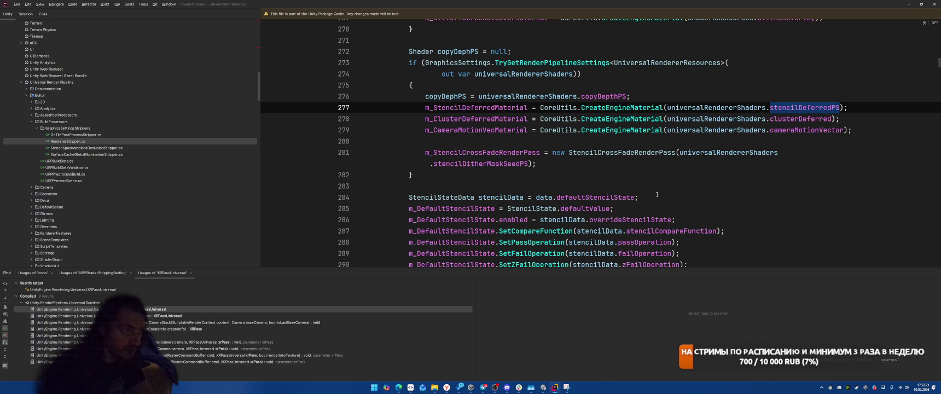
# Scroll up through UniversalRenderer.cs from the stencil deferred material code
pyautogui.scroll(2, 657, 194)
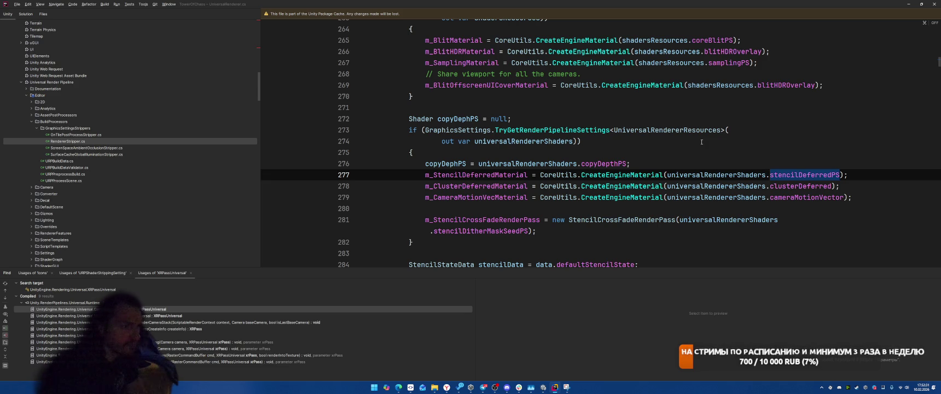
pyautogui.scroll(5, 701, 141)
pyautogui.scroll(2, 629, 213)
pyautogui.scroll(3, 673, 174)
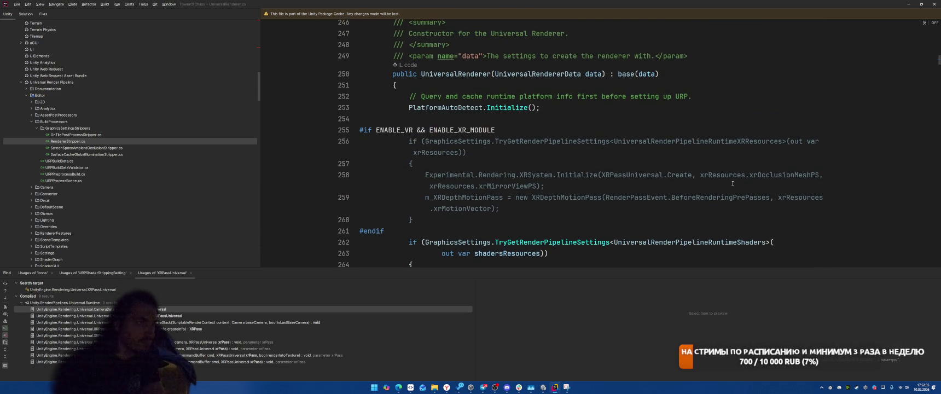
pyautogui.scroll(-6, 732, 184)
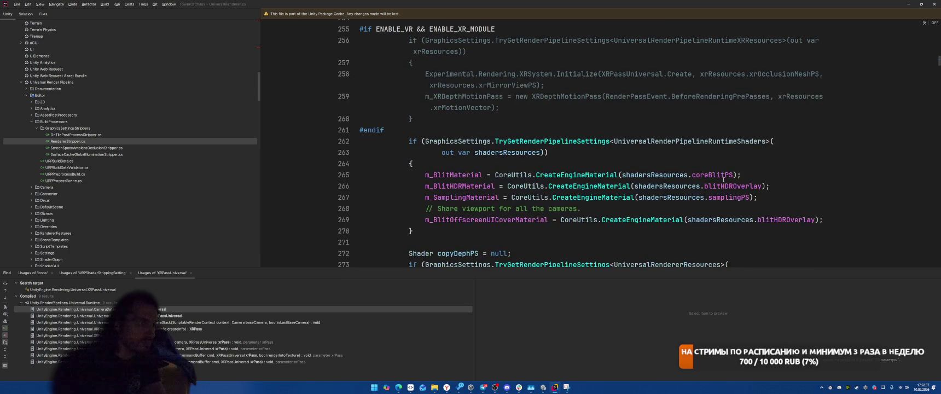
pyautogui.scroll(10, 691, 116)
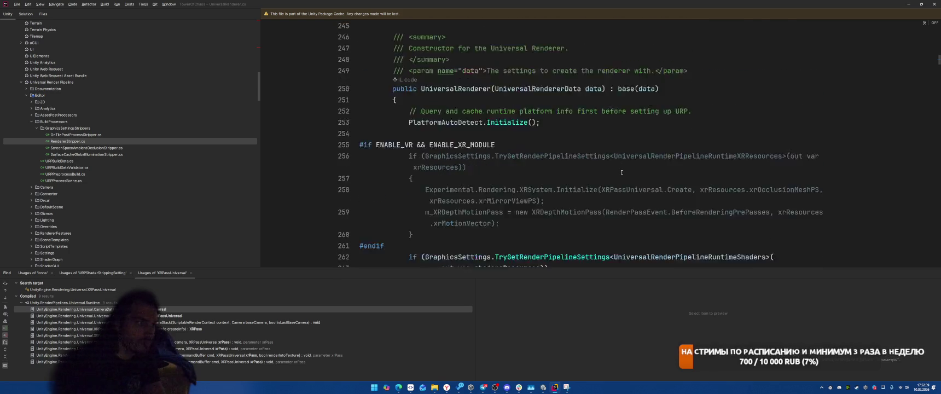
pyautogui.scroll(20, 703, 145)
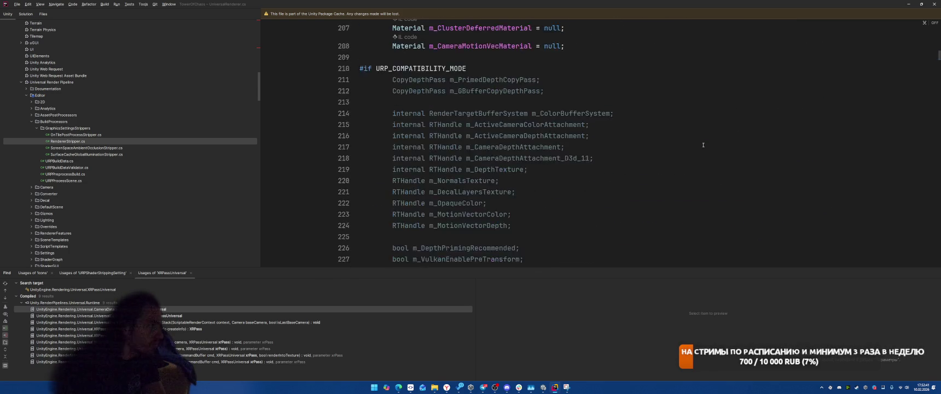
pyautogui.scroll(20, 703, 147)
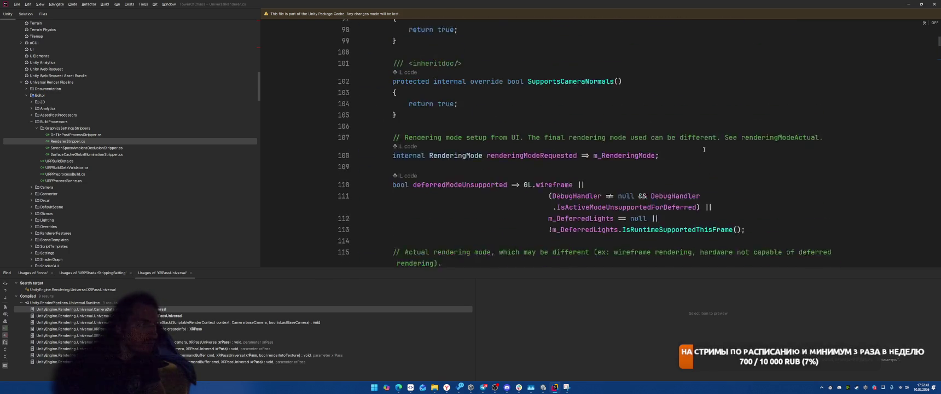
# Reveal UniversalRenderer.cs in the package files and bring up actions on the SupportsMotionVectors override
pyautogui.click(228, 15)
pyautogui.scroll(20, 515, 156)
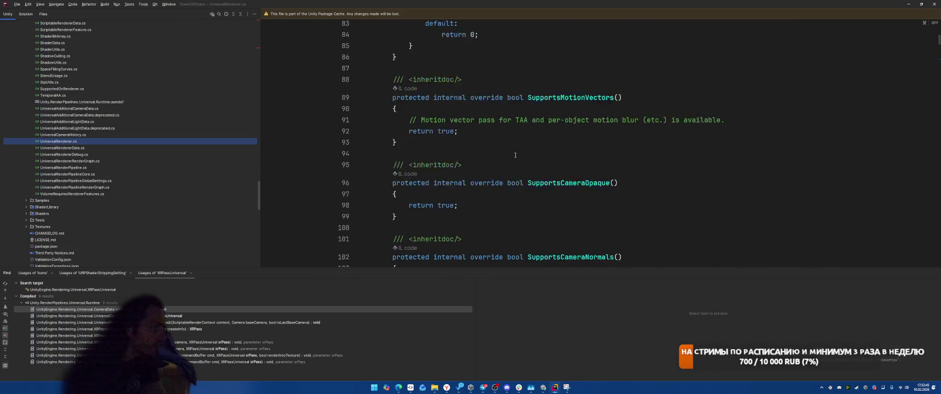
pyautogui.scroll(5, 514, 156)
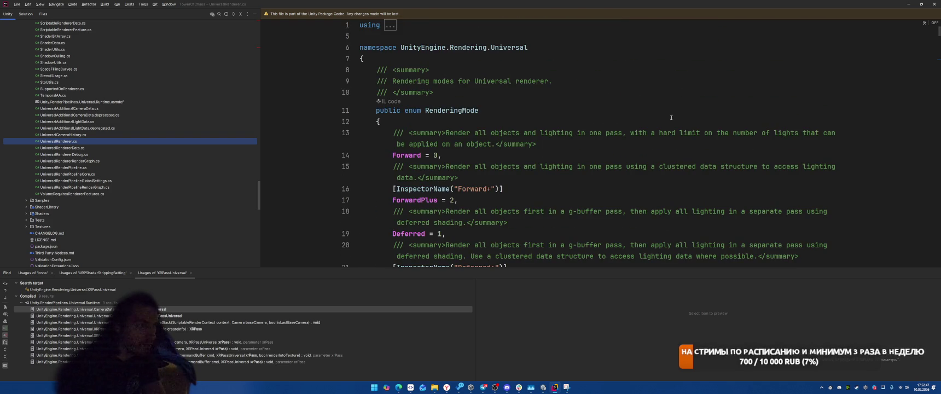
pyautogui.scroll(-6, 661, 117)
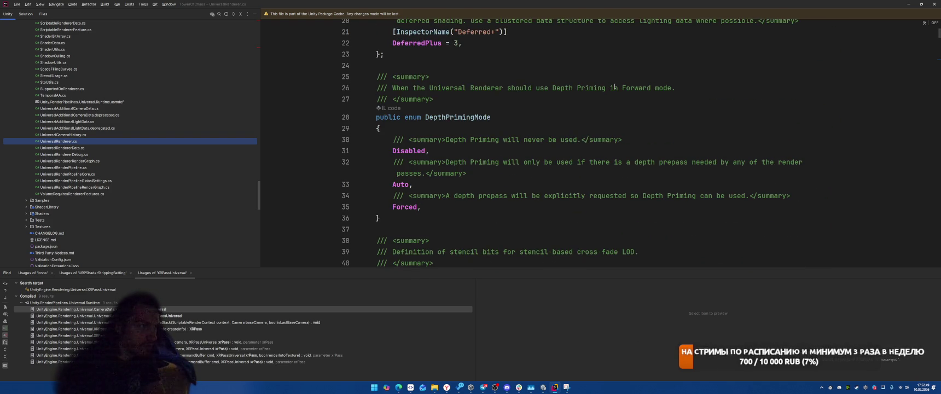
pyautogui.scroll(-7, 614, 86)
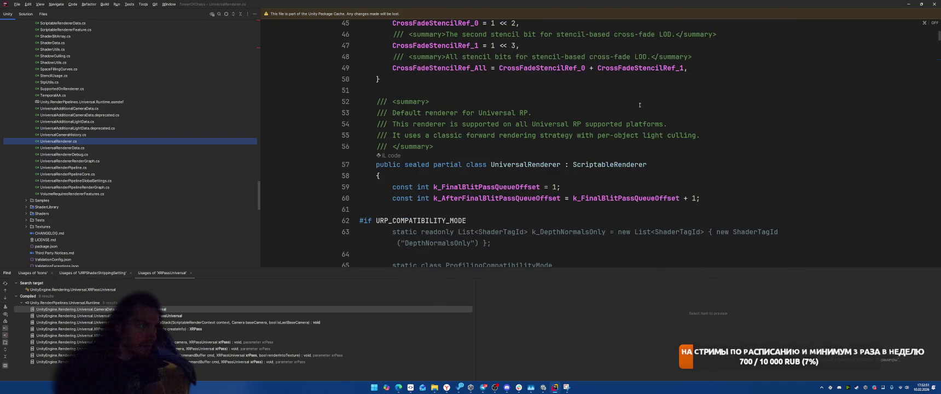
pyautogui.scroll(-5, 656, 115)
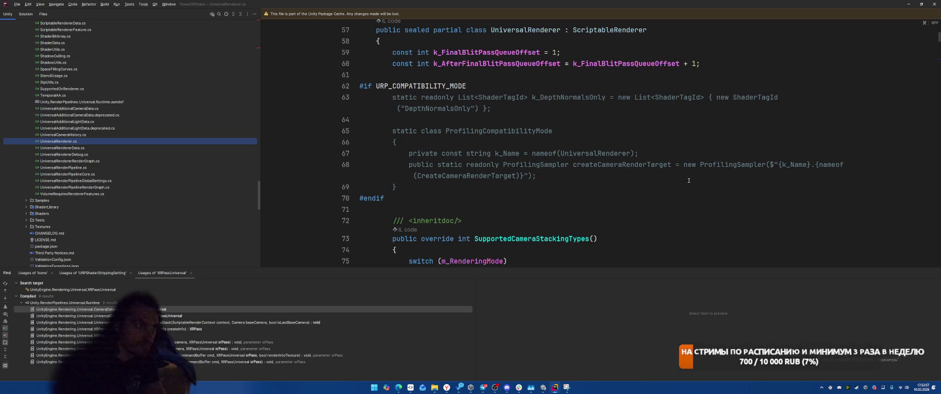
pyautogui.scroll(-5, 689, 180)
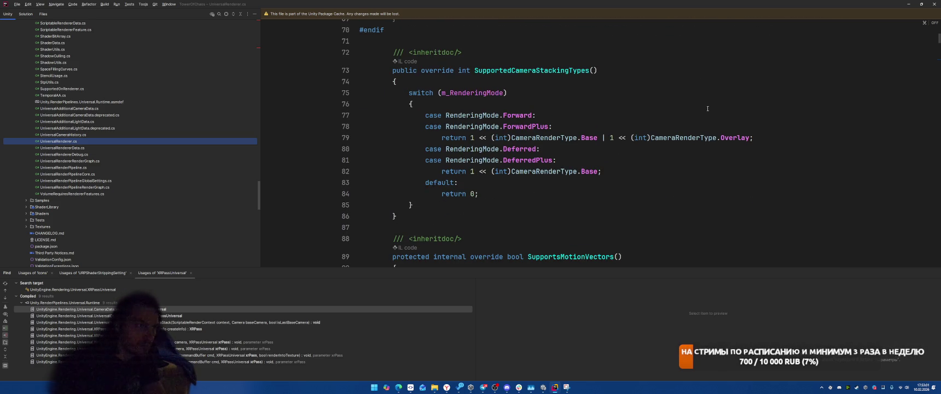
pyautogui.scroll(-5, 707, 108)
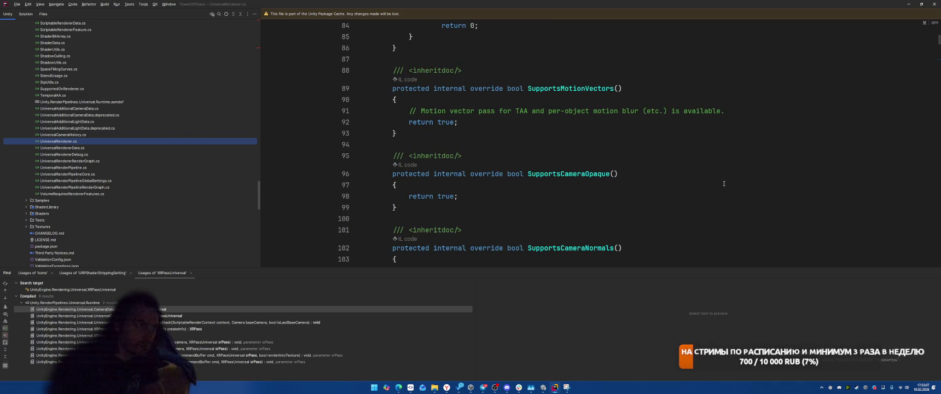
pyautogui.scroll(-4, 723, 183)
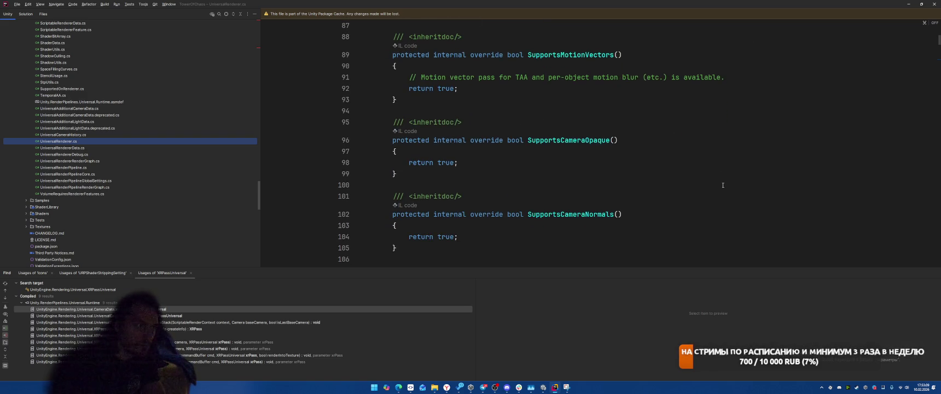
pyautogui.scroll(3, 689, 112)
pyautogui.rightClick(580, 58)
# Find usages of SupportsMotionVectors and open the first three results
pyautogui.click(615, 99)
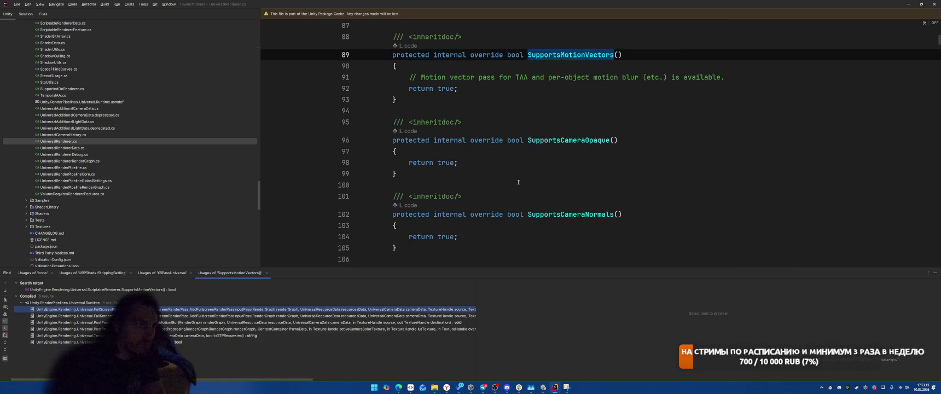
pyautogui.doubleClick(164, 309)
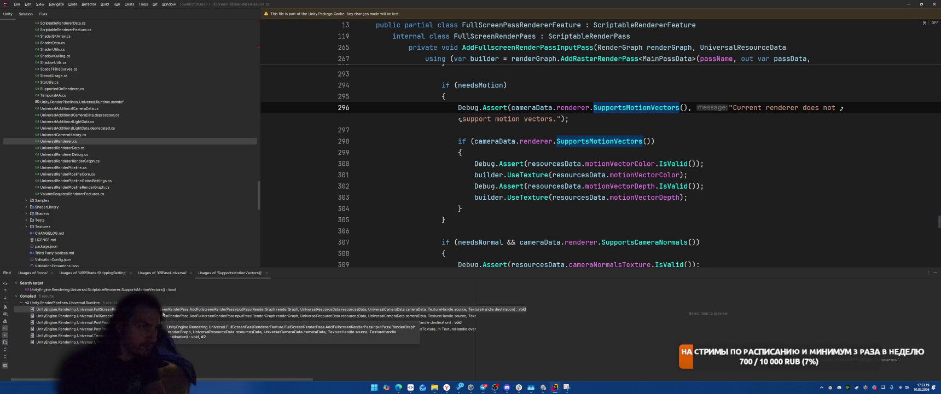
pyautogui.doubleClick(163, 314)
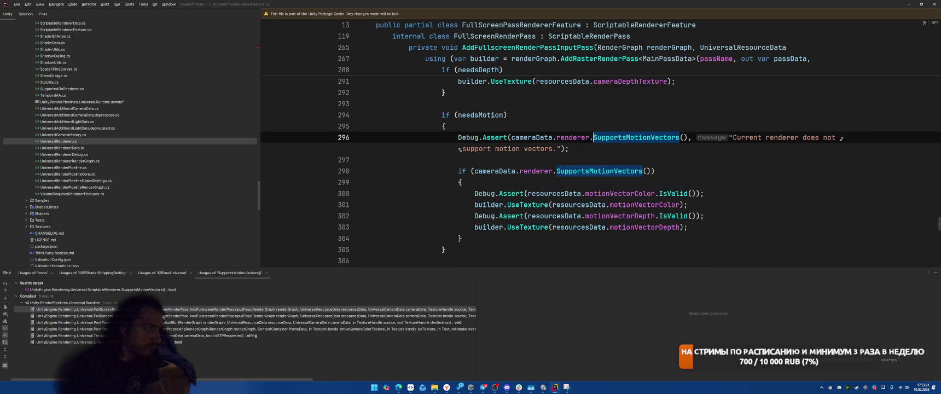
pyautogui.doubleClick(163, 324)
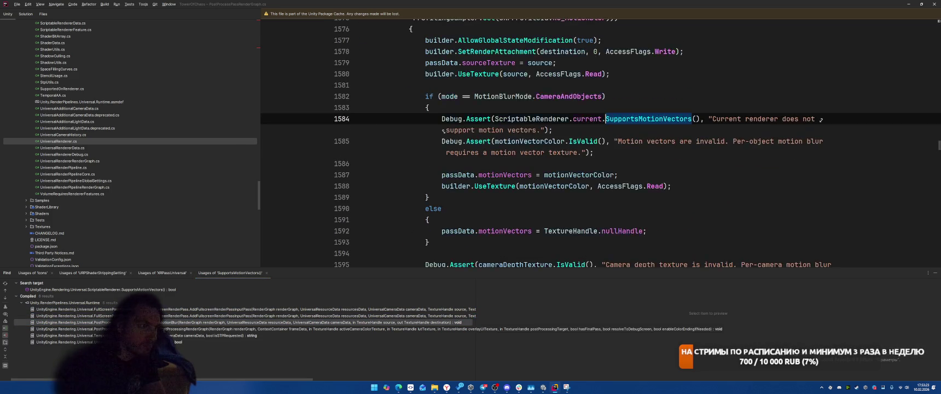
pyautogui.scroll(-1, 520, 206)
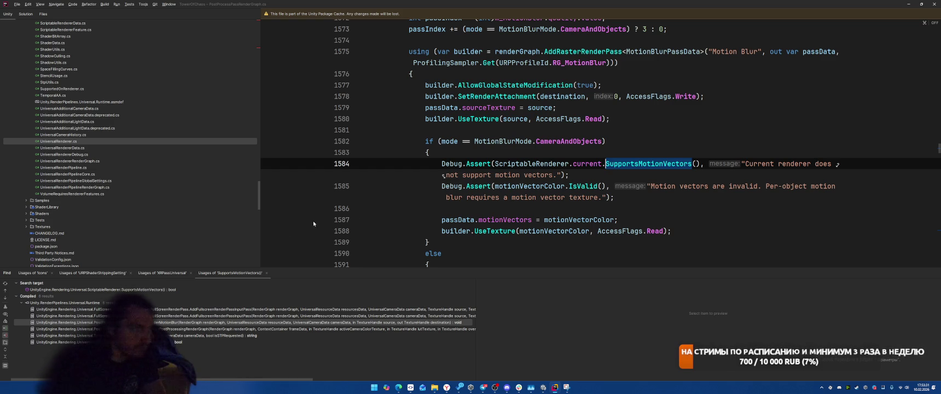
# Step through usages down to UniversalCameraData, then go to the ScriptableRenderer.cs declaration
pyautogui.hotkey('ctrl', 'alt', 'Down')
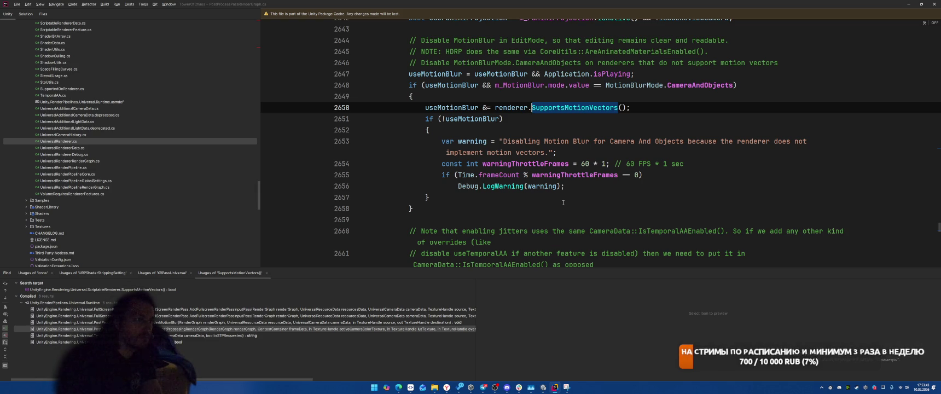
pyautogui.hotkey('ctrl', 'alt', 'Down')
pyautogui.hotkey('ctrl', 'alt', 'Down')
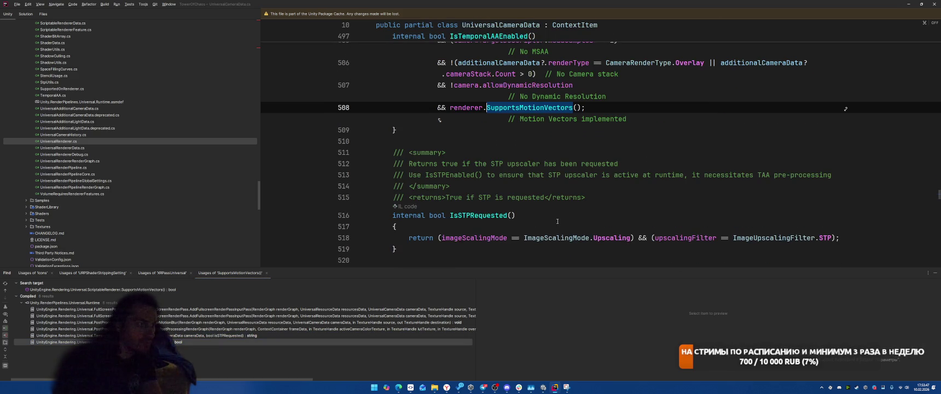
pyautogui.scroll(3, 552, 223)
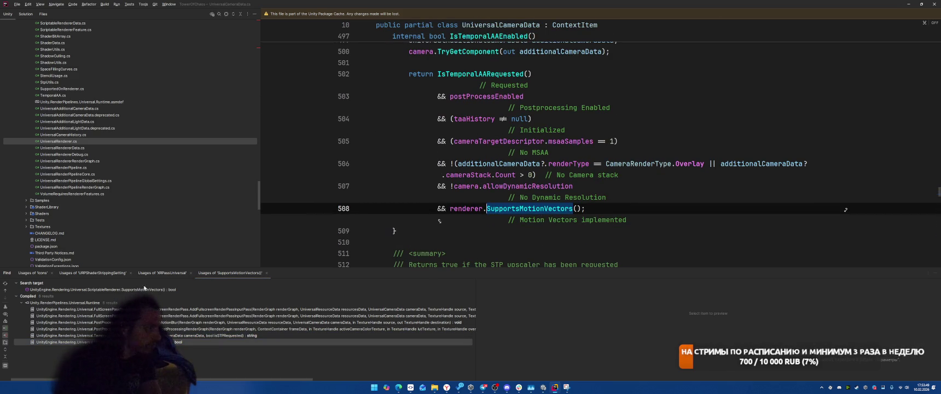
pyautogui.doubleClick(209, 310)
pyautogui.click(613, 136)
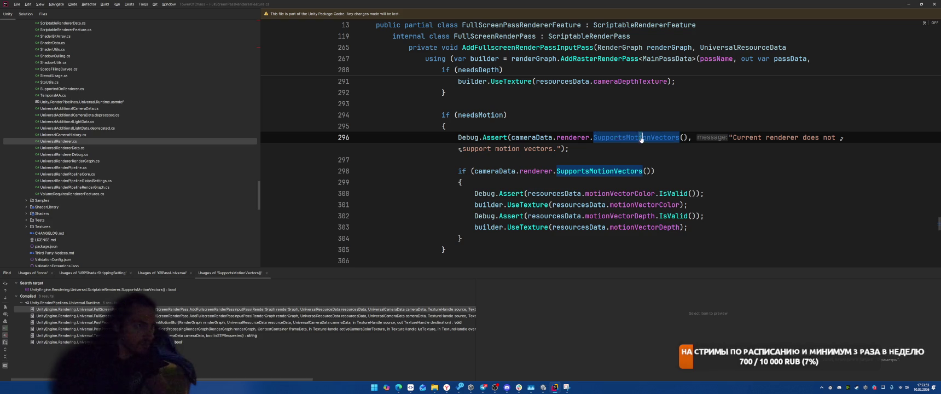
pyautogui.keyDown('ctrl'); pyautogui.click(615, 140); pyautogui.keyUp('ctrl')
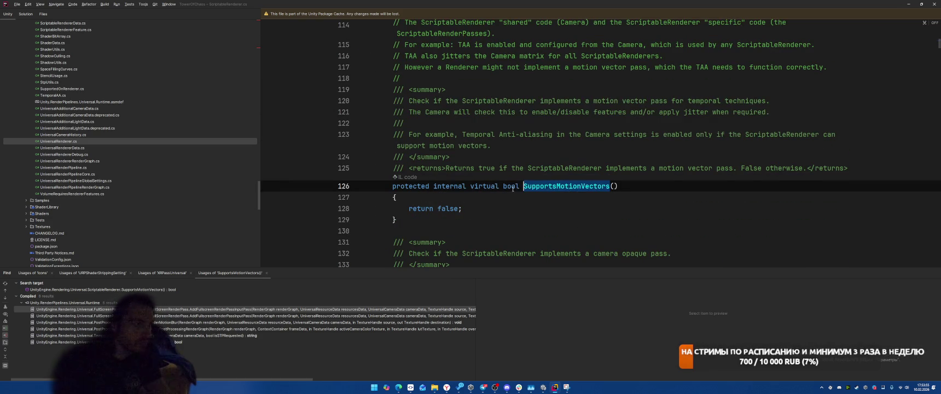
pyautogui.rightClick(553, 187)
# Go to the UniversalRenderer implementation of SupportsMotionVectors
pyautogui.moveTo(583, 246)
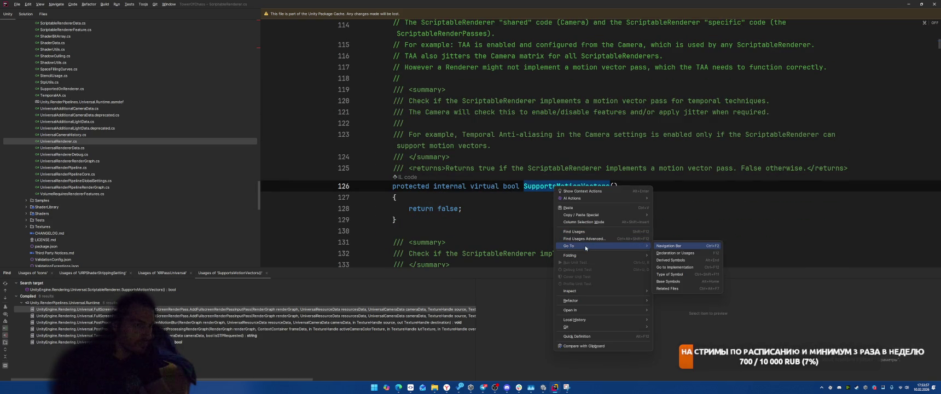
pyautogui.click(678, 267)
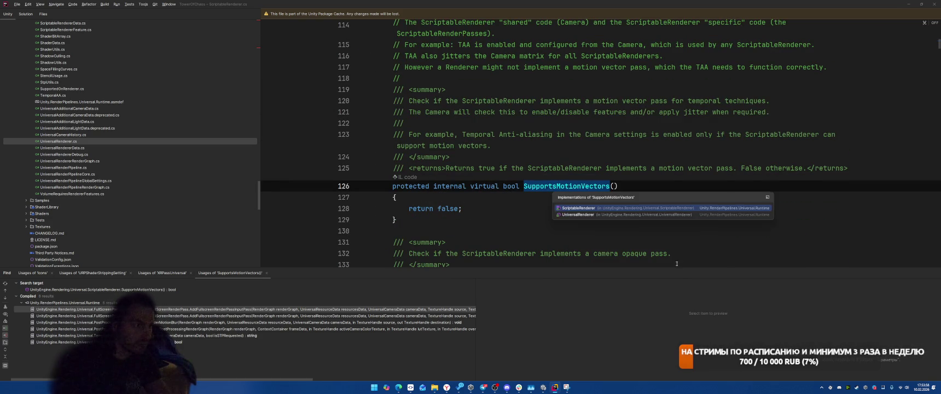
pyautogui.click(589, 218)
pyautogui.scroll(-3, 645, 167)
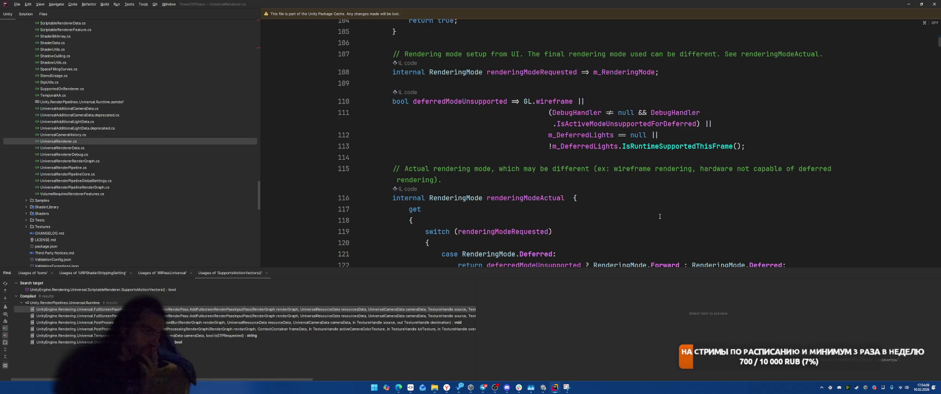
pyautogui.scroll(-2, 659, 217)
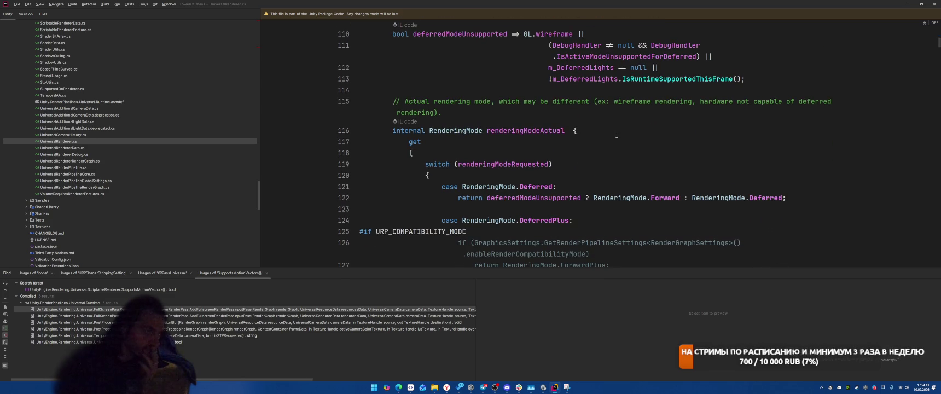
pyautogui.scroll(-1, 629, 134)
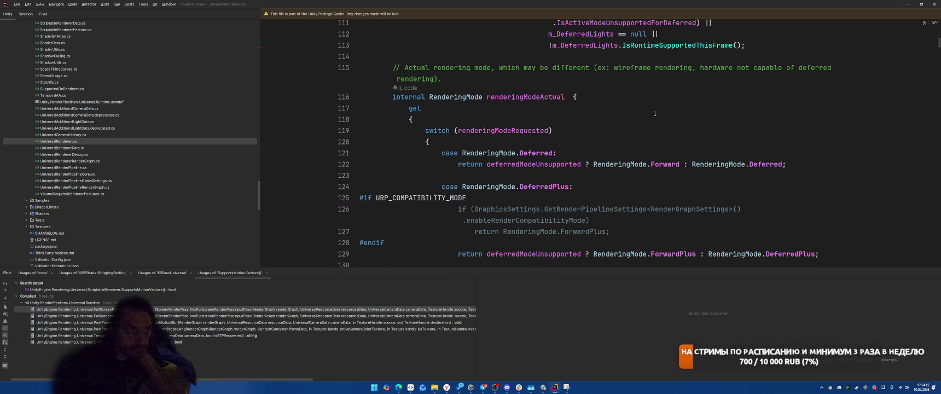
# Scroll UniversalRenderer.cs to where stencil deferred, cluster deferred and motion vector materials are created
pyautogui.scroll(-2, 674, 137)
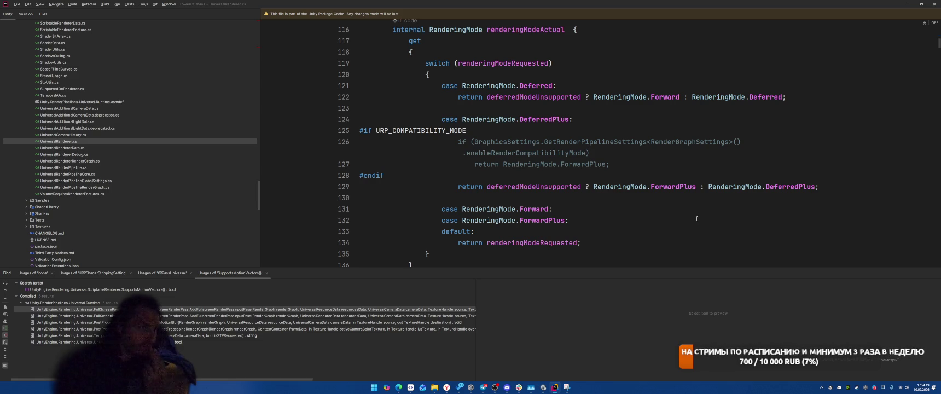
pyautogui.scroll(-3, 692, 213)
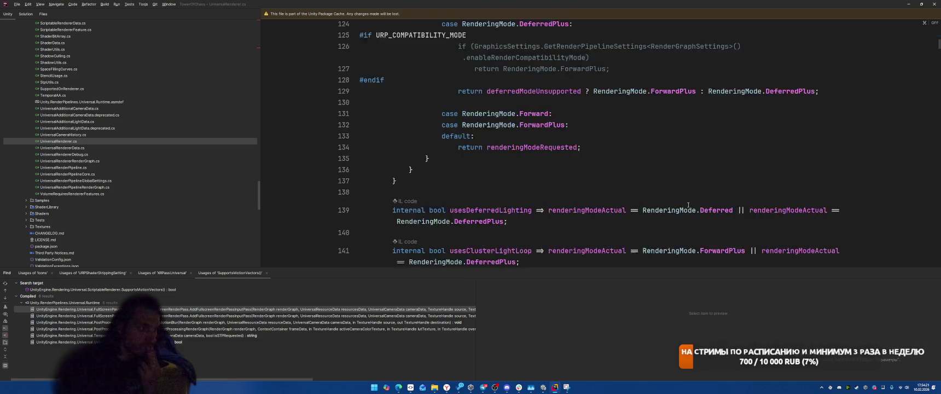
pyautogui.scroll(-3, 689, 204)
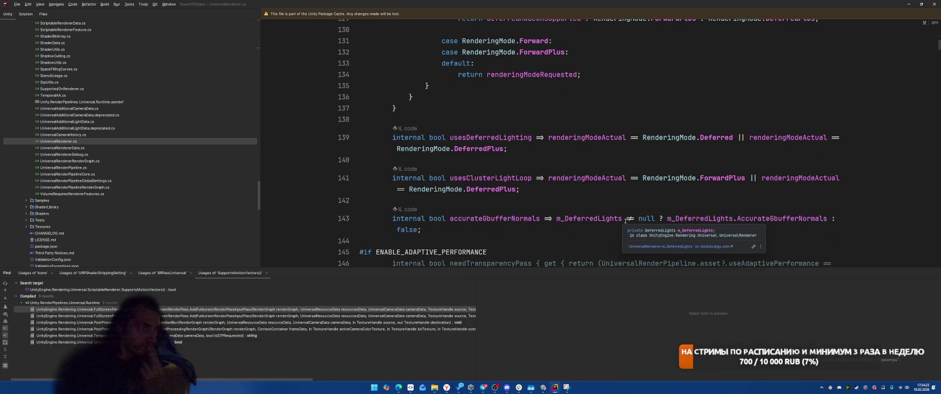
pyautogui.scroll(-3, 641, 194)
pyautogui.scroll(-6, 651, 197)
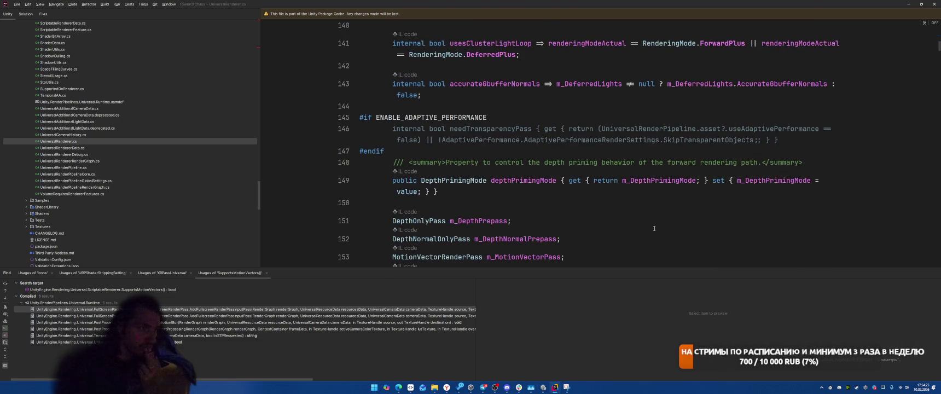
pyautogui.scroll(-14, 666, 199)
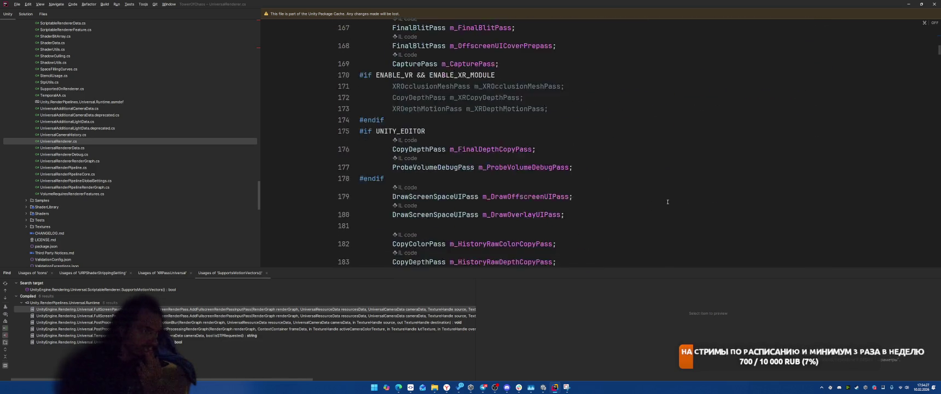
pyautogui.scroll(-3, 668, 196)
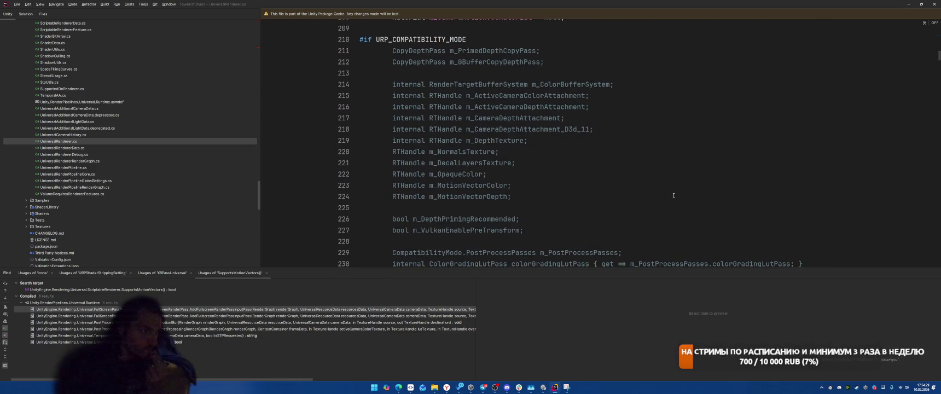
pyautogui.scroll(3, 670, 196)
pyautogui.scroll(1, 674, 196)
pyautogui.scroll(-20, 675, 195)
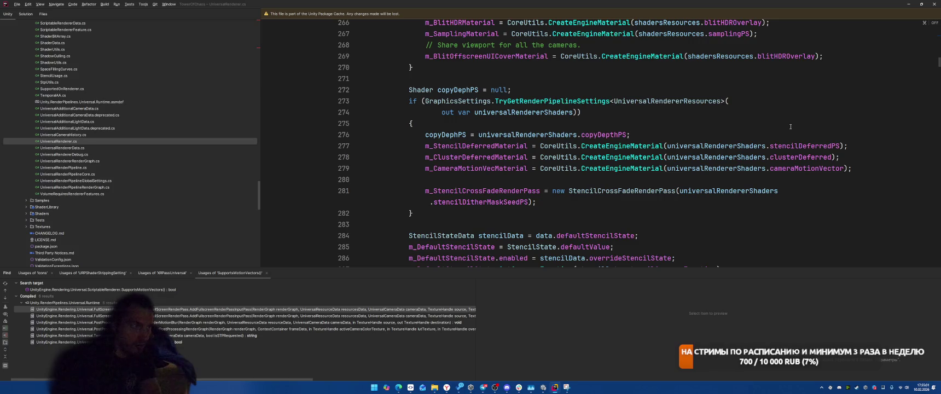
pyautogui.scroll(-2, 599, 188)
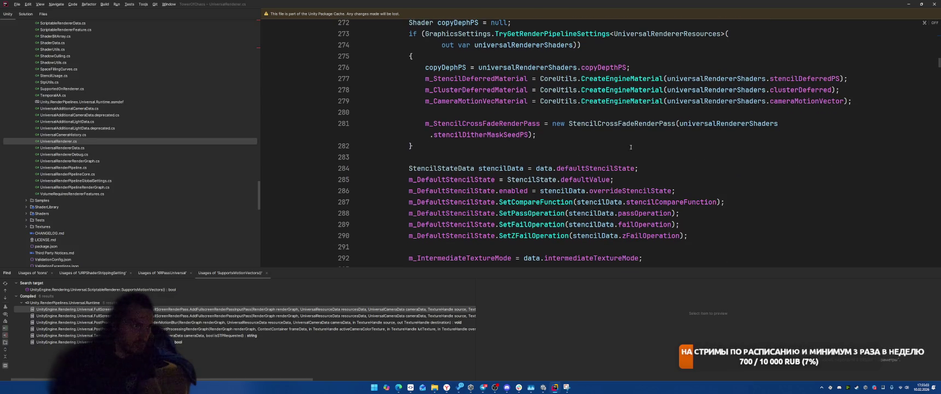
pyautogui.scroll(-4, 755, 188)
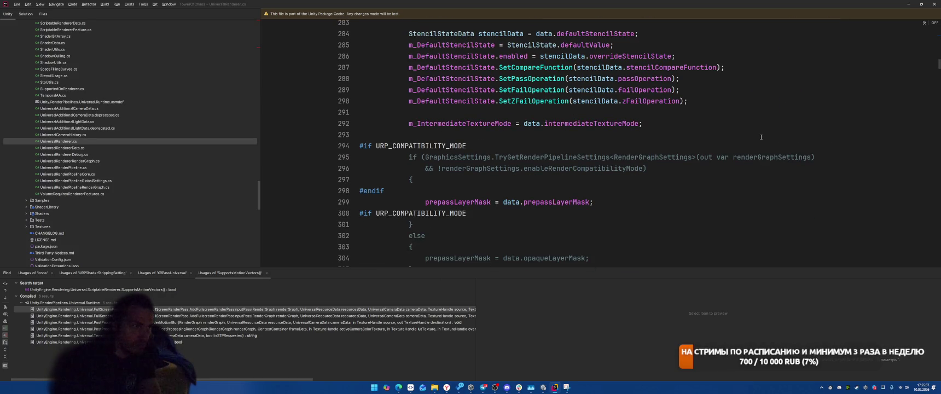
pyautogui.scroll(-4, 761, 138)
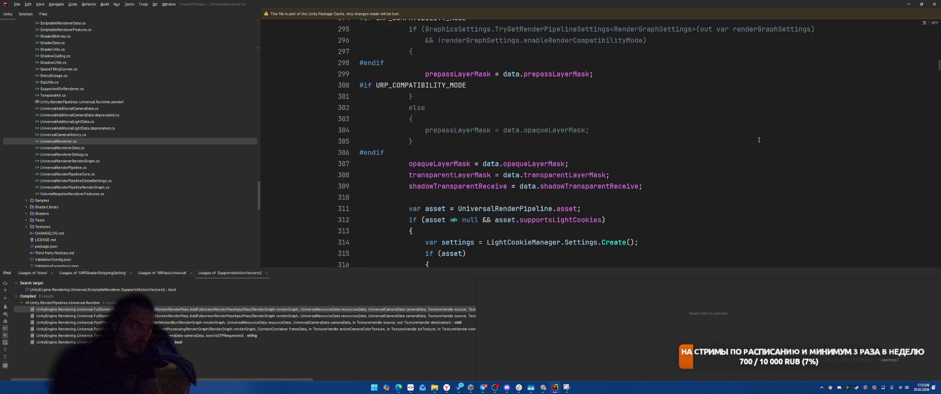
pyautogui.scroll(-3, 758, 141)
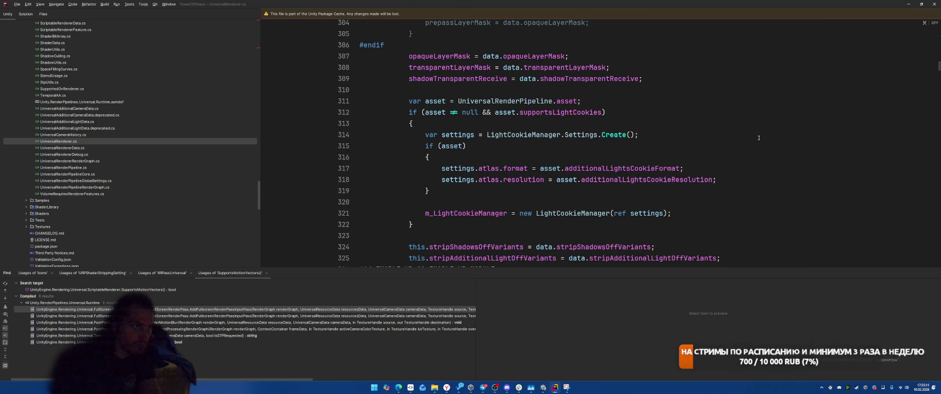
pyautogui.scroll(-6, 760, 135)
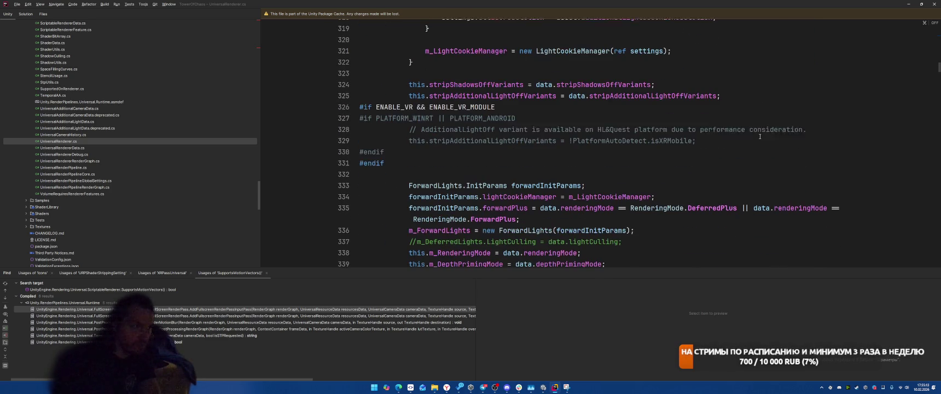
pyautogui.scroll(-3, 740, 157)
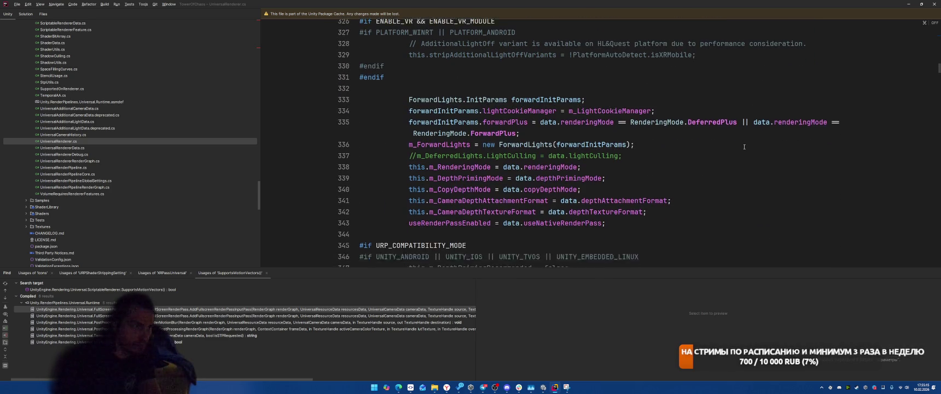
pyautogui.scroll(-1, 757, 136)
pyautogui.scroll(20, 755, 139)
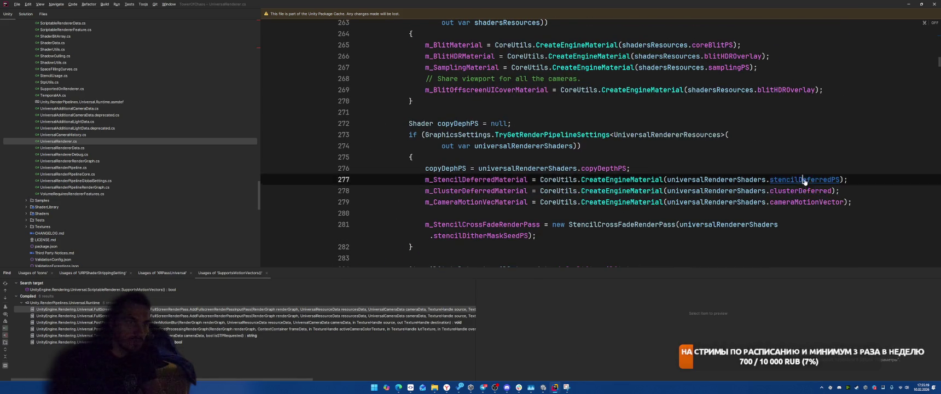
# Jump to the stencilDeferredPS declaration and view the ResourcePath quick documentation
pyautogui.keyDown('ctrl'); pyautogui.click(810, 179); pyautogui.keyUp('ctrl')
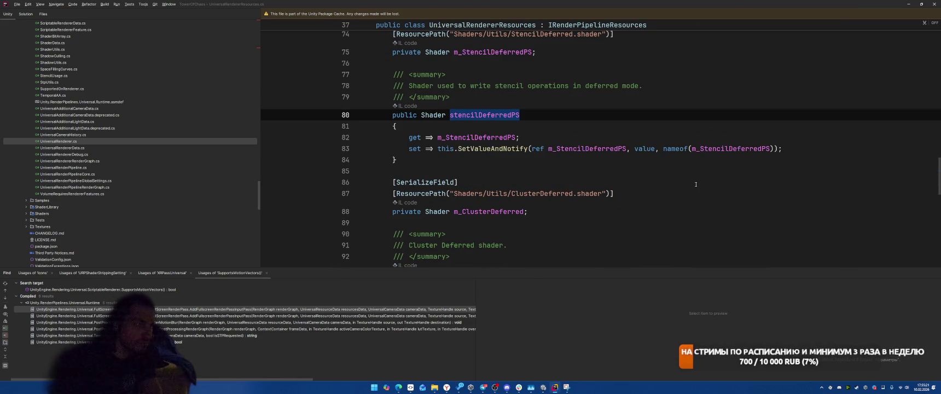
pyautogui.scroll(2, 714, 128)
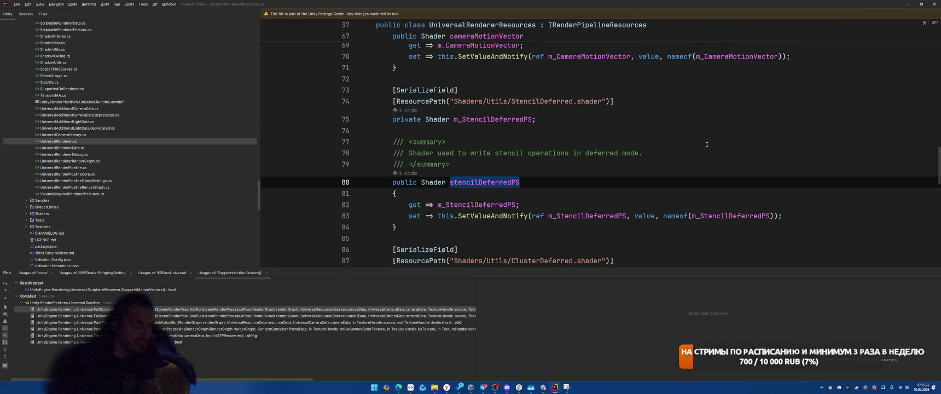
pyautogui.scroll(2, 706, 145)
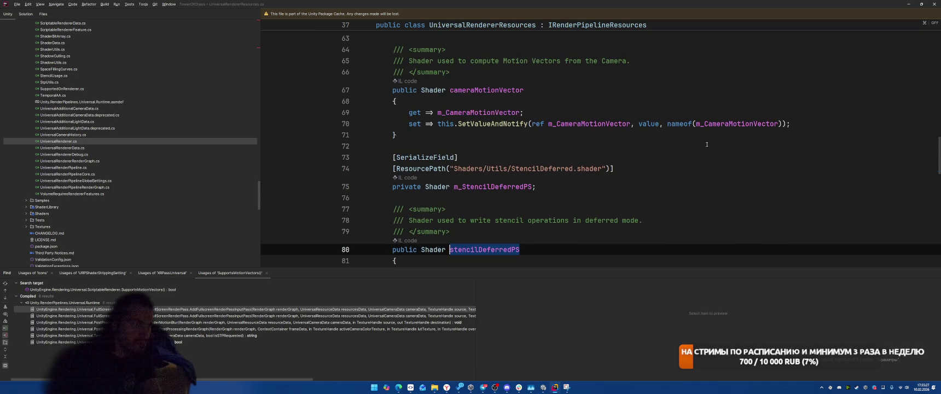
pyautogui.scroll(-1, 730, 164)
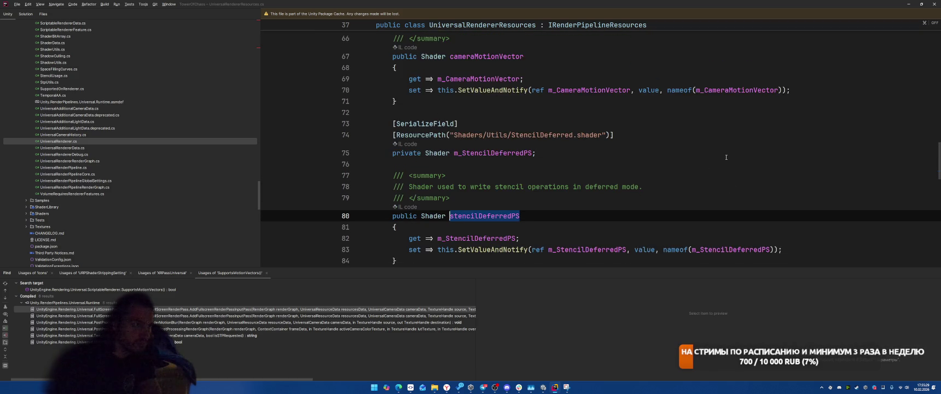
pyautogui.scroll(-1, 726, 157)
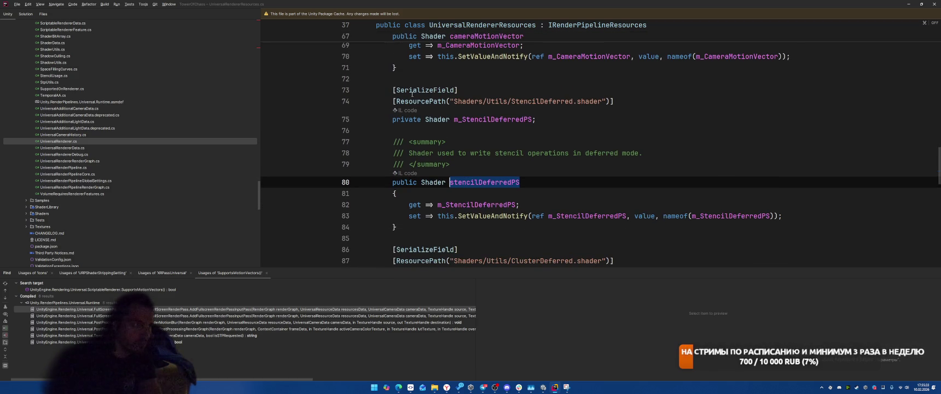
pyautogui.moveTo(407, 101)
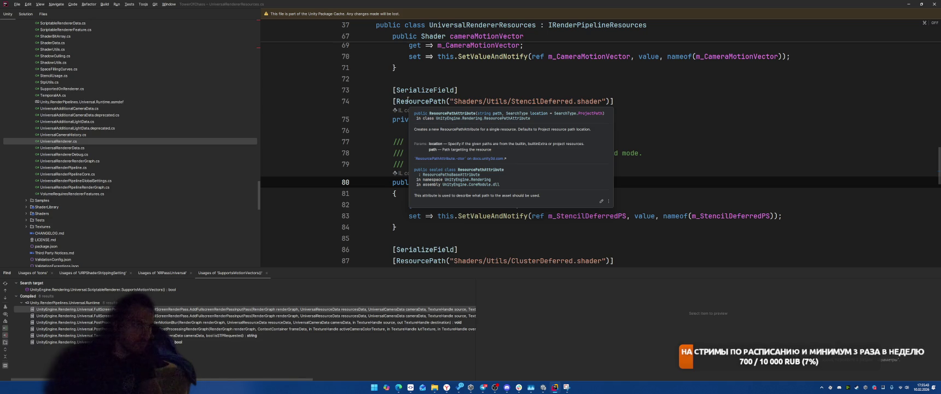
# Finish reviewing UniversalRendererResources.cs and return to Unity's Graphics project settings
pyautogui.scroll(-3, 670, 174)
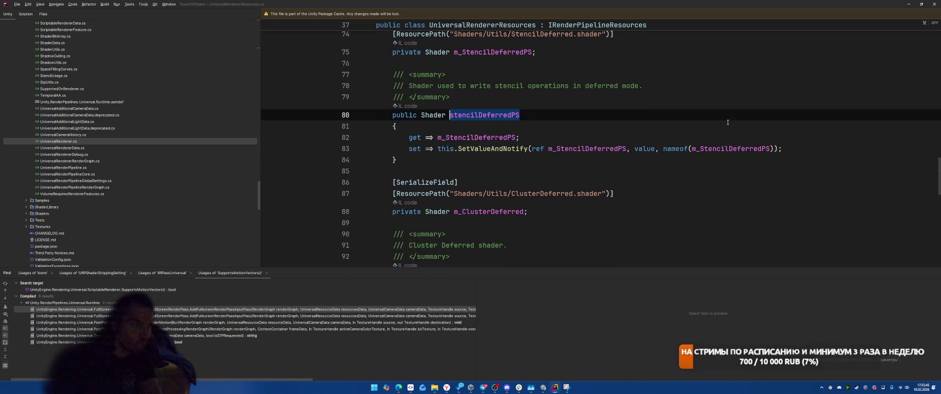
pyautogui.scroll(-1, 678, 172)
pyautogui.scroll(2, 685, 168)
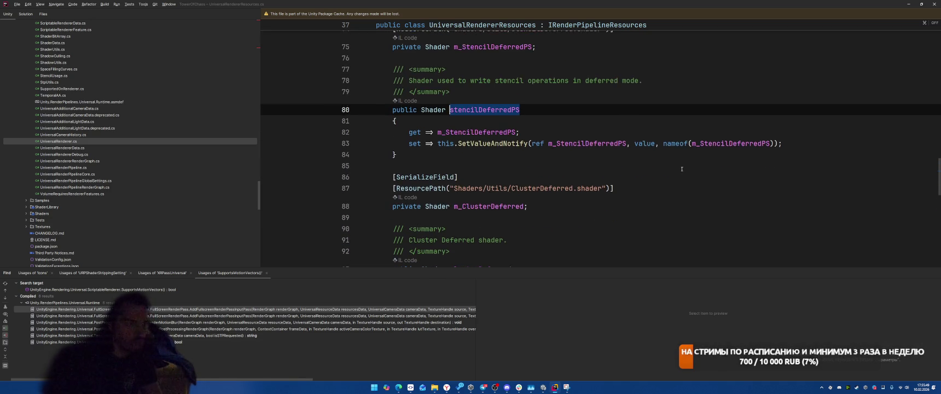
pyautogui.hotkey('alt', 'Tab')
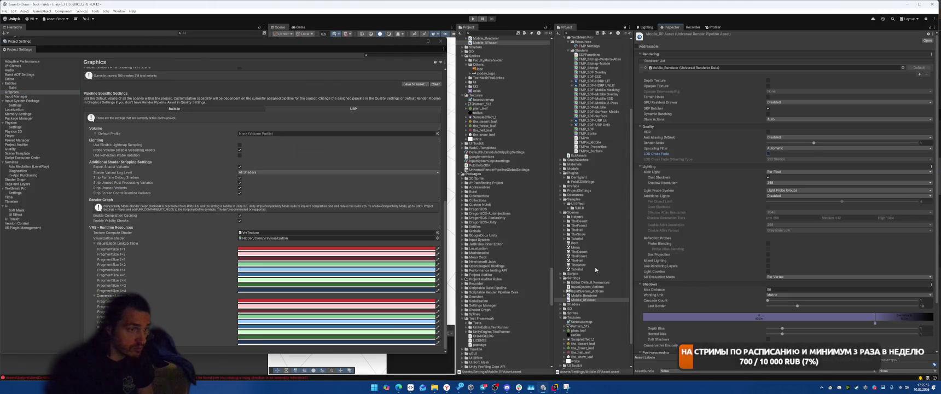
# Select UniversalRenderPipelineGlobalSettings and switch the Inspector to Debug mode to reveal hidden fields
pyautogui.scroll(-2, 596, 260)
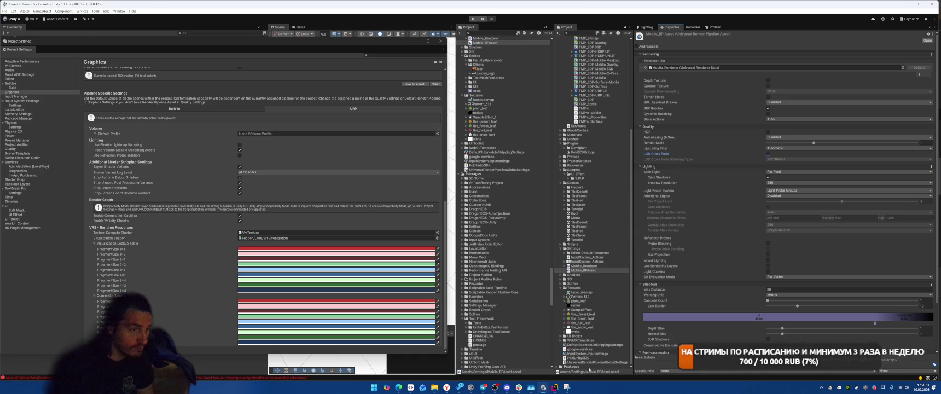
pyautogui.click(569, 363)
pyautogui.click(934, 34)
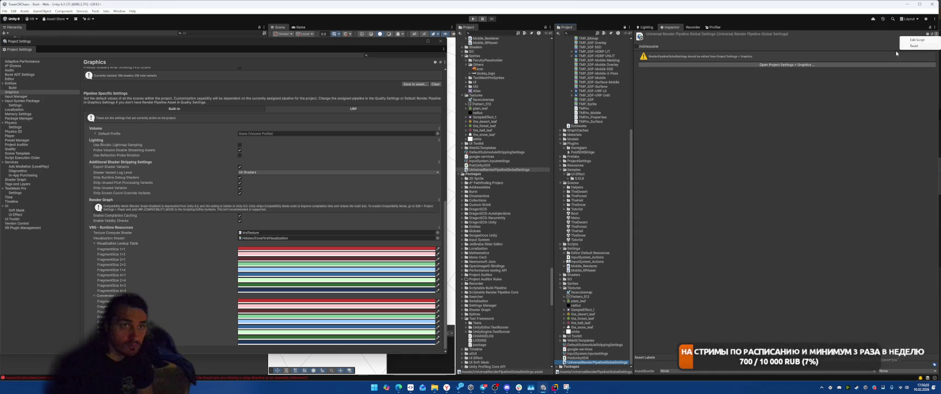
pyautogui.click(936, 26)
pyautogui.click(881, 54)
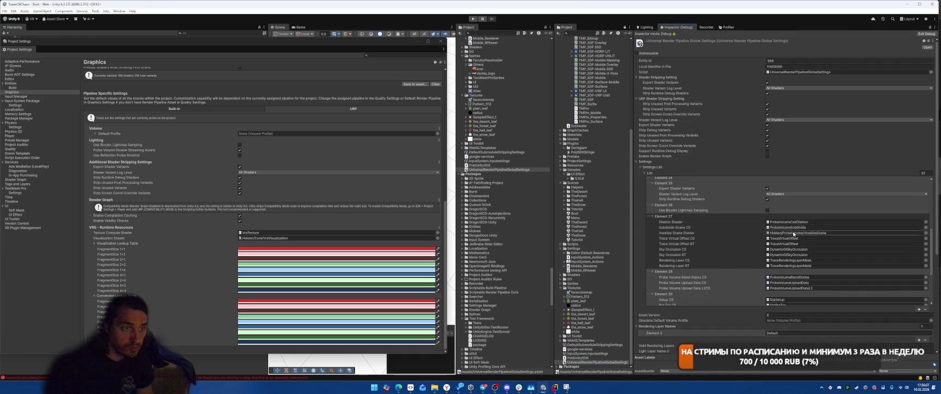
# Ping the GeometryPoolKernels, CopyBuffer, bit_histogram and block_reduce_part resources in the project
pyautogui.scroll(-8, 788, 236)
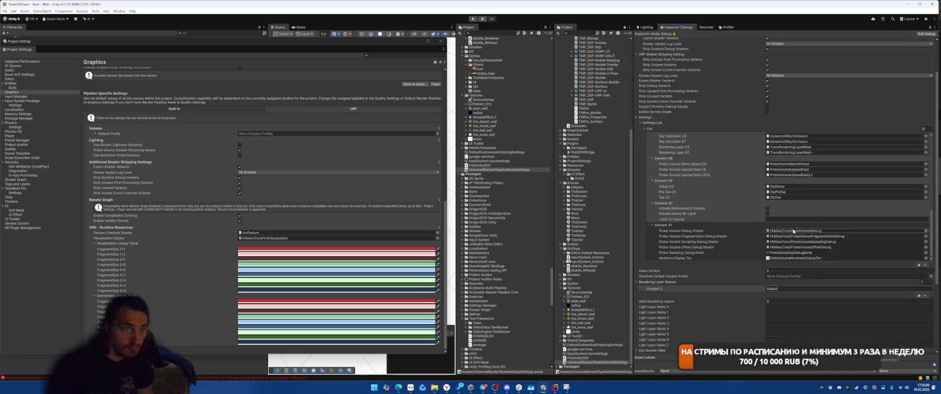
pyautogui.scroll(-2, 805, 225)
pyautogui.scroll(8, 819, 182)
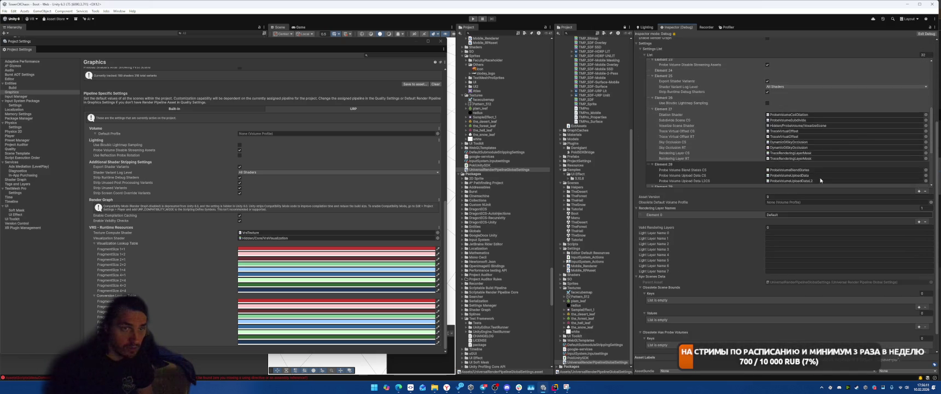
pyautogui.scroll(5, 819, 181)
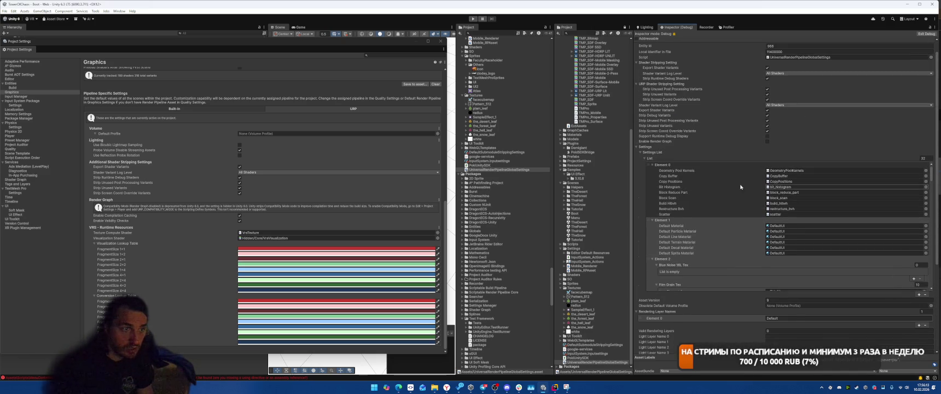
pyautogui.click(783, 171)
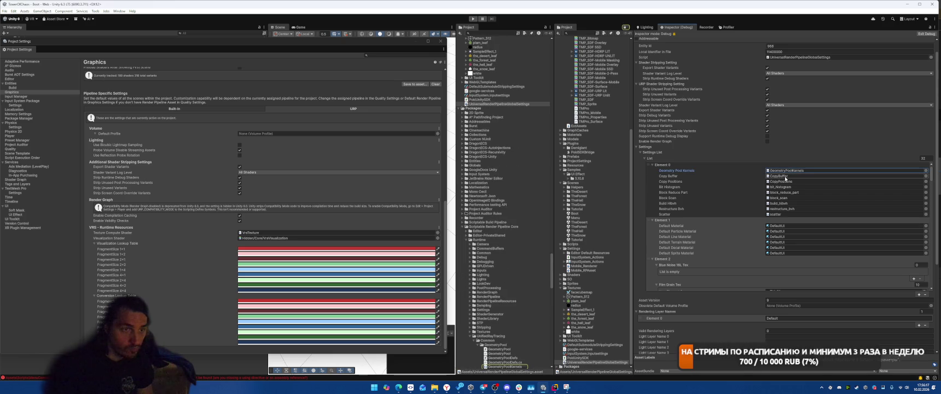
pyautogui.click(787, 177)
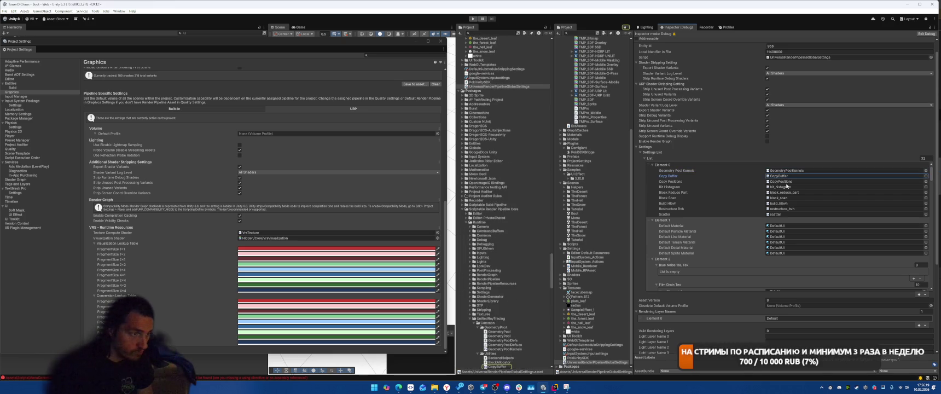
pyautogui.click(788, 190)
pyautogui.click(789, 192)
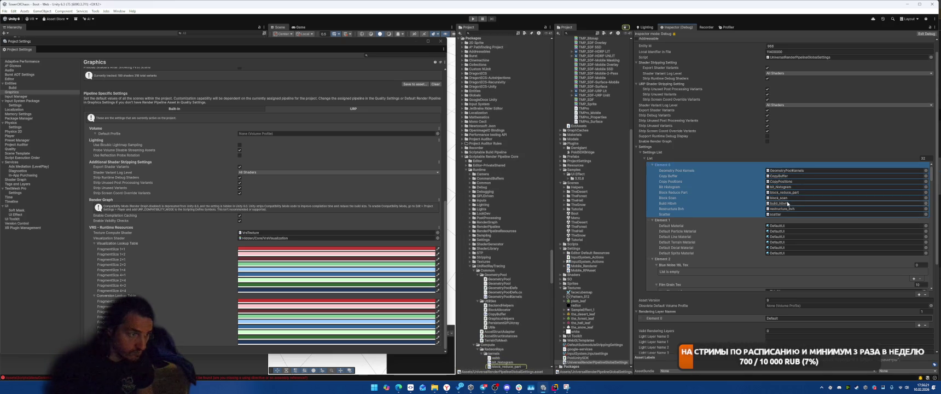
# Review the rest of the resource list, then close Project Settings
pyautogui.scroll(-1, 802, 185)
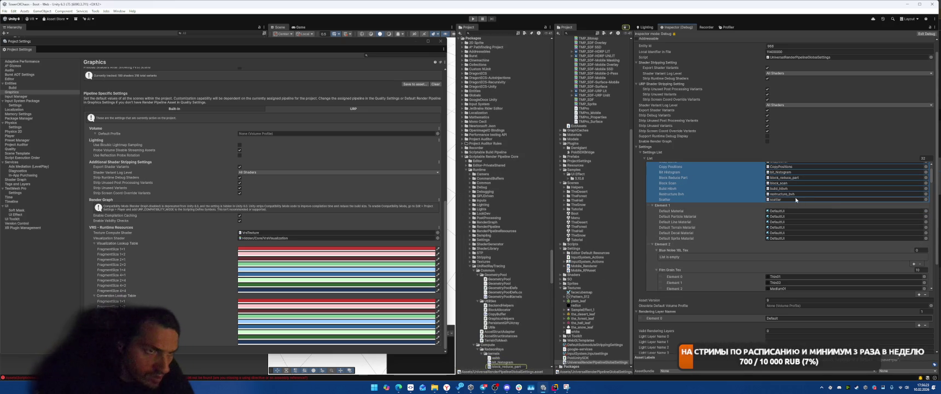
pyautogui.scroll(-2, 712, 237)
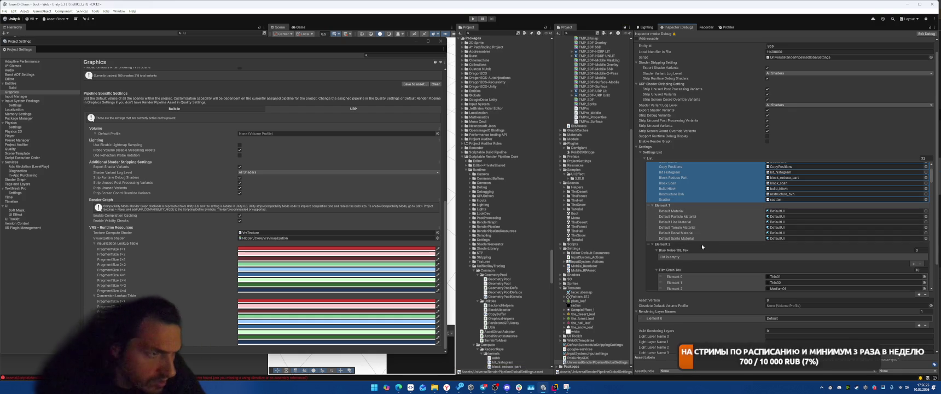
pyautogui.scroll(-5, 712, 237)
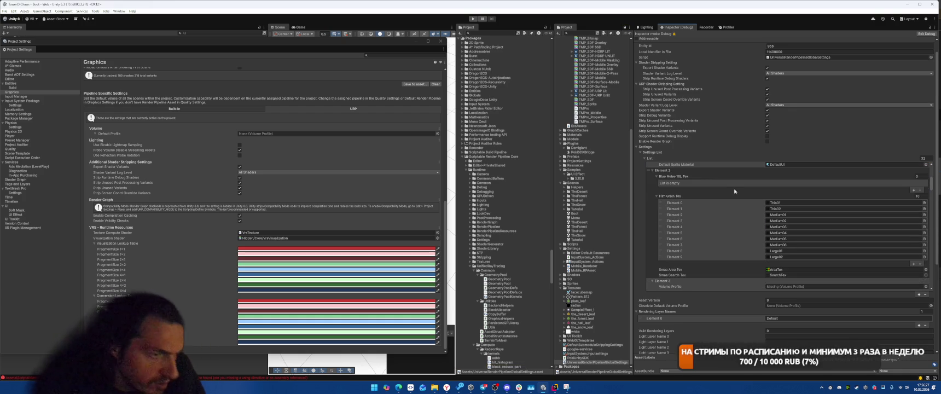
pyautogui.scroll(-1, 712, 223)
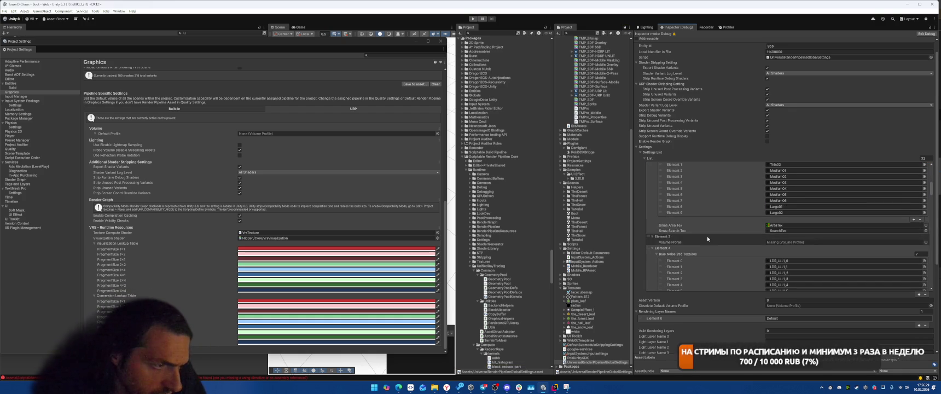
pyautogui.scroll(-7, 708, 235)
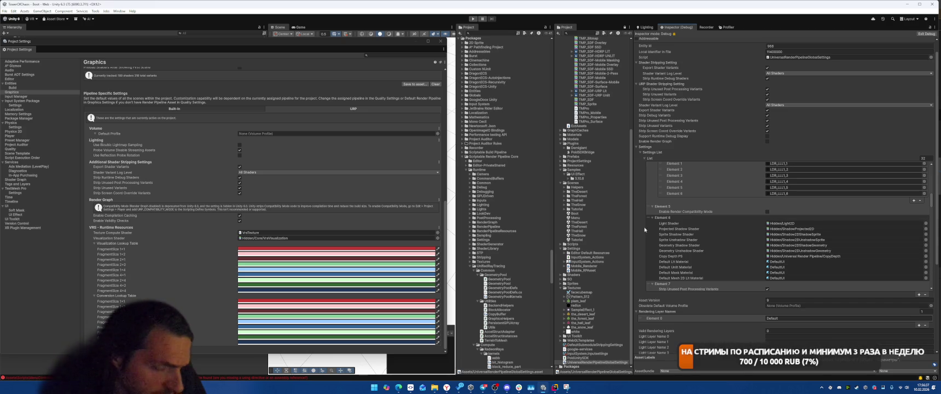
pyautogui.click(440, 41)
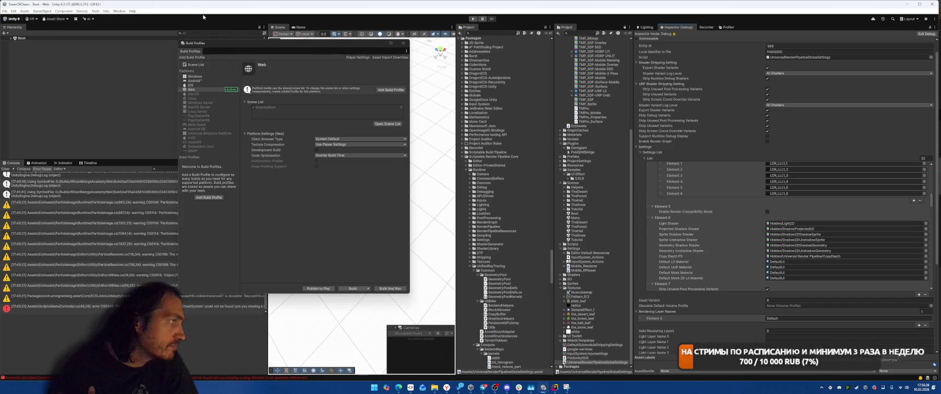
# Open Project Auditor from Window > Analysis and move it left to uncover the project tree
pyautogui.click(119, 11)
pyautogui.moveTo(165, 72)
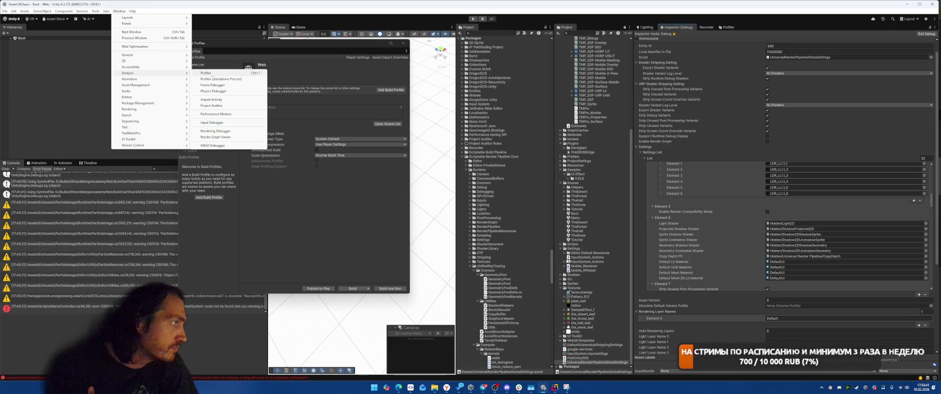
pyautogui.click(219, 105)
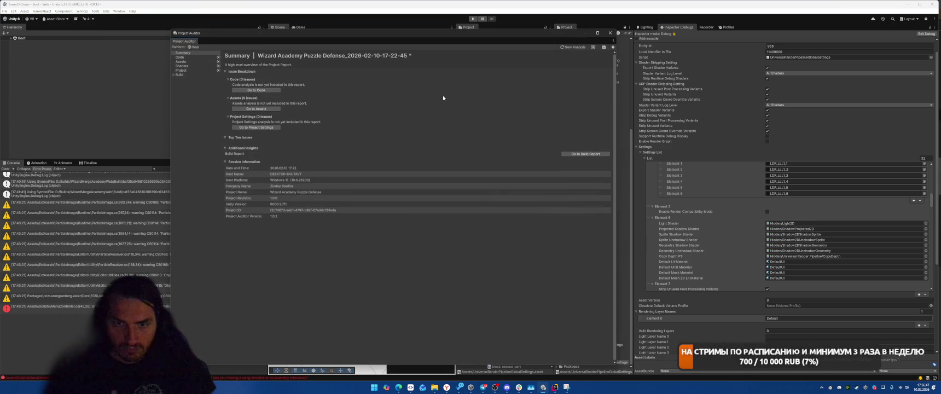
pyautogui.moveTo(460, 42); pyautogui.dragTo(365, 40)
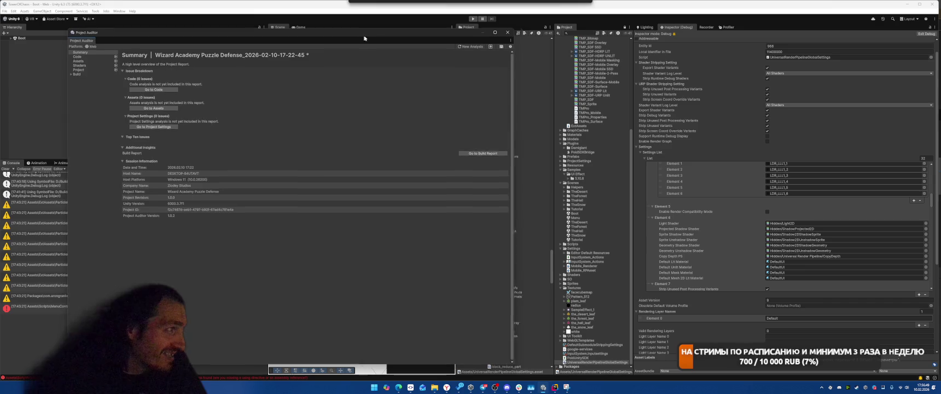
# Show the Build Size report with the Shader group expanded into individual shaders
pyautogui.click(94, 72)
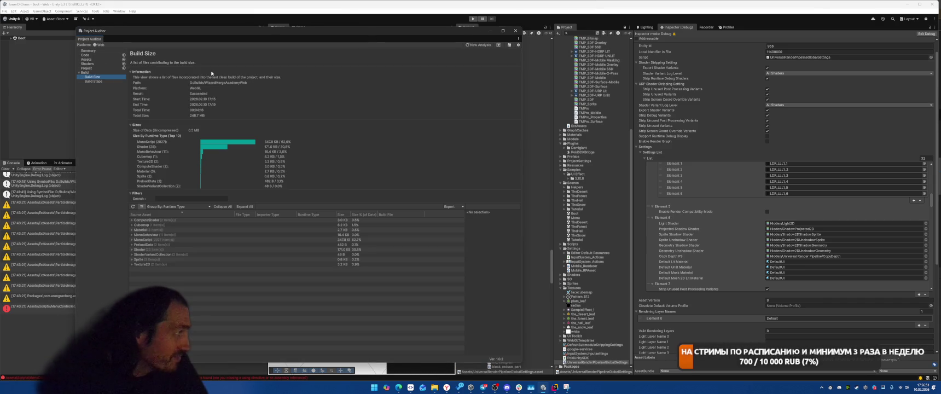
pyautogui.click(132, 250)
pyautogui.scroll(-2, 219, 268)
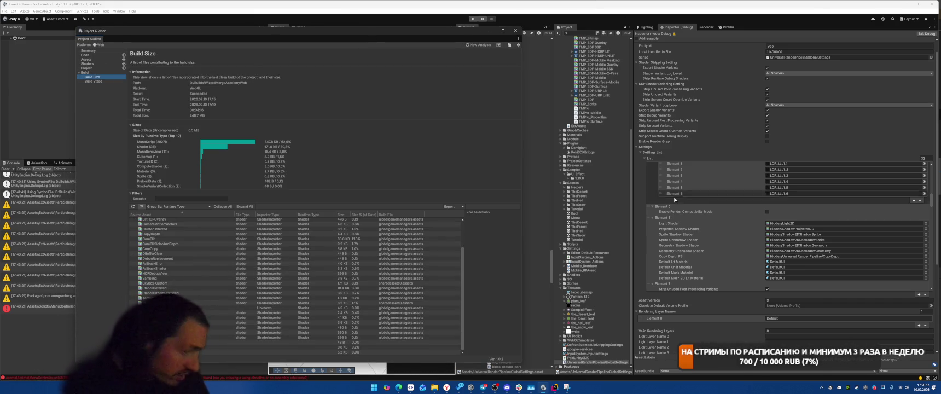
pyautogui.scroll(-3, 820, 218)
pyautogui.scroll(-3, 765, 208)
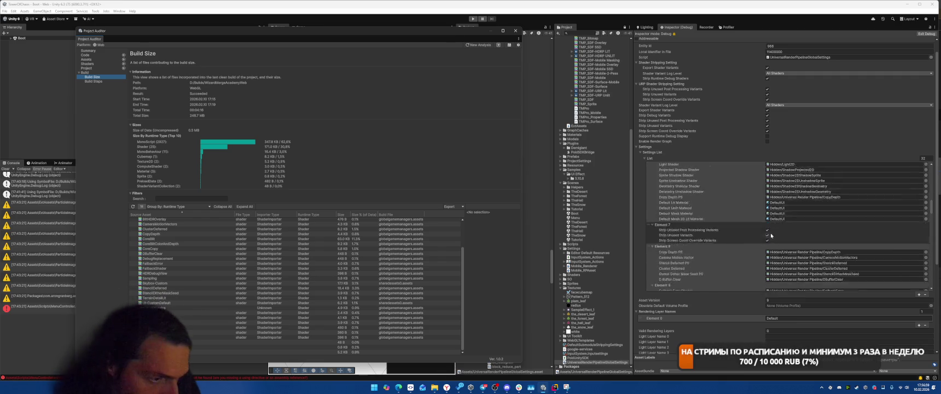
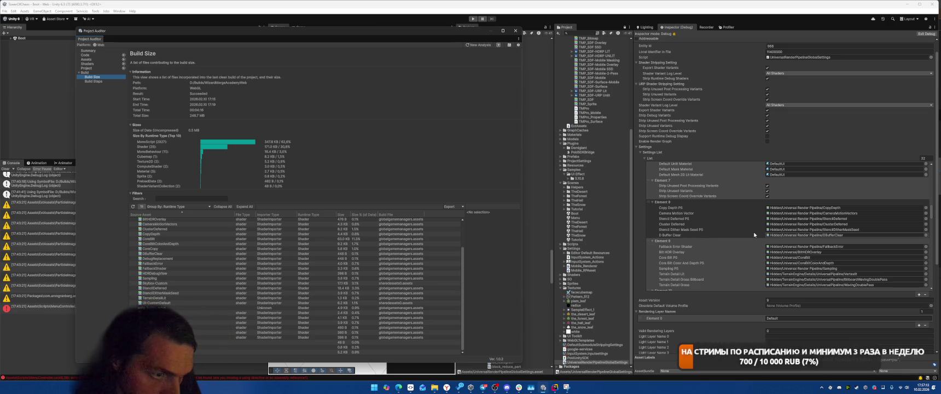
# Copy CopyDepth and paste it into Camera Motion Vector, Stencil Deferred PS and Cluster Deferred slots
pyautogui.click(835, 209)
pyautogui.moveTo(521, 284); pyautogui.dragTo(451, 284)
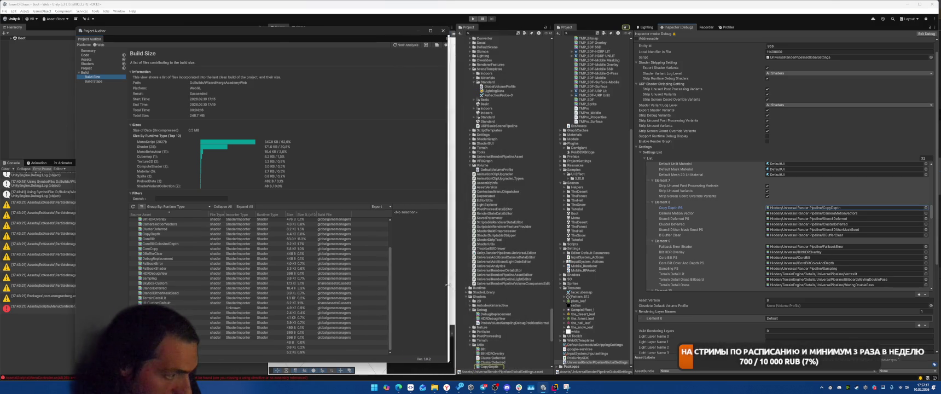
pyautogui.click(843, 213)
pyautogui.hotkey('ctrl', 'v')
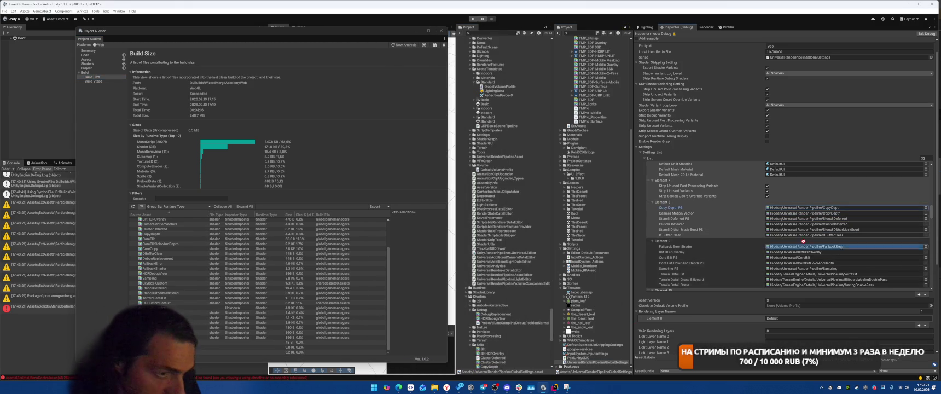
pyautogui.click(842, 219)
pyautogui.hotkey('ctrl', 'v')
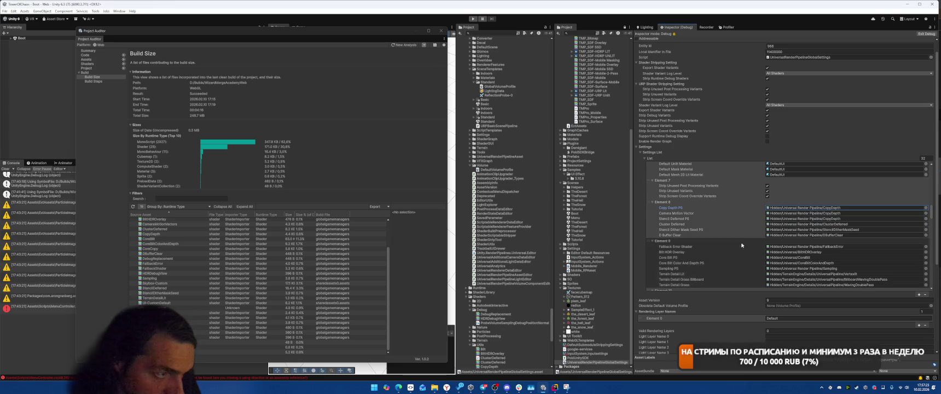
pyautogui.click(821, 225)
pyautogui.hotkey('ctrl', 'v')
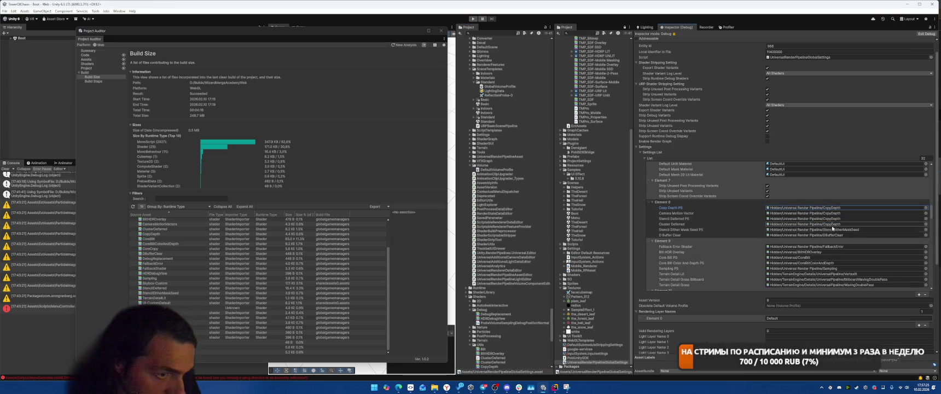
# Assign CopyDepth to D Buffer Clear and paste FallbackError into Bit HDR Overlay
pyautogui.scroll(-1, 490, 370)
pyautogui.moveTo(483, 366)
pyautogui.mouseDown()
pyautogui.moveTo(821, 208)
pyautogui.moveTo(843, 235)
pyautogui.moveTo(875, 237)
pyautogui.mouseUp()
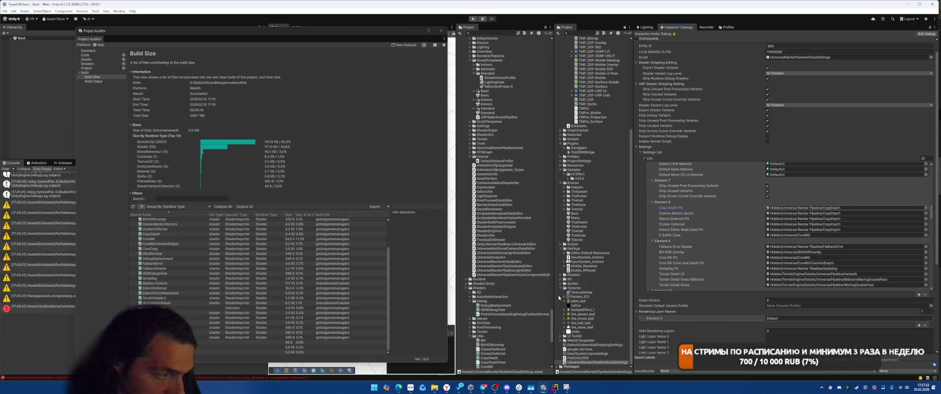
pyautogui.moveTo(492, 360)
pyautogui.mouseDown()
pyautogui.moveTo(821, 219)
pyautogui.moveTo(870, 235)
pyautogui.mouseUp()
pyautogui.scroll(-1, 867, 254)
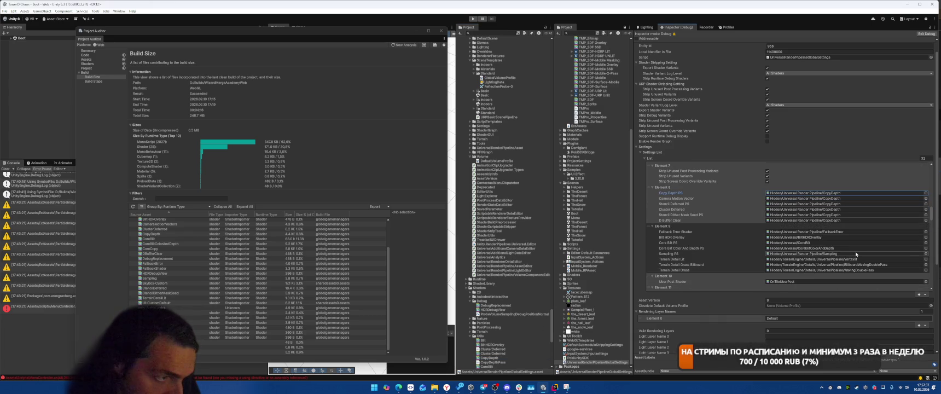
pyautogui.click(816, 237)
pyautogui.hotkey('ctrl', 'v')
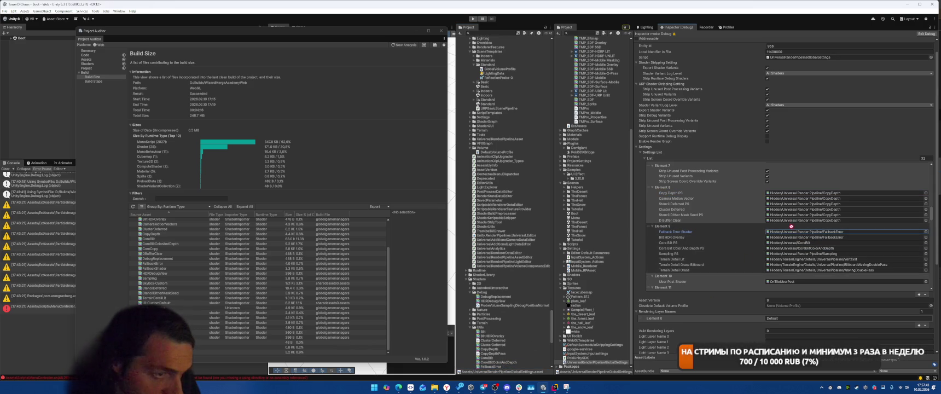
pyautogui.click(807, 215)
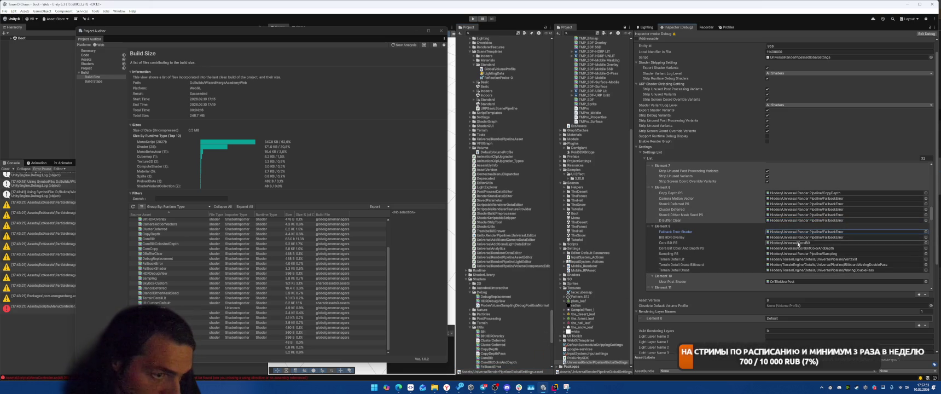
pyautogui.scroll(-1, 825, 249)
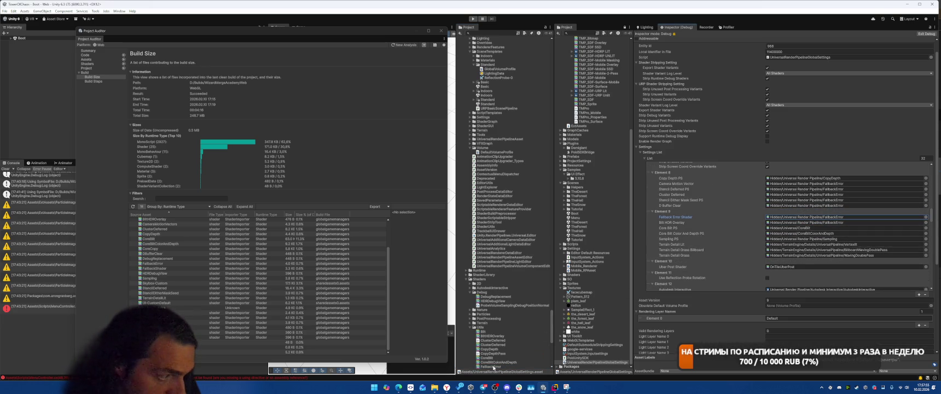
# Paste FallbackError into the Terrain Detail Grass, Uber Post Shader and Autodesk Interactive shader slots
pyautogui.click(819, 255)
pyautogui.press('Delete')
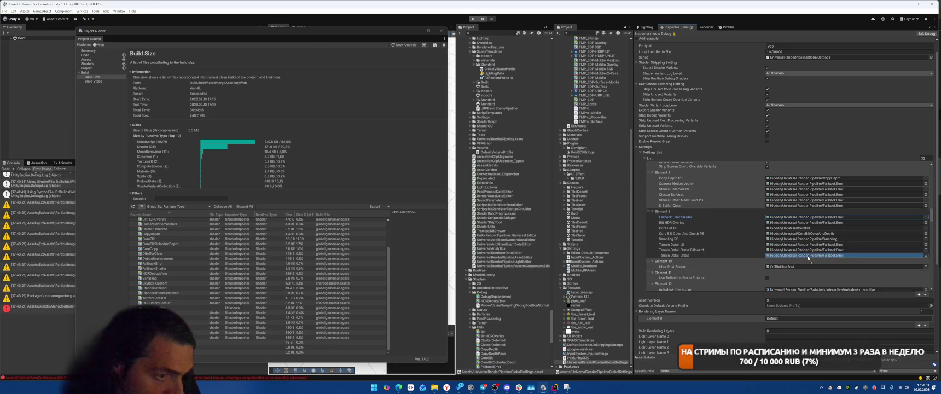
pyautogui.scroll(-1, 778, 247)
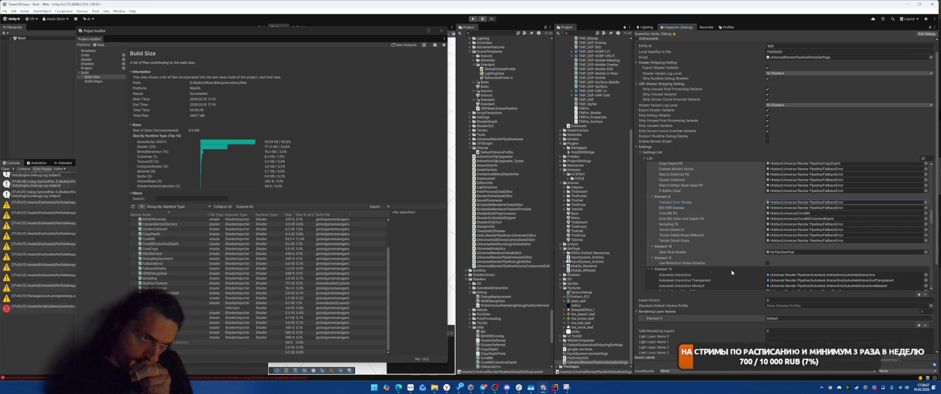
pyautogui.scroll(-1, 734, 256)
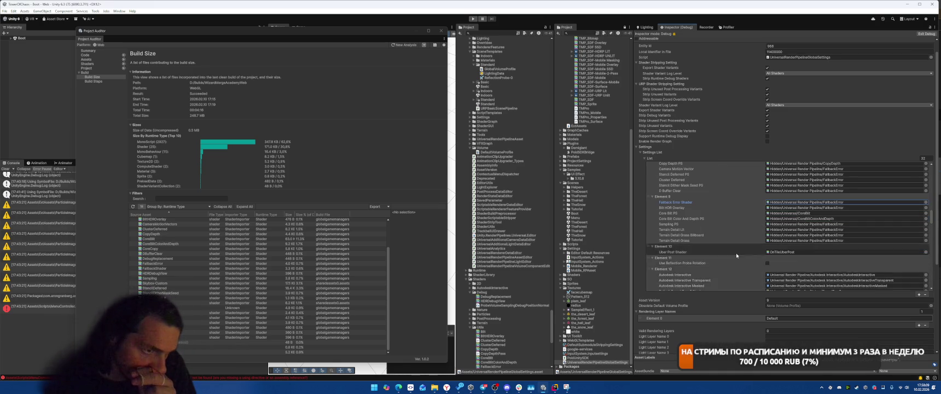
pyautogui.click(793, 238)
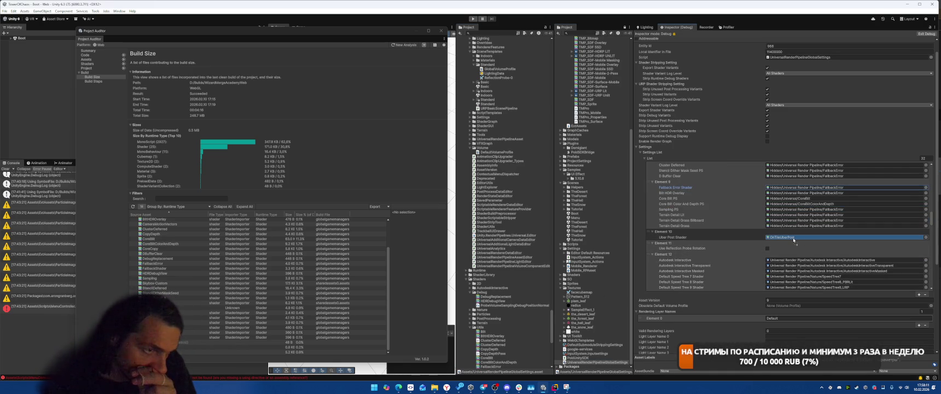
pyautogui.hotkey('ctrl', 'v')
pyautogui.scroll(-2, 730, 243)
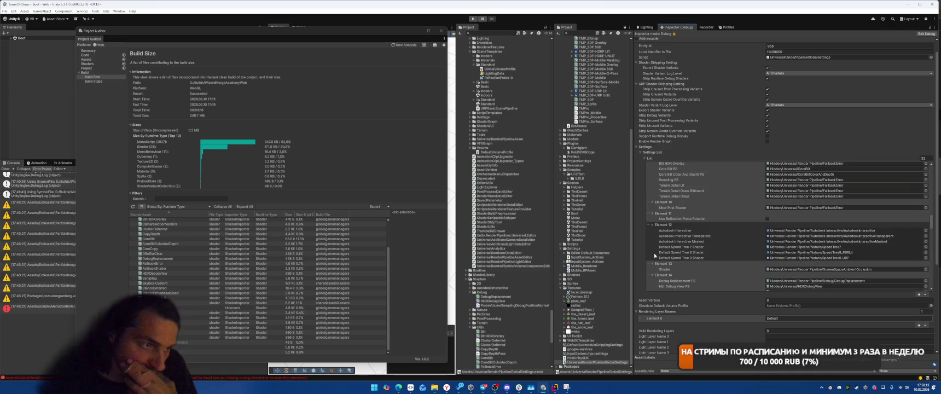
pyautogui.hotkey('ctrl', 'v')
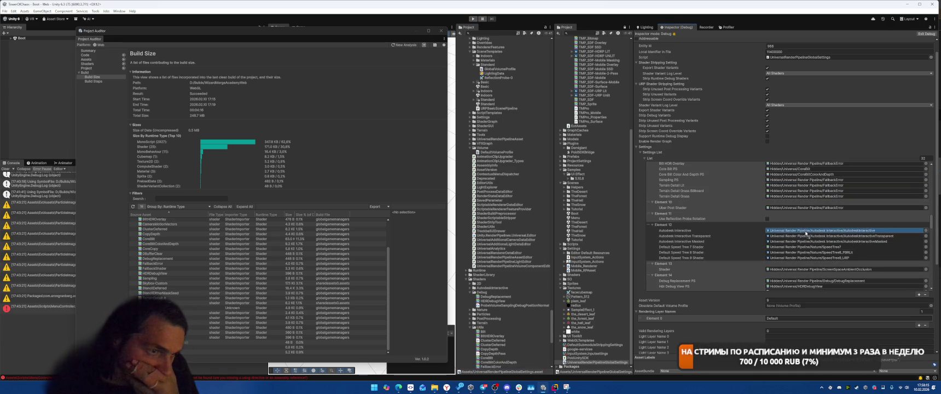
pyautogui.click(826, 236)
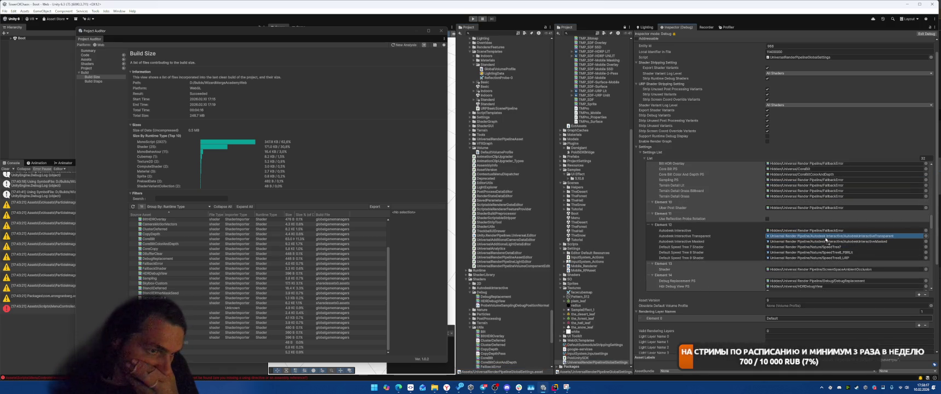
pyautogui.click(828, 246)
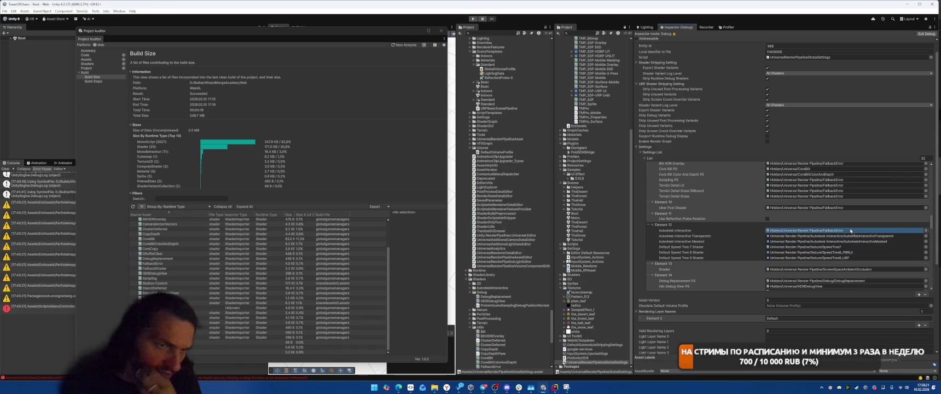
pyautogui.scroll(-2, 827, 246)
pyautogui.scroll(-3, 841, 237)
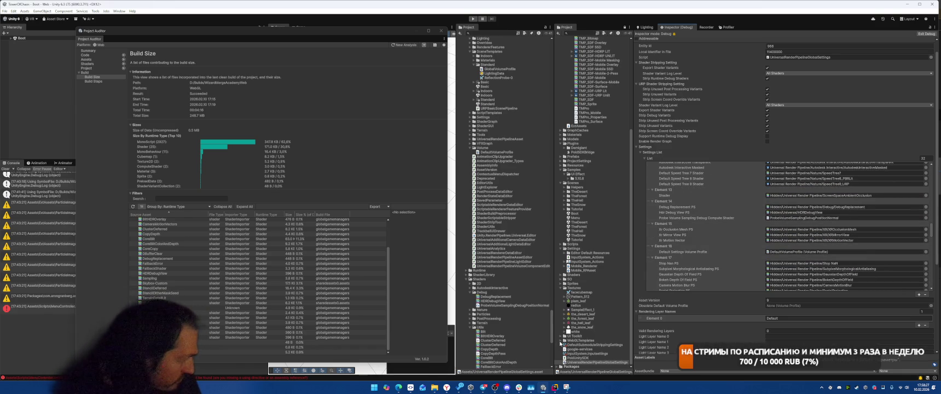
# Drag FallbackError onto Xr Occlusion Mesh PS, Xr Mirror View PS, Xr Motion Vector and Hdr Debug View PS
pyautogui.moveTo(504, 366)
pyautogui.mouseDown()
pyautogui.moveTo(832, 257)
pyautogui.moveTo(848, 230)
pyautogui.mouseUp()
pyautogui.moveTo(503, 367); pyautogui.dragTo(832, 234)
pyautogui.moveTo(489, 365); pyautogui.dragTo(832, 240)
pyautogui.moveTo(490, 366); pyautogui.dragTo(800, 215)
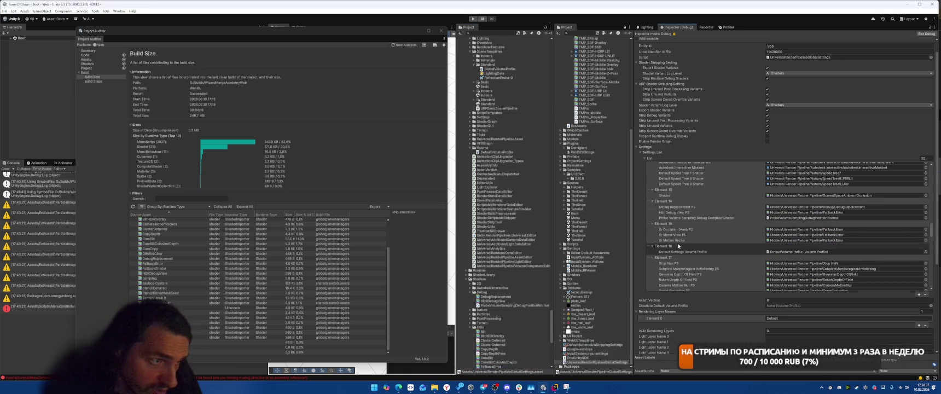
pyautogui.moveTo(499, 368)
pyautogui.mouseDown()
pyautogui.moveTo(798, 211)
pyautogui.moveTo(850, 210)
pyautogui.moveTo(595, 324)
pyautogui.mouseUp()
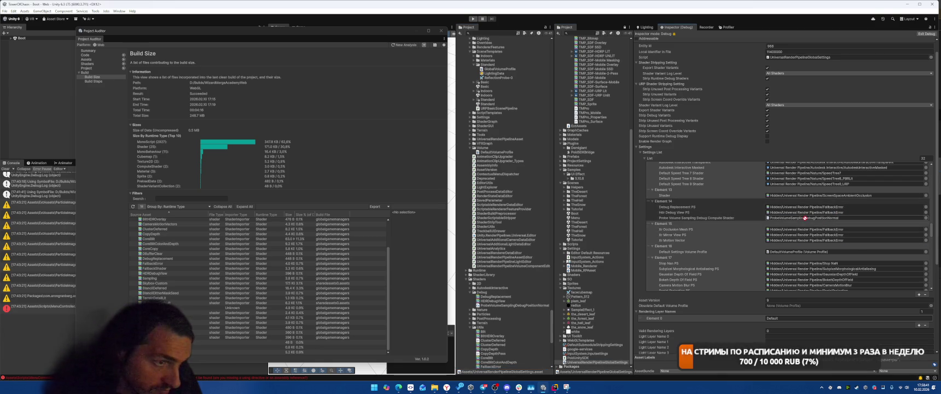
# Put FallbackError into the Visualization Shader slot, then open the MenuController console error
pyautogui.scroll(-3, 867, 201)
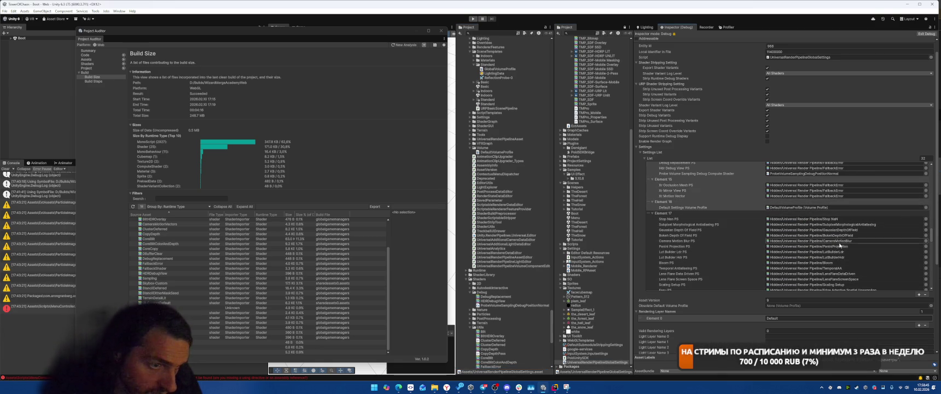
pyautogui.scroll(-2, 843, 241)
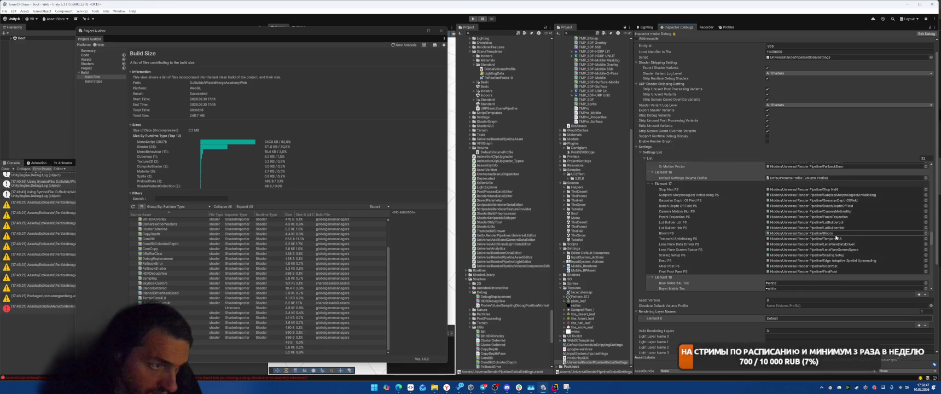
pyautogui.scroll(-3, 832, 274)
pyautogui.scroll(-4, 831, 274)
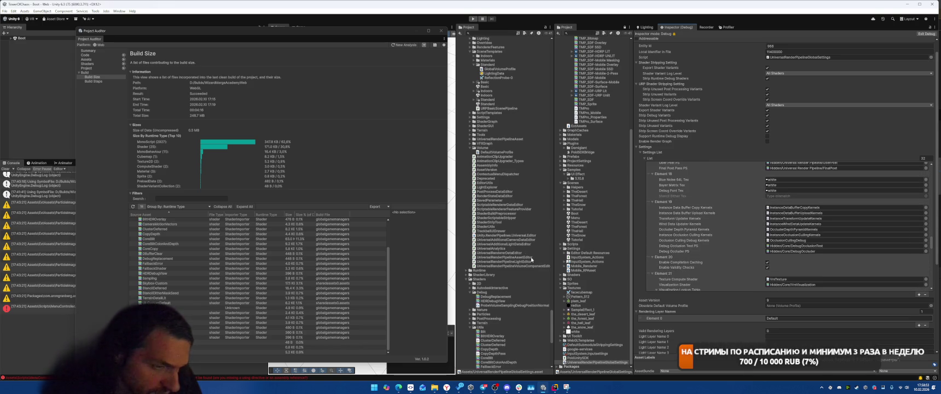
pyautogui.scroll(3, 250, 299)
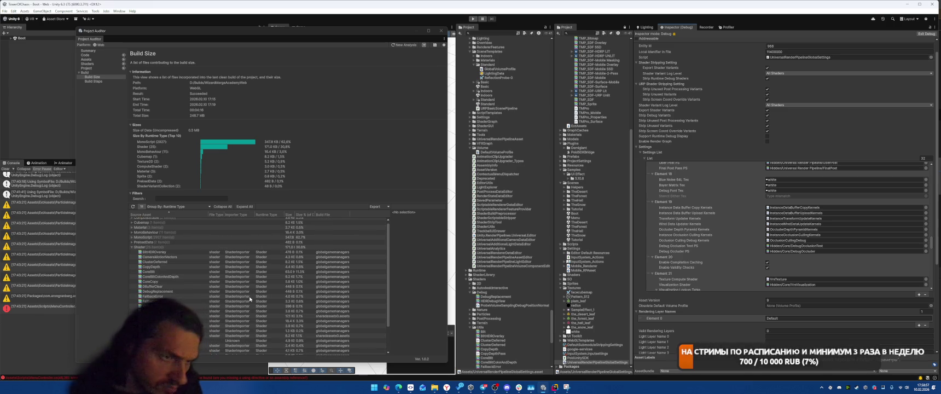
pyautogui.scroll(-2, 802, 241)
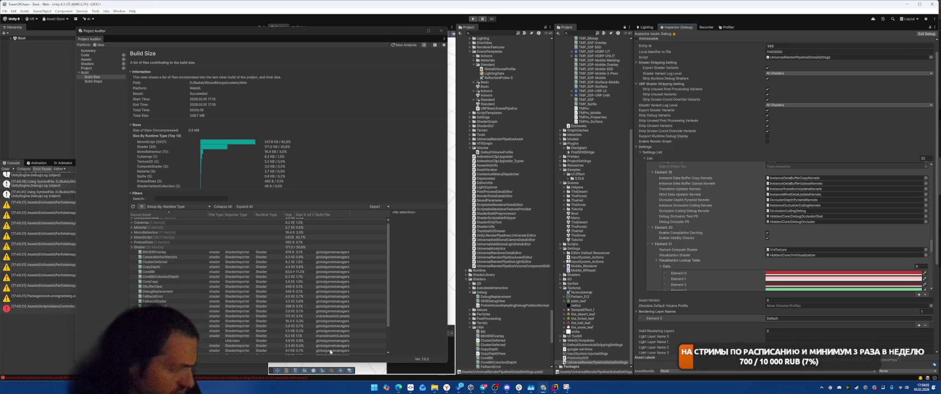
pyautogui.scroll(-2, 284, 300)
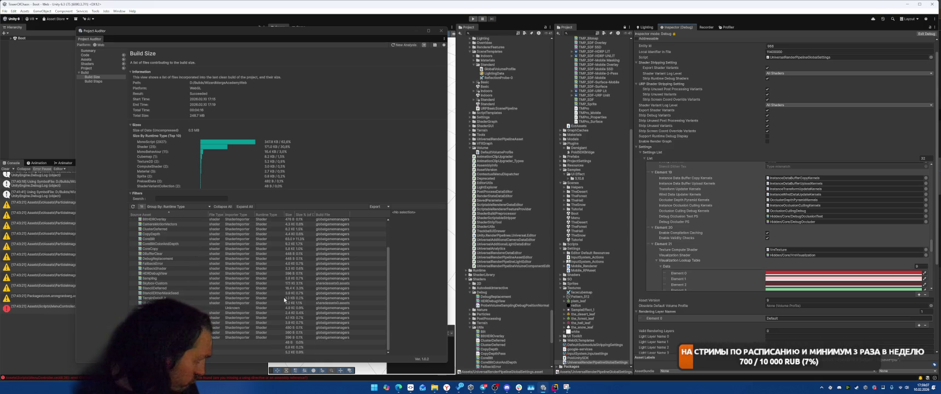
pyautogui.moveTo(284, 299)
pyautogui.mouseDown()
pyautogui.moveTo(514, 368)
pyautogui.moveTo(807, 225)
pyautogui.moveTo(831, 255)
pyautogui.mouseUp()
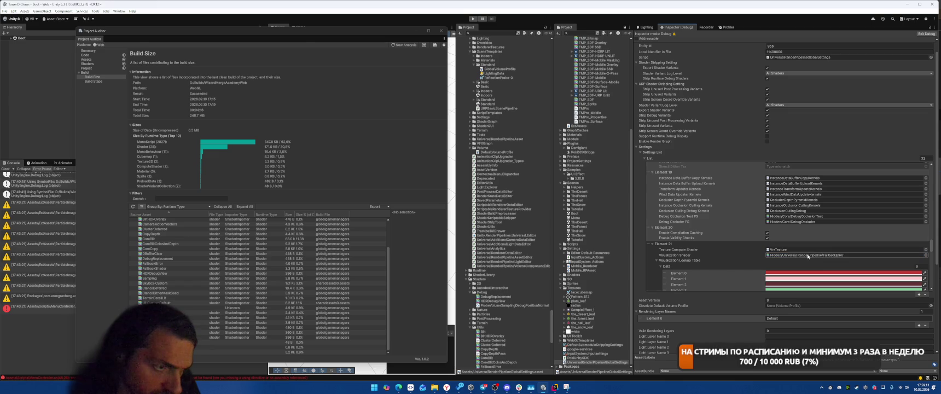
pyautogui.scroll(-2, 738, 256)
pyautogui.scroll(-5, 738, 257)
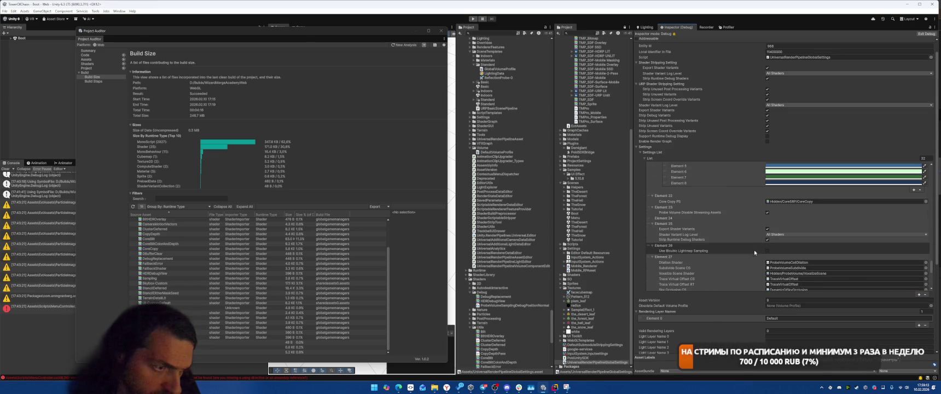
pyautogui.scroll(-2, 753, 252)
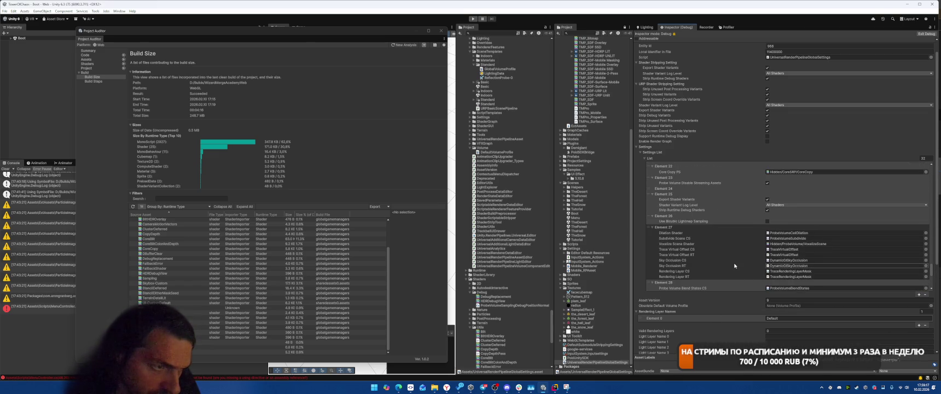
pyautogui.scroll(-8, 734, 265)
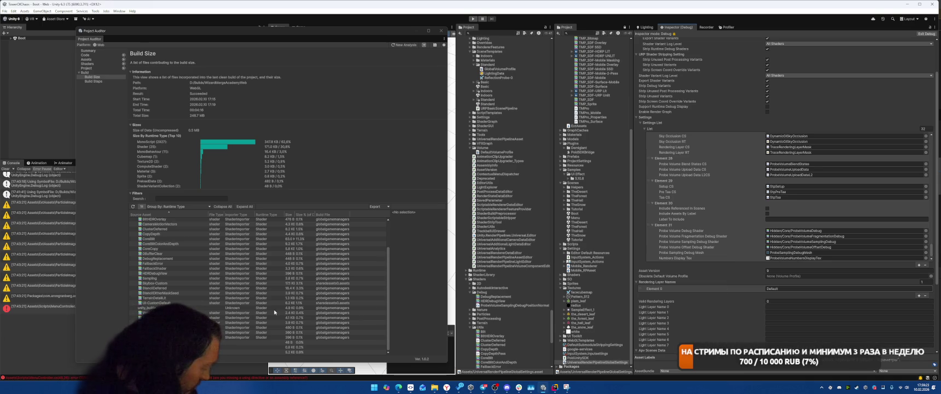
pyautogui.click(38, 307)
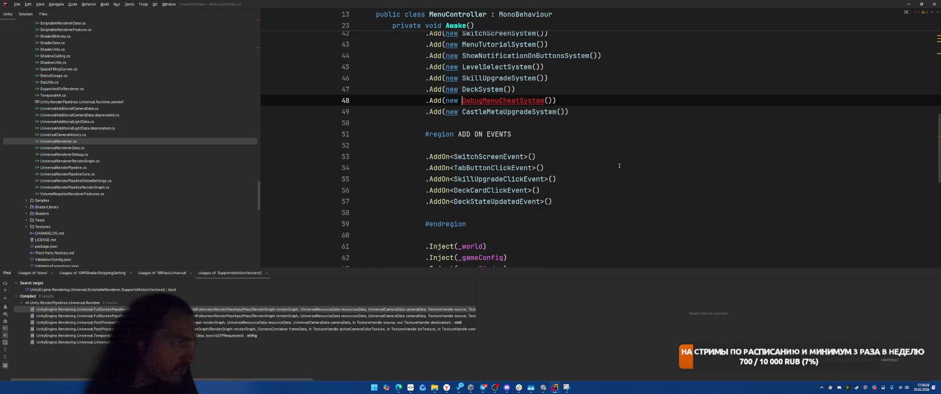
# Wrap MenuController's DebugMenuCheatSystem line in #if !RELEASE / #endif and return to Unity to recompile
pyautogui.click(652, 89)
pyautogui.scroll(3, 653, 154)
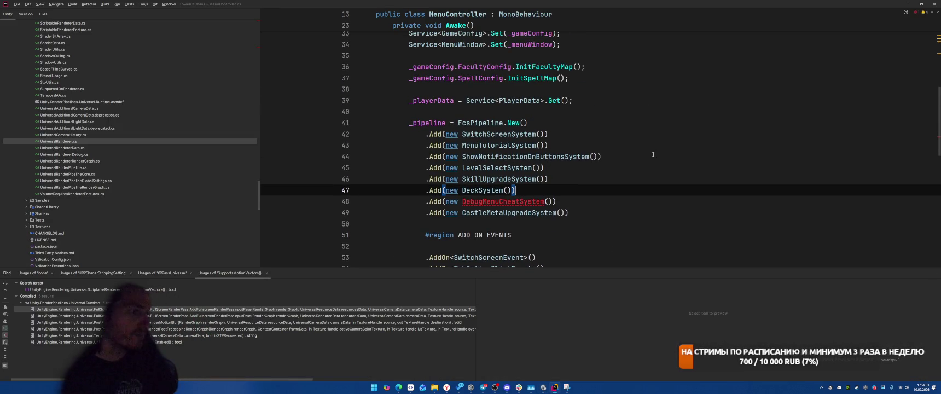
pyautogui.press('Return')
pyautogui.write('#uf')
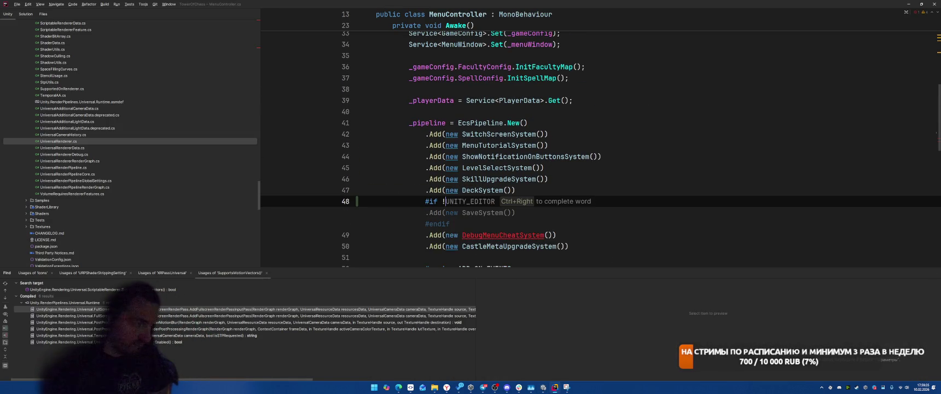
pyautogui.write('RELE')
pyautogui.press('Return')
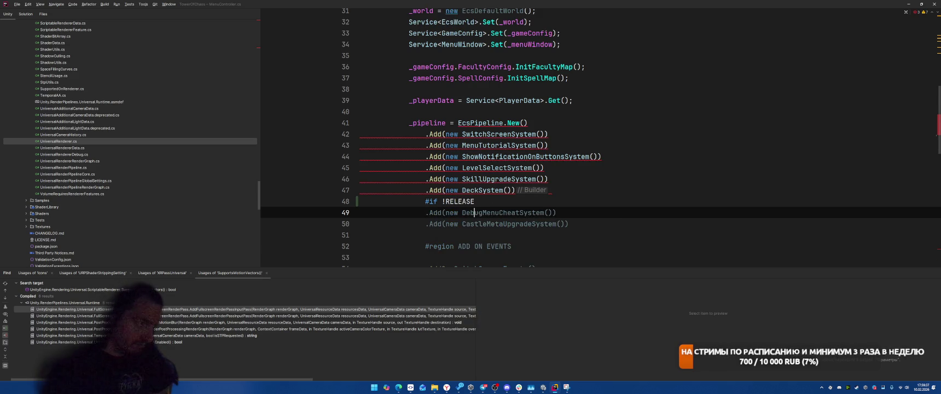
pyautogui.press('Return')
pyautogui.write('#endiuf')
pyautogui.press('BackSpace')
pyautogui.press('BackSpace')
pyautogui.write('f')
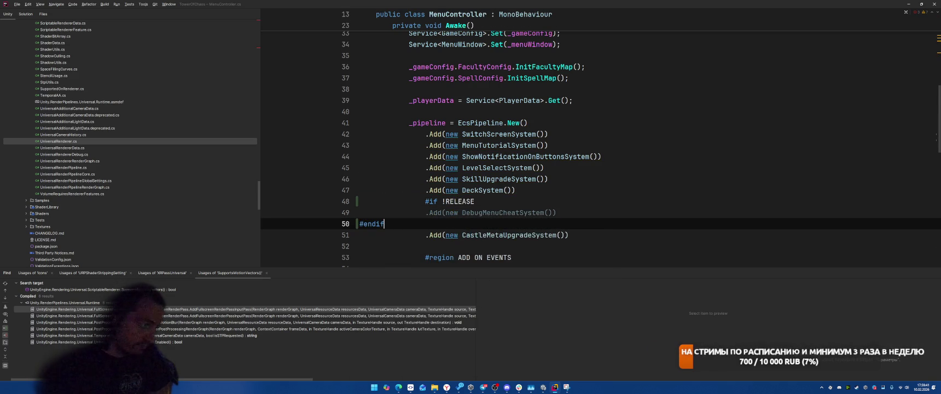
pyautogui.press('Up')
pyautogui.press('Up')
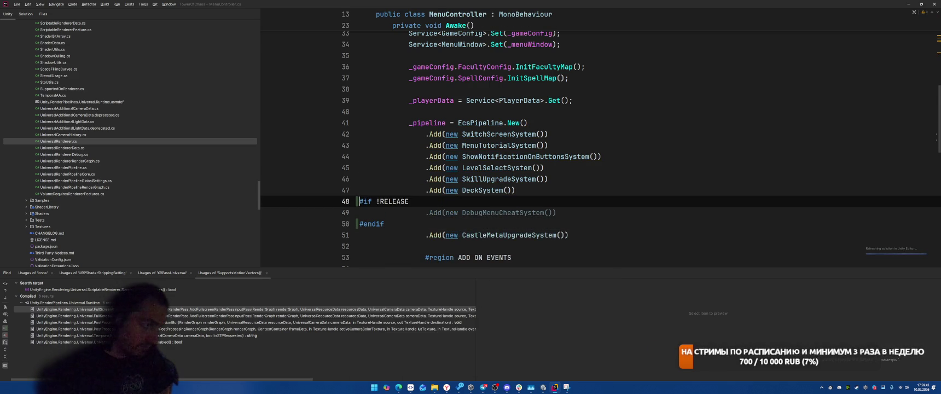
pyautogui.hotkey('alt', 'Tab')
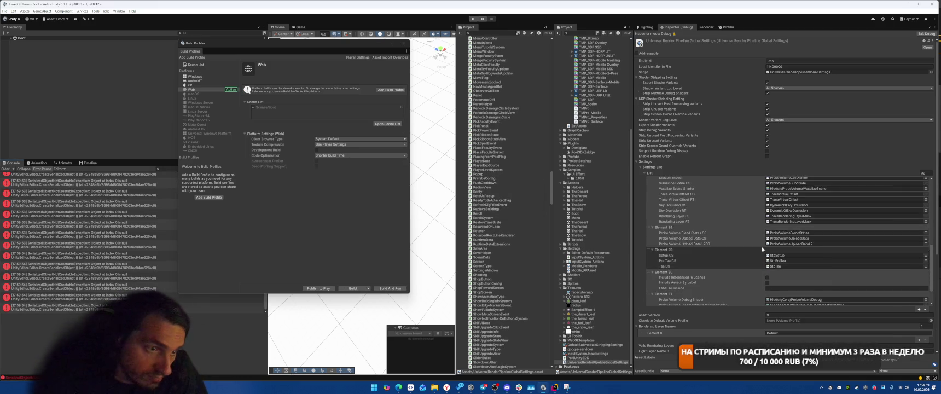
# Clear the Console, close Build Profiles, and run the Boot scene in Play mode
pyautogui.scroll(-3, 754, 254)
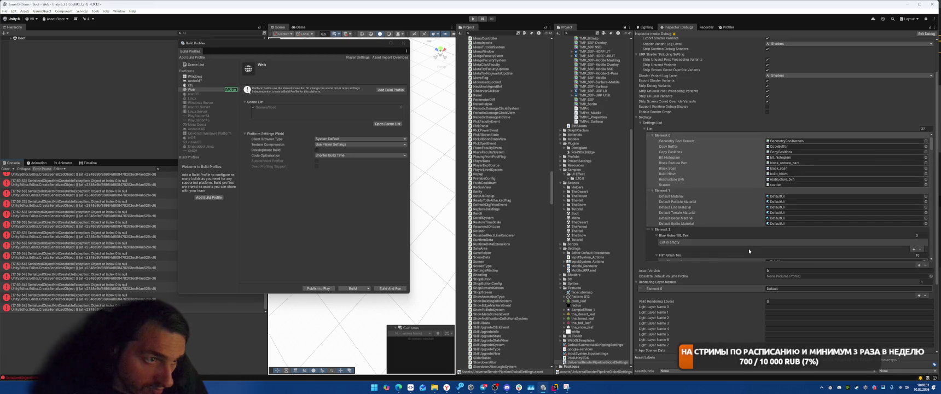
pyautogui.scroll(5, 748, 249)
pyautogui.scroll(-5, 750, 215)
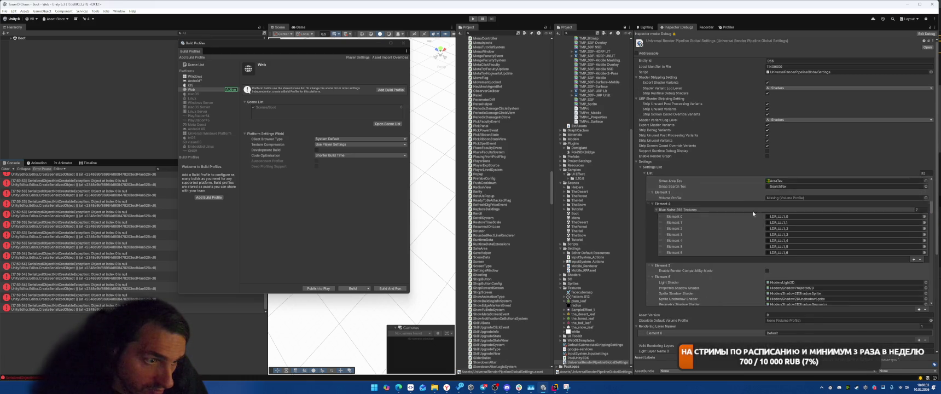
pyautogui.scroll(-3, 742, 218)
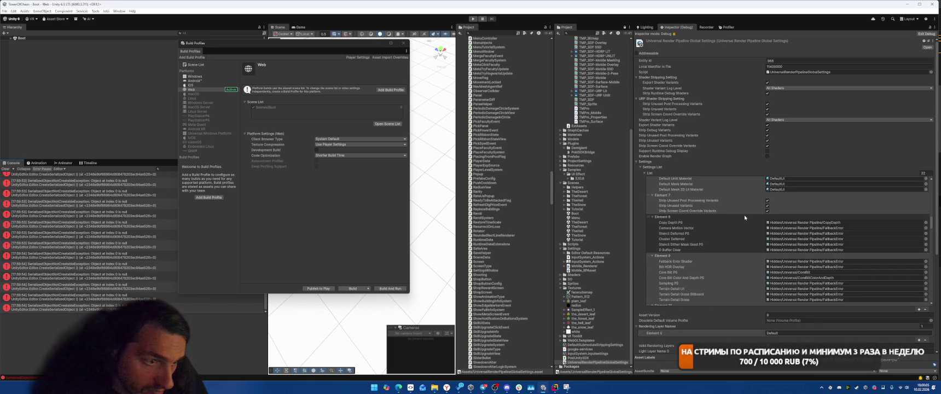
pyautogui.scroll(-4, 745, 217)
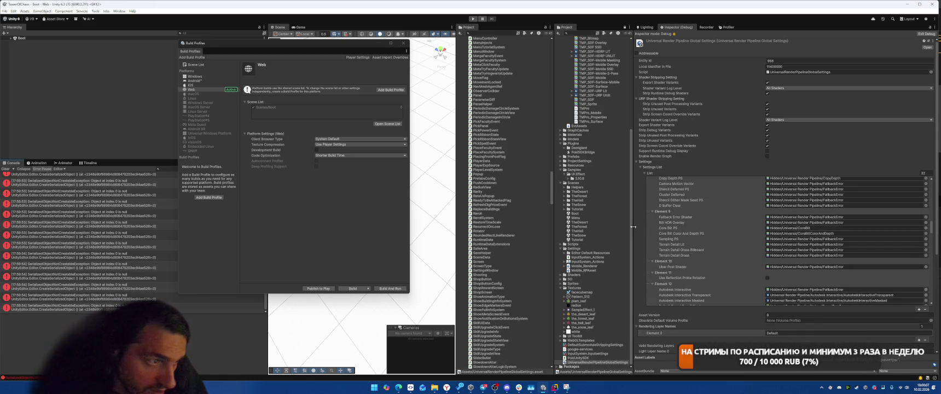
pyautogui.click(5, 168)
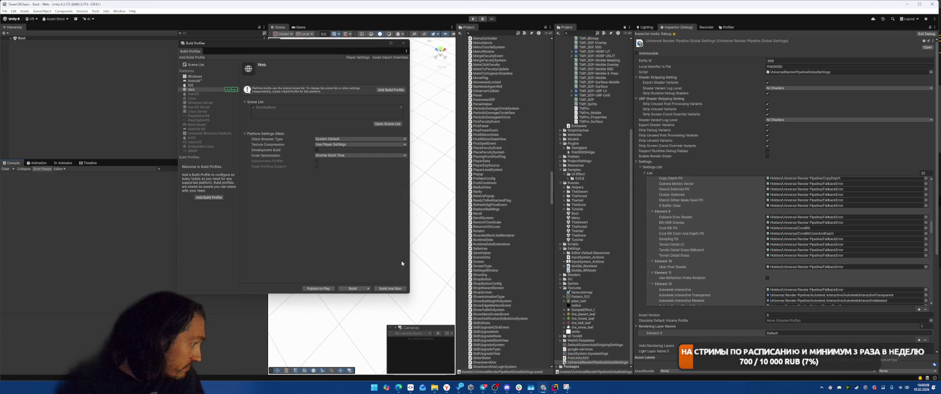
pyautogui.click(404, 43)
pyautogui.click(470, 21)
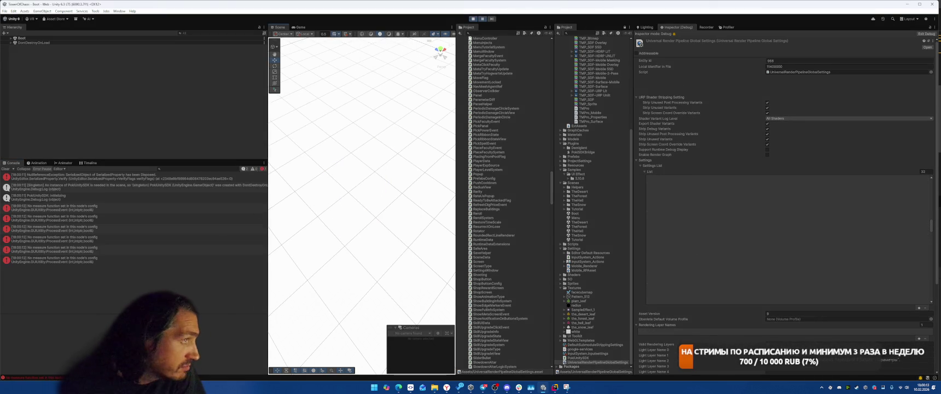
# Start the forest level in the Game view and read the SettingsWindow.Show NullReferenceException trace
pyautogui.click(486, 91)
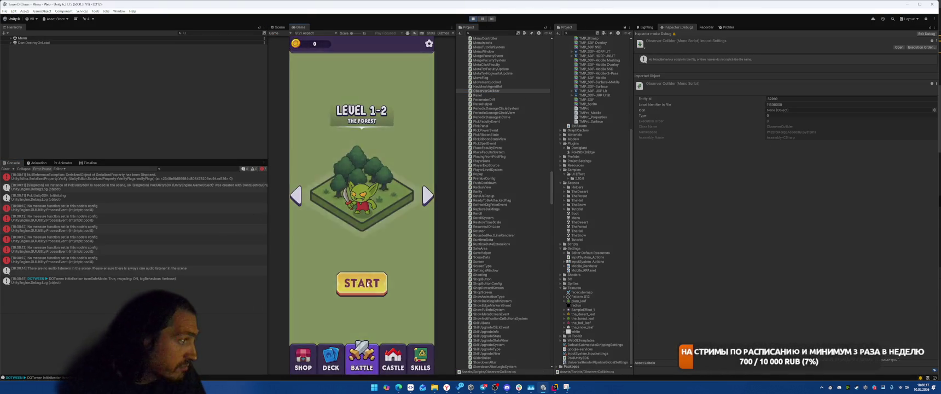
pyautogui.click(374, 278)
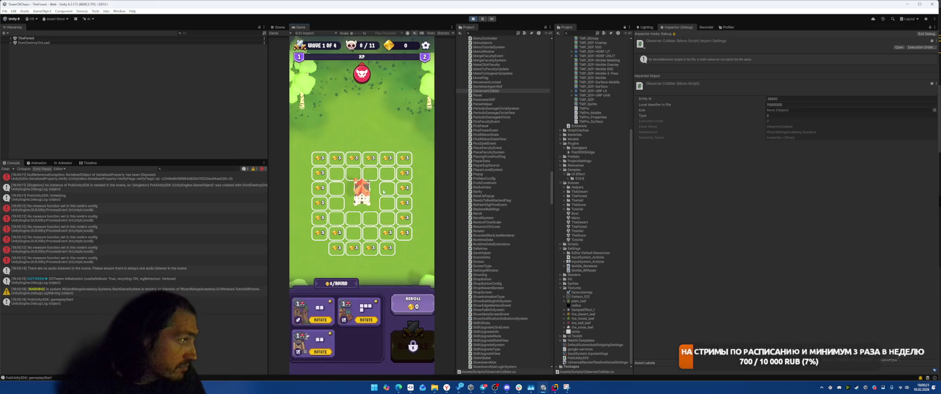
pyautogui.press('Escape')
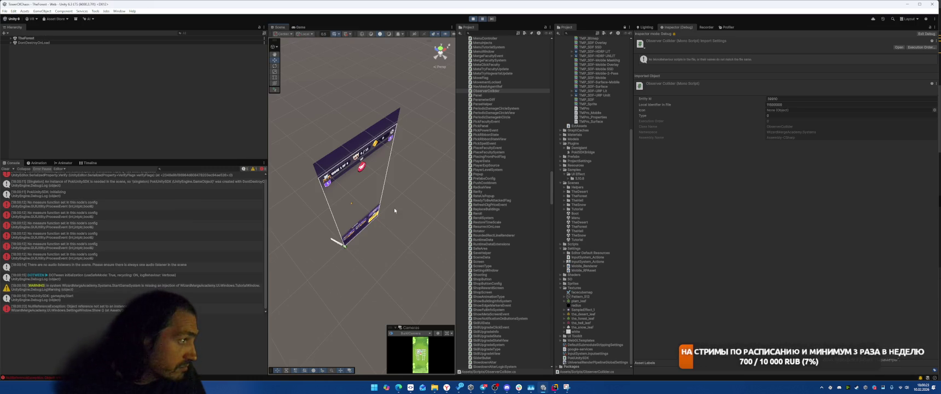
pyautogui.click(60, 308)
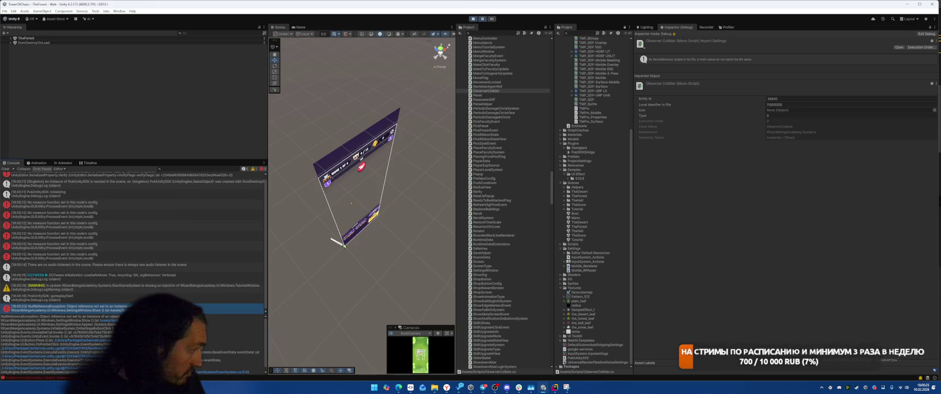
pyautogui.click(482, 18)
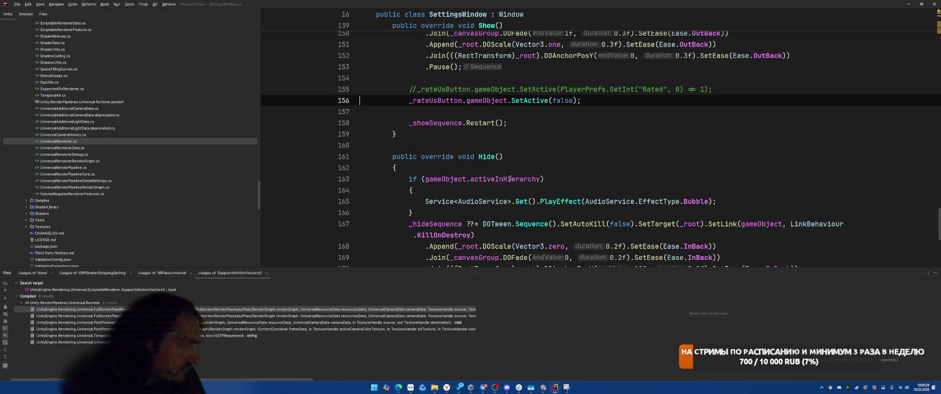
# Guard the _rateUsButton SetActive(false) call in SettingsWindow.Show with a braced if (_rateUsButton) check
pyautogui.click(771, 87)
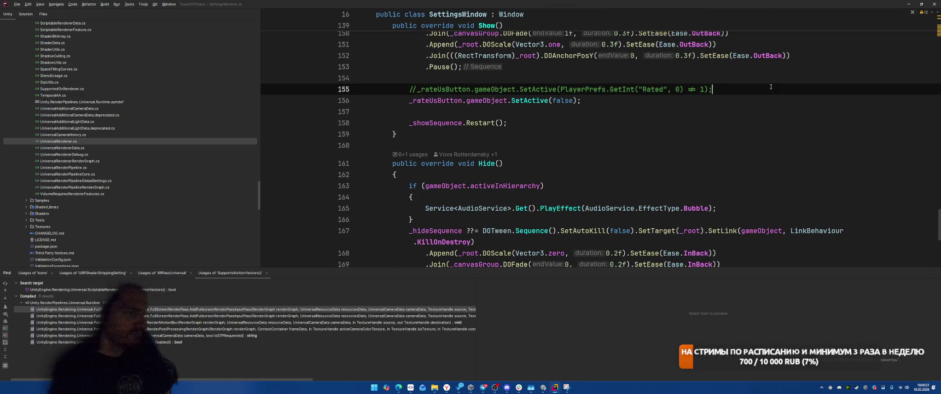
pyautogui.press('Return')
pyautogui.write('if (_')
pyautogui.press('Return')
pyautogui.hotkey('ctrl', 'w')
pyautogui.write('_r')
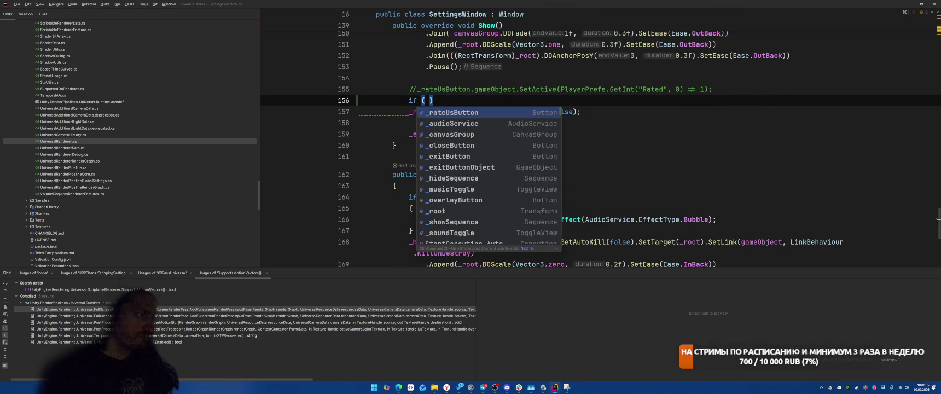
pyautogui.press('Return')
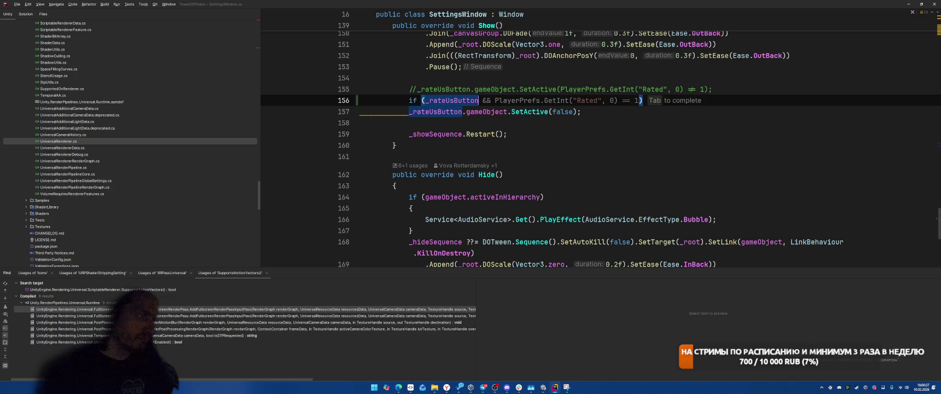
pyautogui.click(581, 111)
pyautogui.hotkey('ctrl', 's')
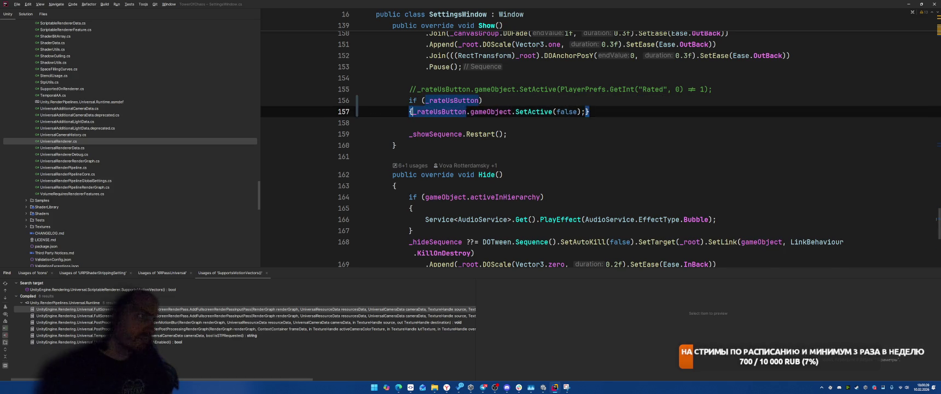
pyautogui.hotkey('alt', 'Tab')
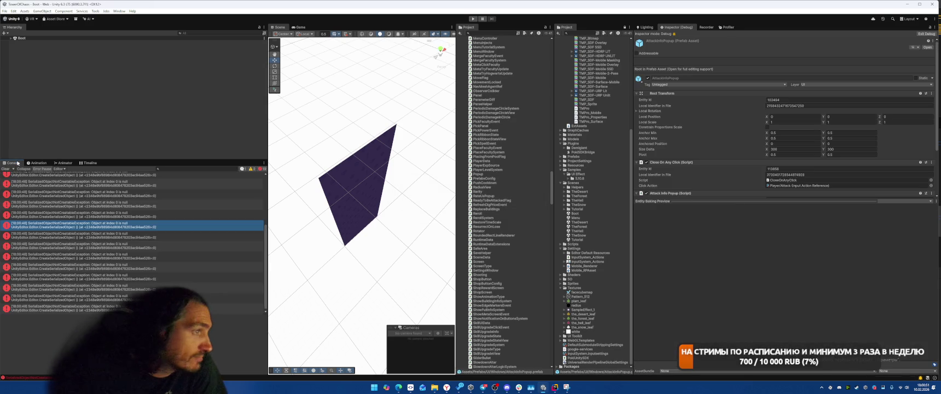
# Play-test to the Battle tab's Level 1-2 screen, review and clear Null Tween warnings, then stop Play
pyautogui.click(4, 169)
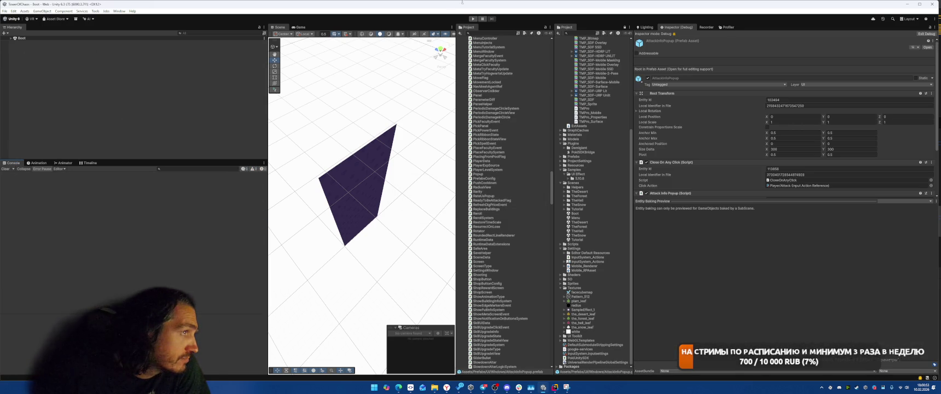
pyautogui.click(472, 19)
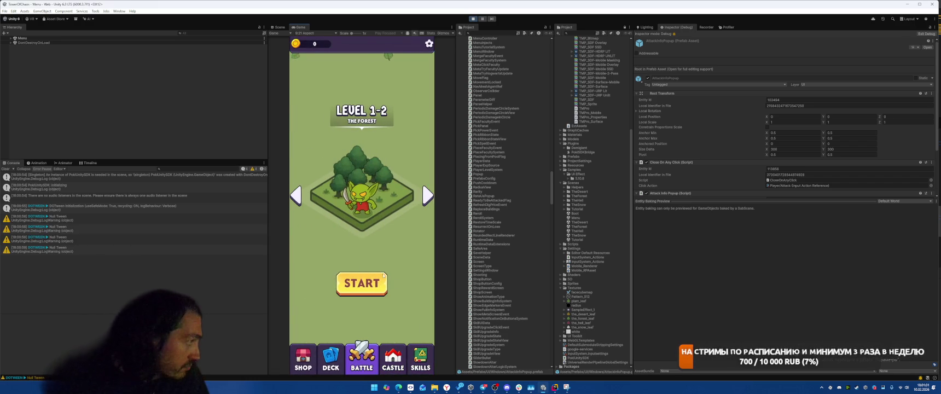
pyautogui.click(156, 249)
pyautogui.click(155, 228)
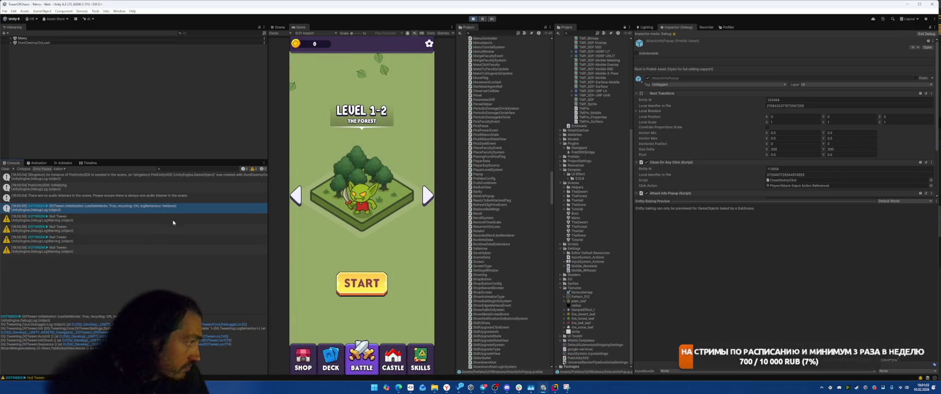
pyautogui.click(174, 239)
pyautogui.click(5, 169)
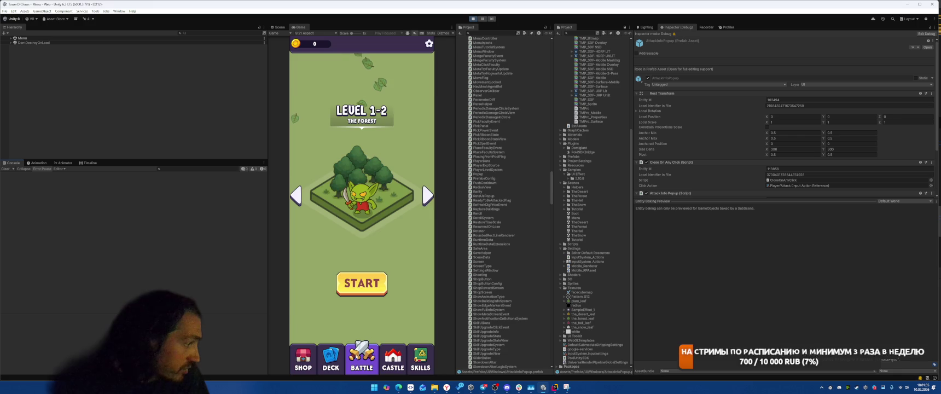
pyautogui.click(10, 171)
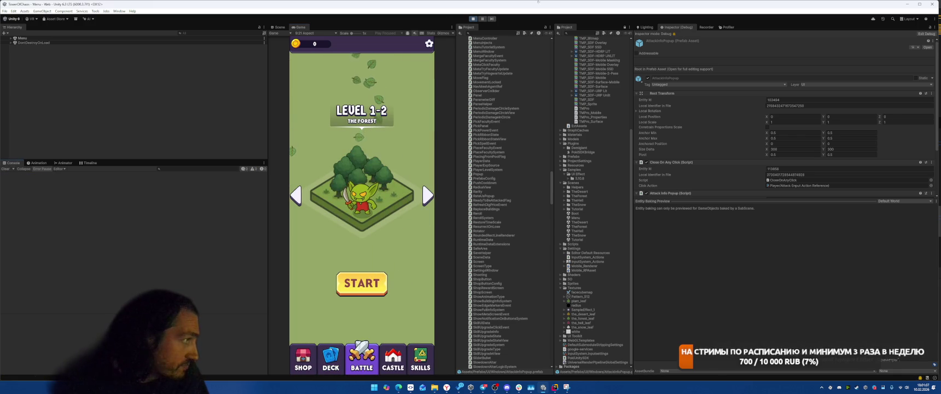
pyautogui.hotkey('ctrl', 'p')
pyautogui.click(5, 11)
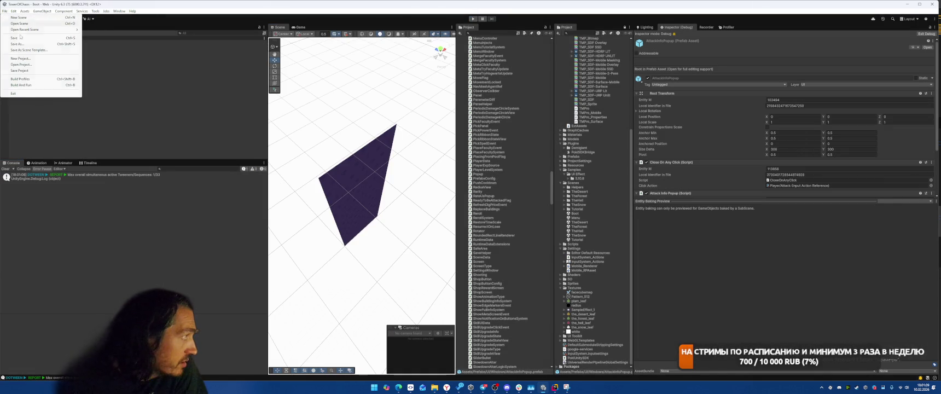
# Open Build Profiles and start a build, then cancel the folder choice
pyautogui.click(24, 79)
pyautogui.click(368, 288)
pyautogui.click(361, 300)
pyautogui.press('Escape')
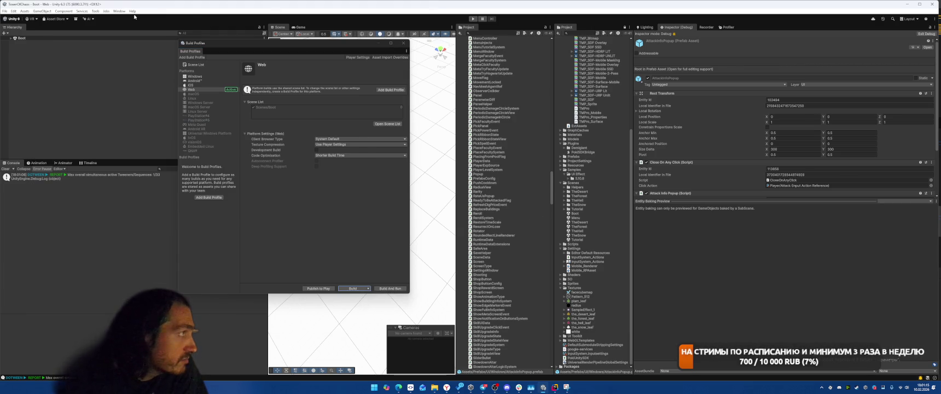
# Open Project Auditor's Build Size report, capture it as a screenshot, and close the auditor
pyautogui.click(119, 11)
pyautogui.moveTo(165, 73)
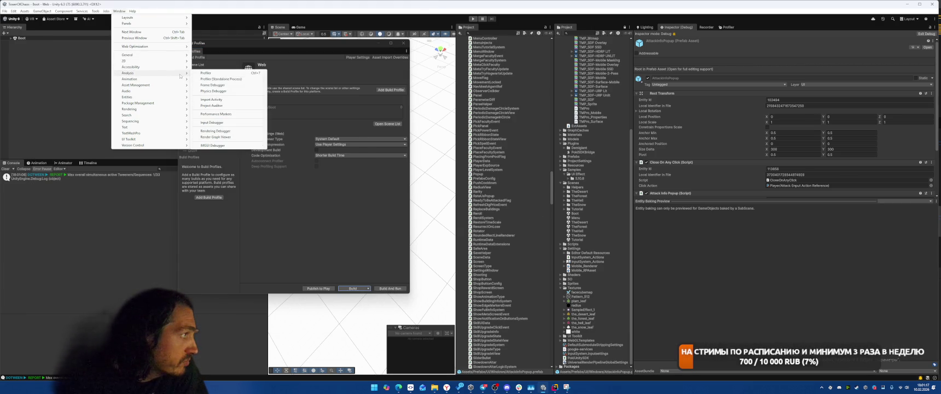
pyautogui.click(215, 106)
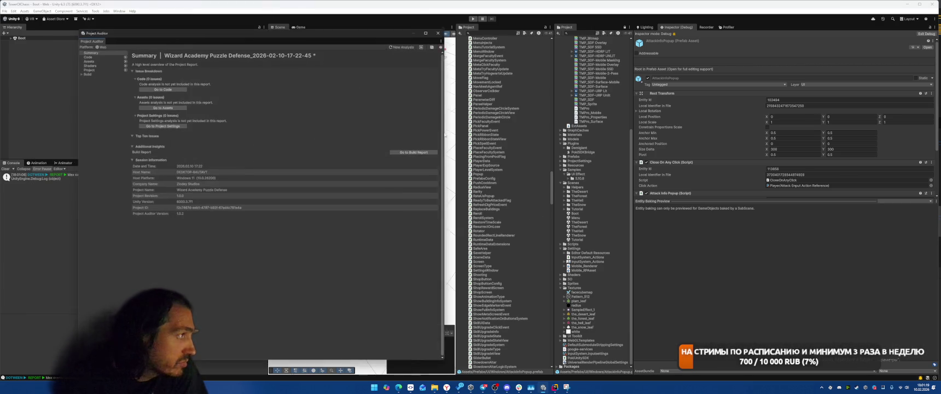
pyautogui.moveTo(306, 39); pyautogui.dragTo(701, 39)
pyautogui.click(800, 158)
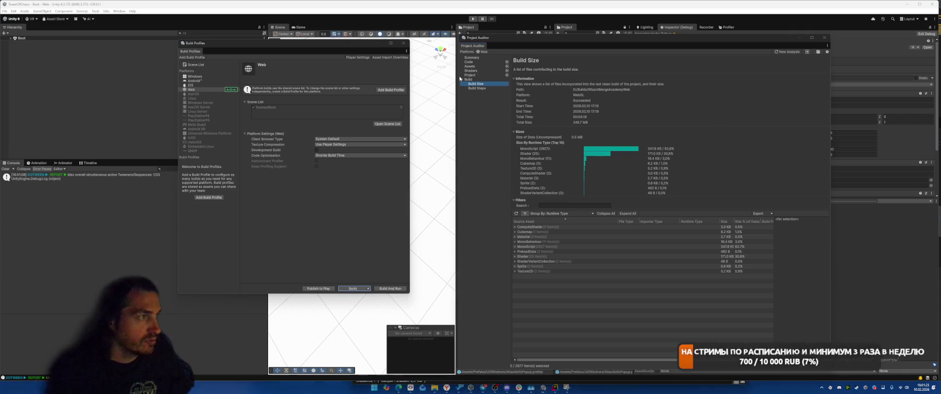
pyautogui.press('super+shift+s')
pyautogui.moveTo(456, 64)
pyautogui.mouseDown()
pyautogui.moveTo(789, 324)
pyautogui.moveTo(773, 303)
pyautogui.mouseUp()
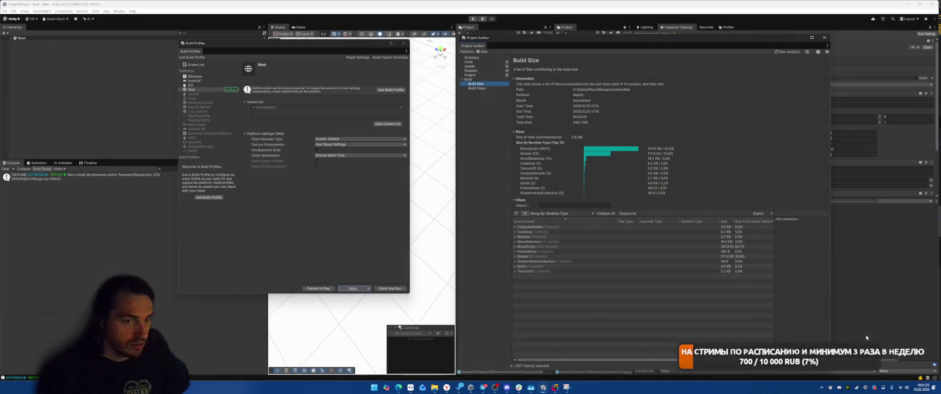
pyautogui.click(897, 358)
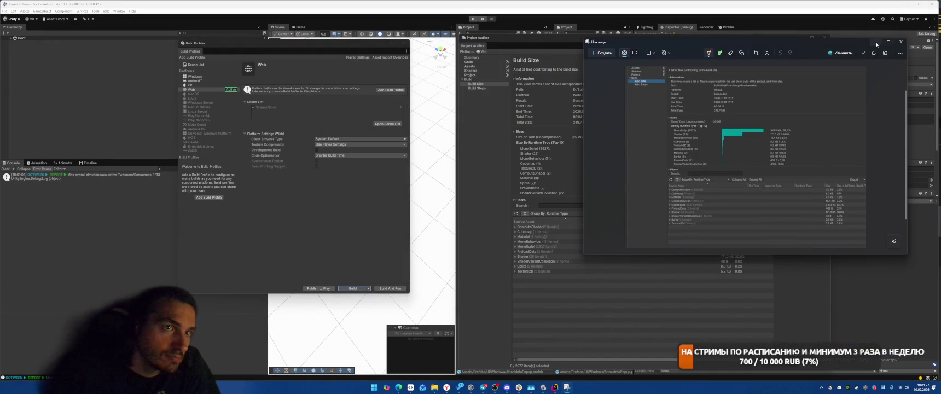
pyautogui.click(813, 38)
pyautogui.click(825, 38)
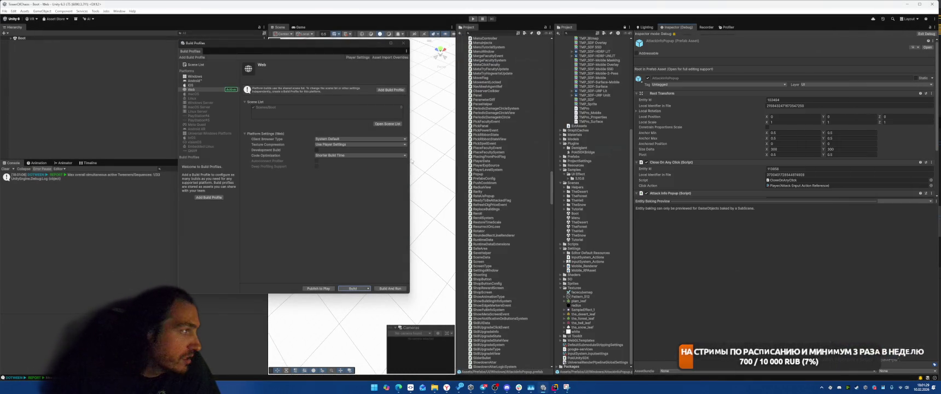
# Start a Web build from Build Profiles into the Builds folder
pyautogui.click(369, 290)
pyautogui.click(355, 295)
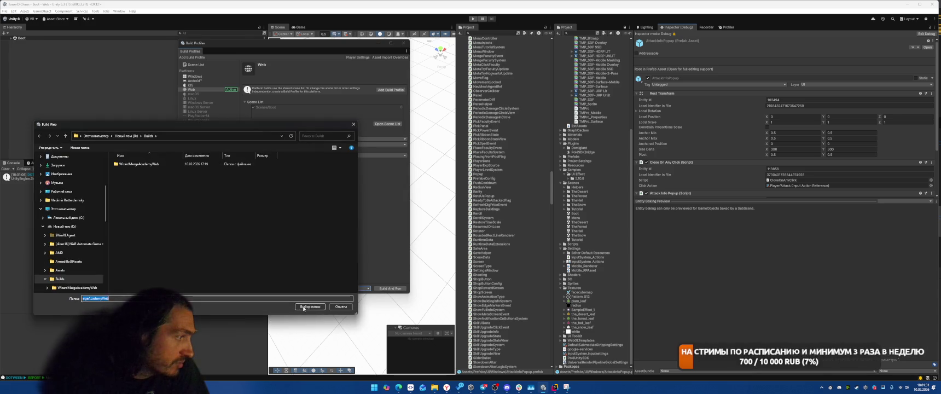
pyautogui.click(310, 306)
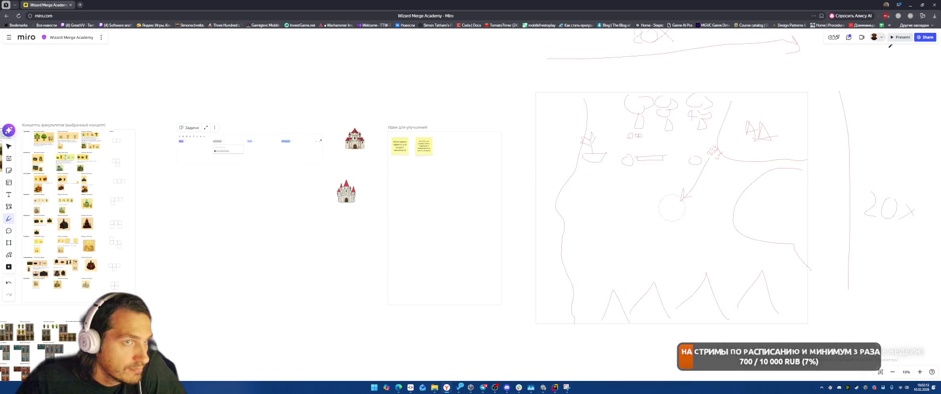
# Close the Miro board's browser window and switch to the Twitch browser window
pyautogui.click(933, 6)
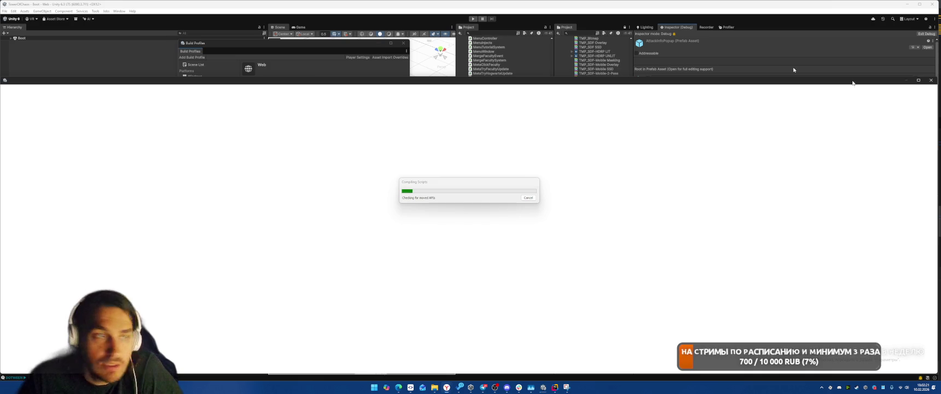
pyautogui.hotkey('alt', 'Tab')
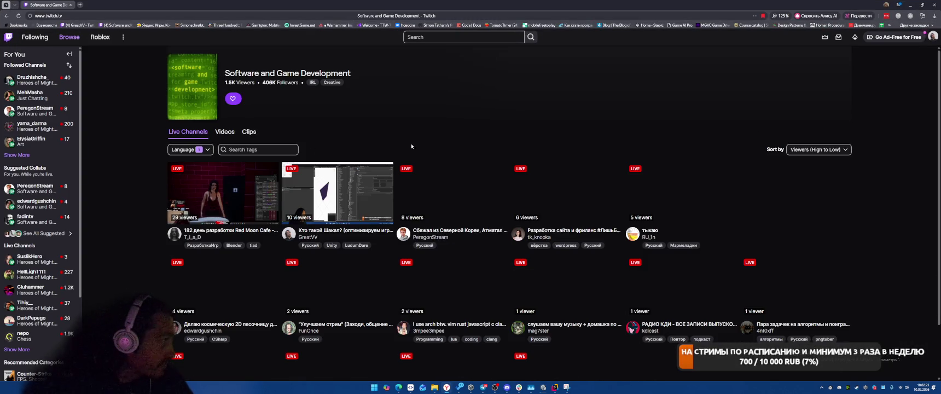
# Open a followed Twitch channel and scroll through its About panel
pyautogui.click(39, 100)
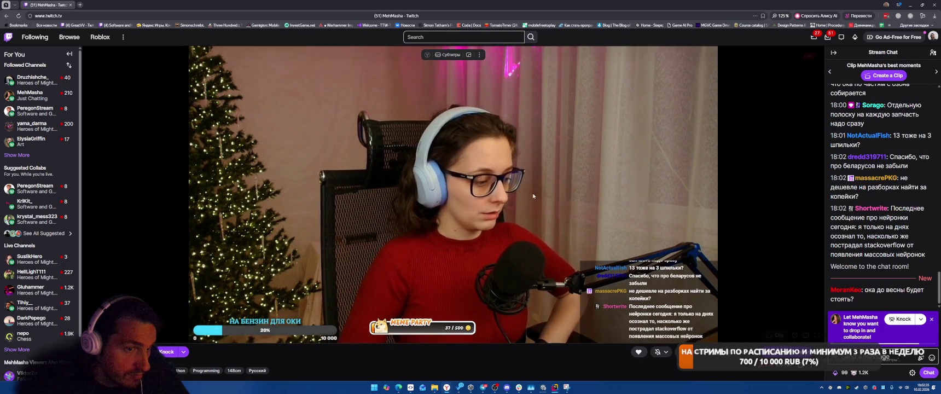
pyautogui.scroll(-2, 546, 181)
pyautogui.scroll(1, 546, 181)
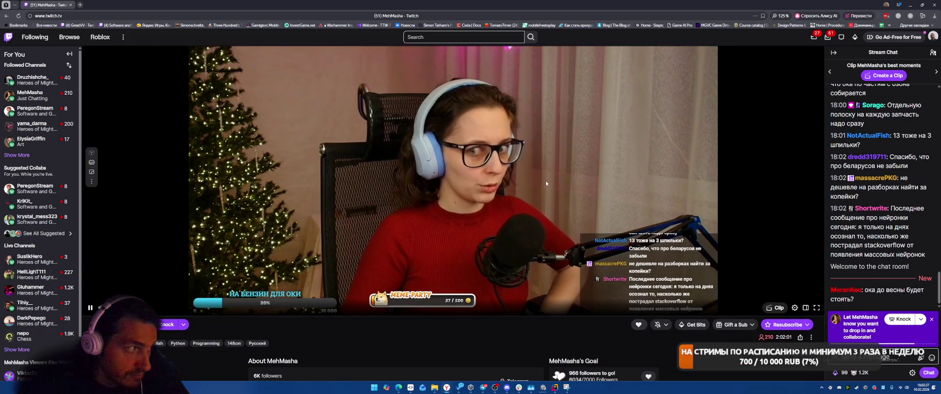
pyautogui.scroll(-2, 546, 181)
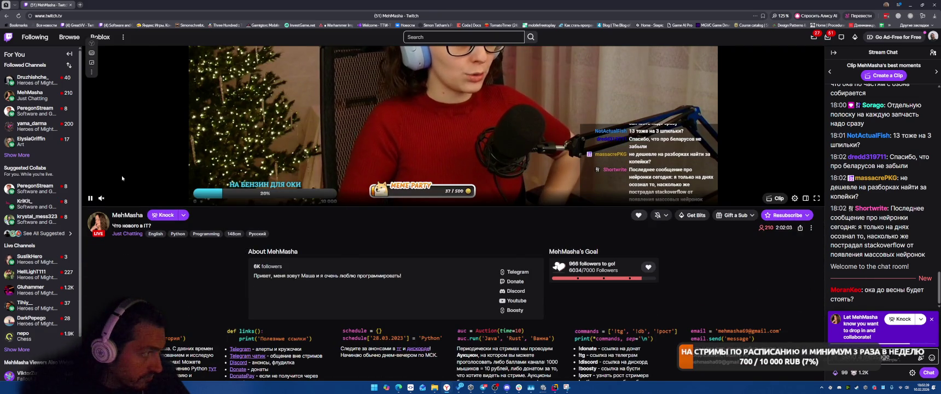
pyautogui.scroll(-2, 405, 170)
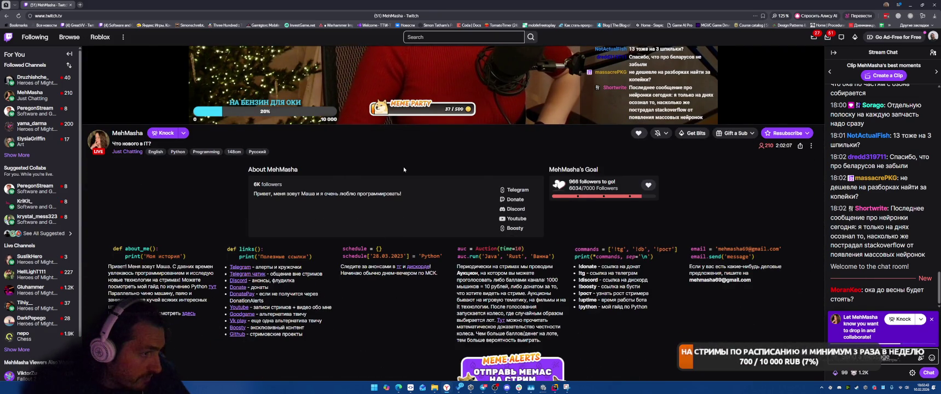
pyautogui.scroll(4, 403, 169)
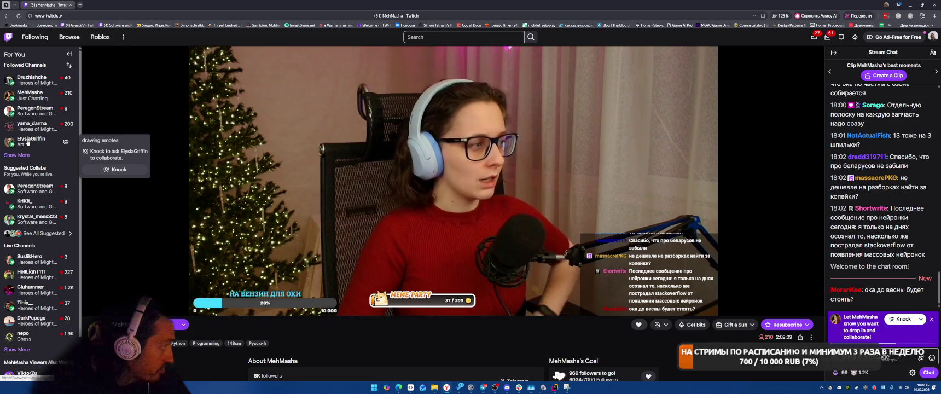
# Switch to another followed channel, scroll its page, and expand the full followed-channels list
pyautogui.click(27, 141)
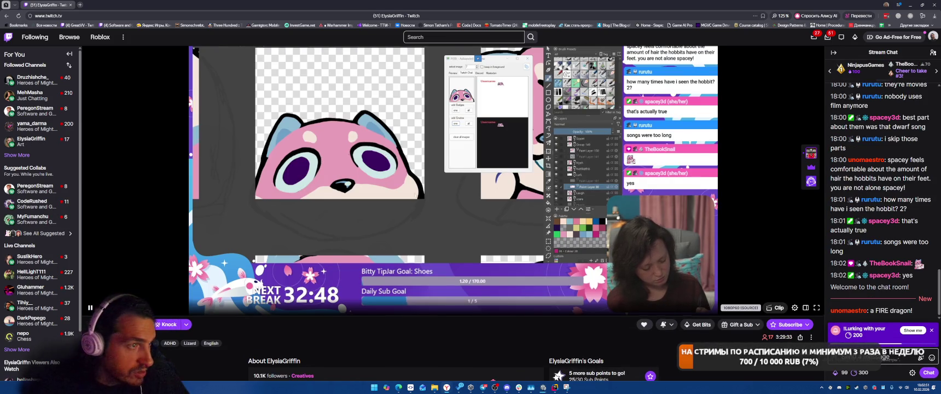
pyautogui.scroll(-2, 406, 182)
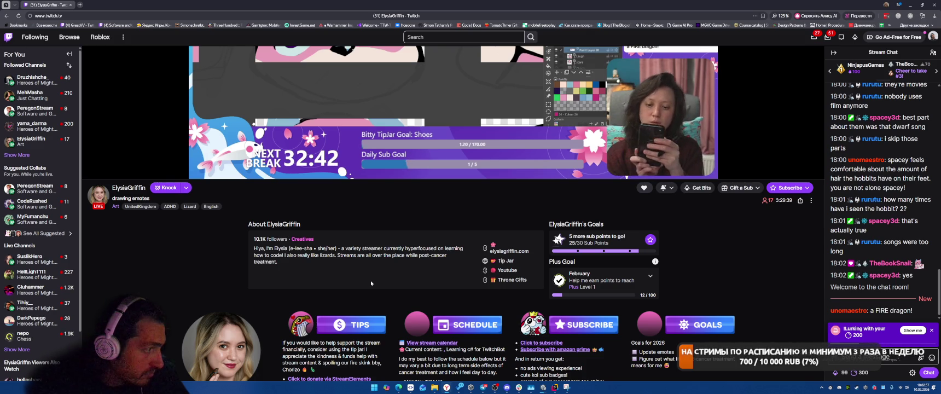
pyautogui.scroll(-1, 371, 283)
pyautogui.scroll(1, 371, 282)
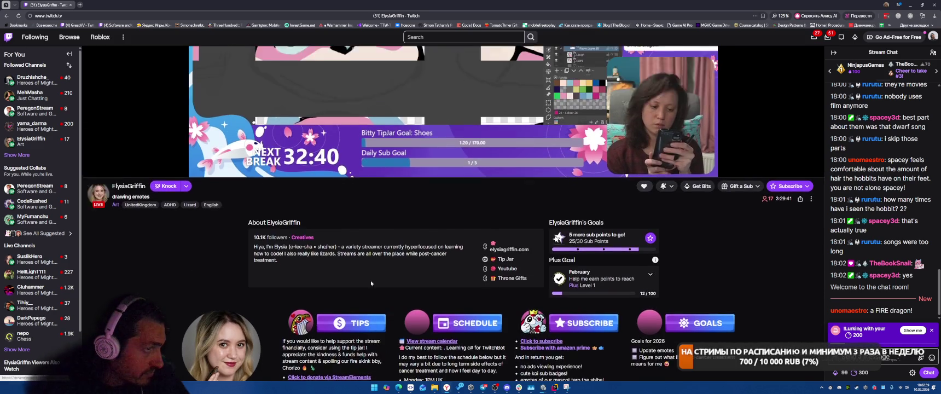
pyautogui.scroll(-1, 370, 282)
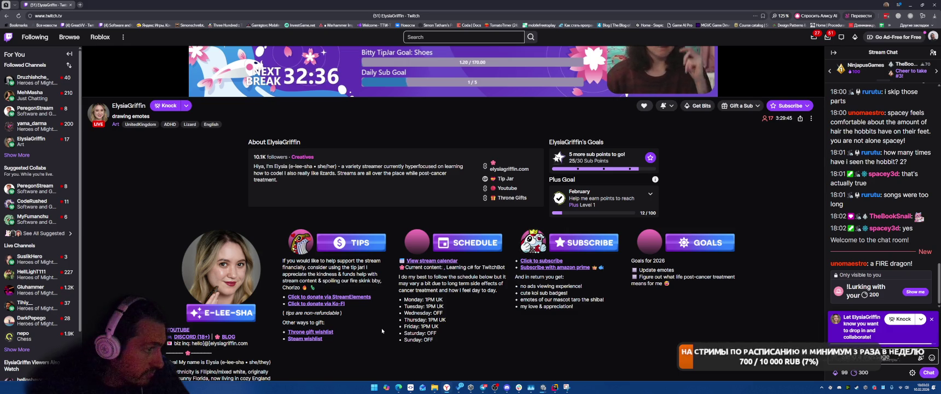
pyautogui.scroll(2, 407, 270)
pyautogui.scroll(3, 407, 270)
pyautogui.click(17, 155)
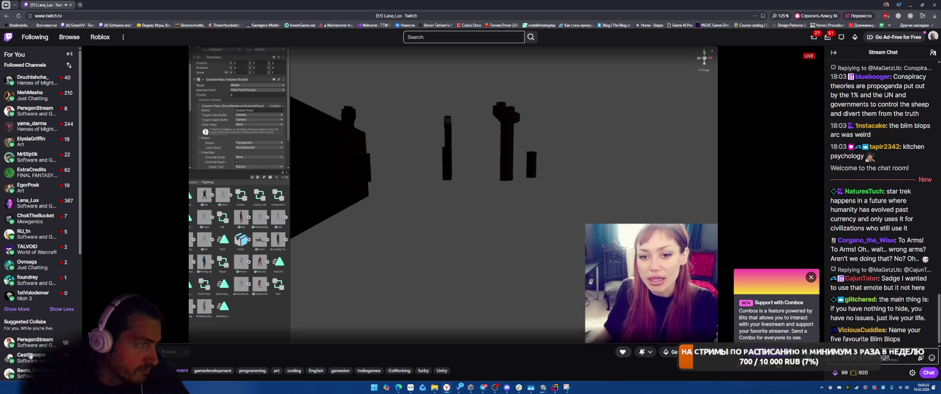
pyautogui.moveTo(194, 335)
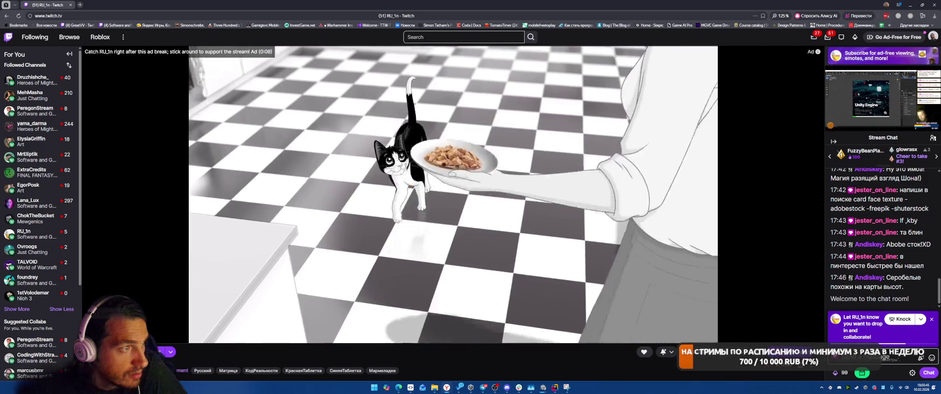
# Check the Unity build's progress and move its progress dialog out of the way
pyautogui.moveTo(547, 391)
pyautogui.click(572, 362)
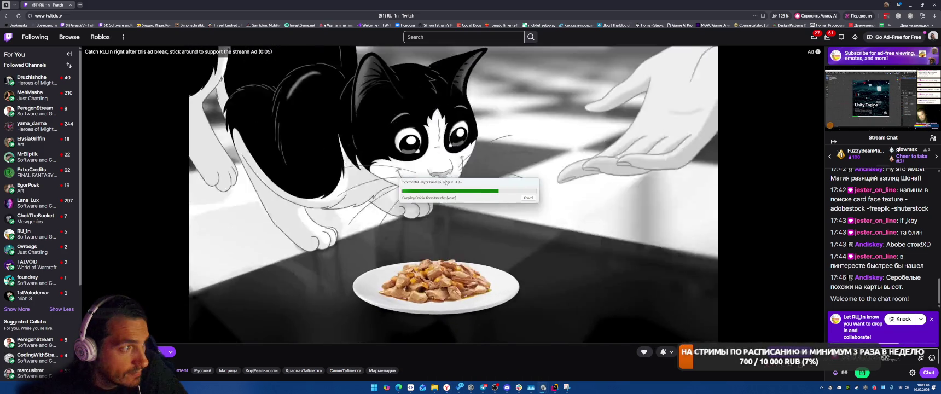
pyautogui.moveTo(444, 186)
pyautogui.mouseDown()
pyautogui.moveTo(436, 47)
pyautogui.moveTo(428, 56)
pyautogui.mouseUp()
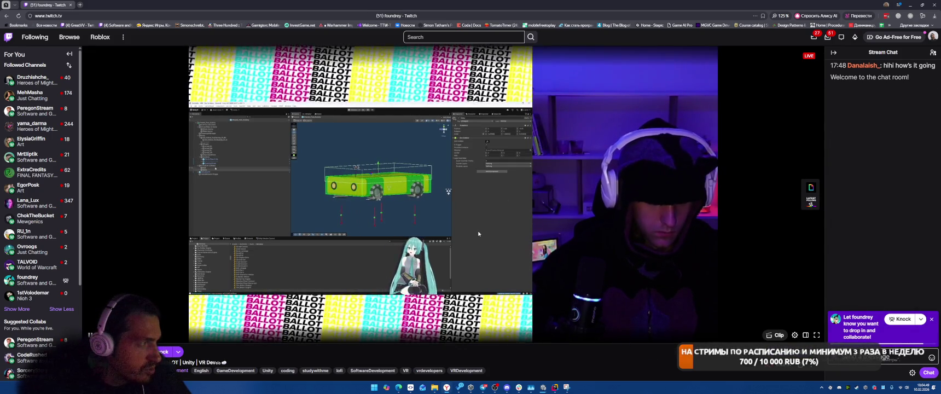
# Scroll the channel's About panel, open its ballot.games studio page, then close that tab
pyautogui.scroll(-3, 479, 235)
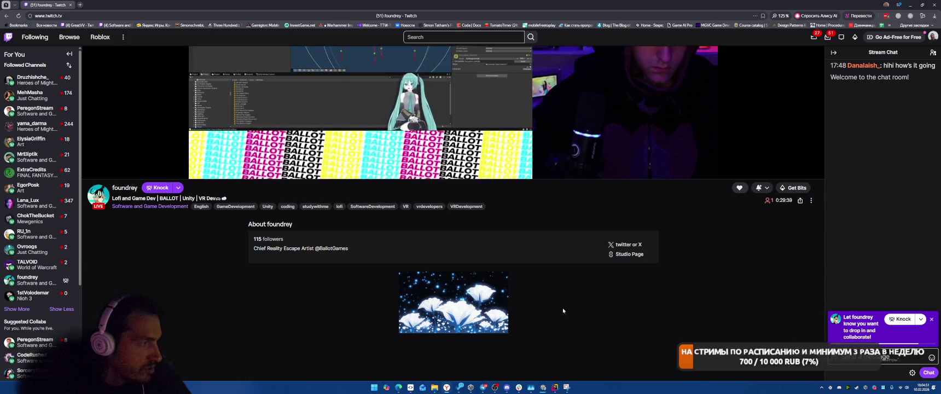
pyautogui.scroll(-1, 563, 311)
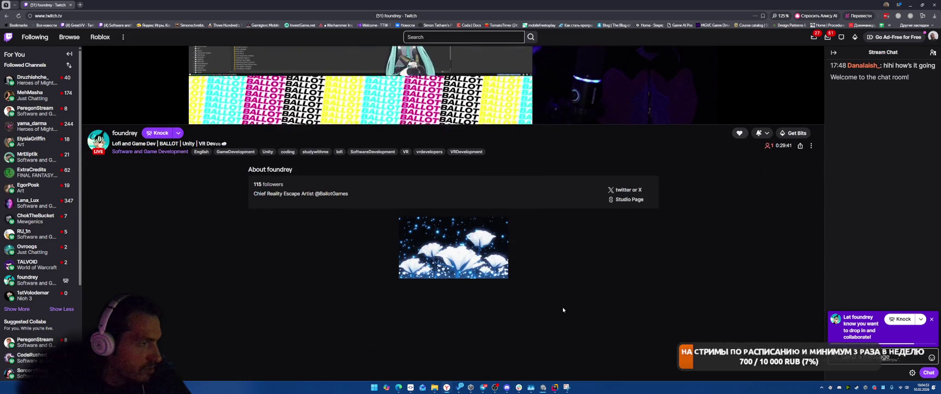
pyautogui.scroll(3, 563, 310)
pyautogui.scroll(-2, 602, 298)
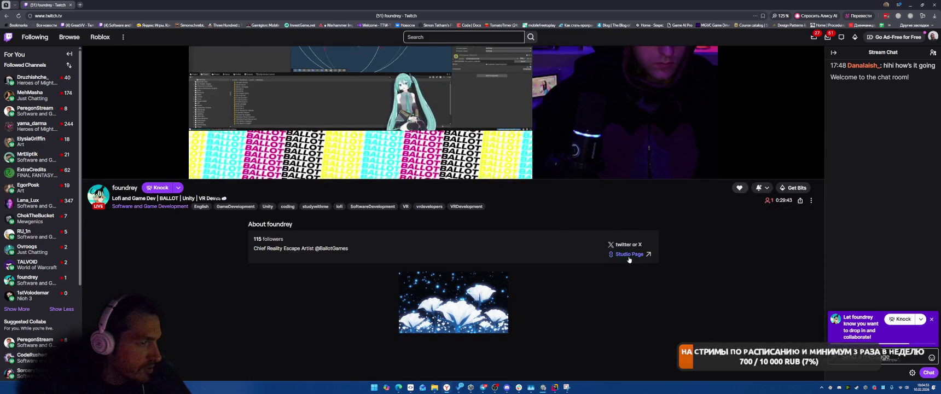
pyautogui.click(628, 254)
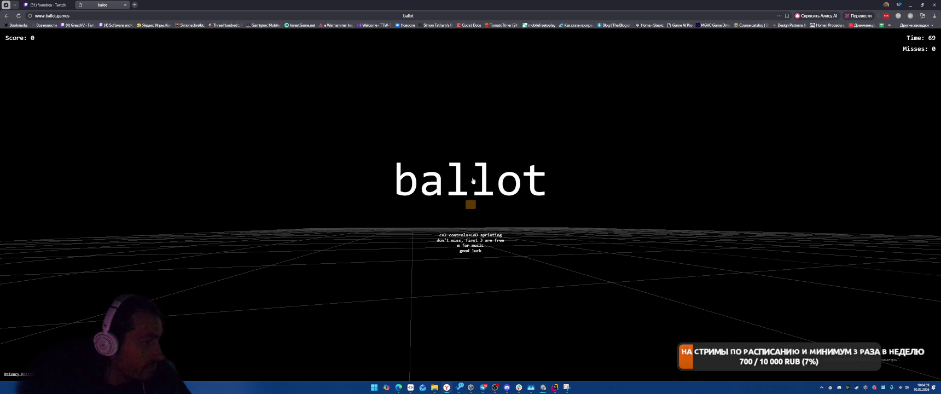
pyautogui.click(125, 5)
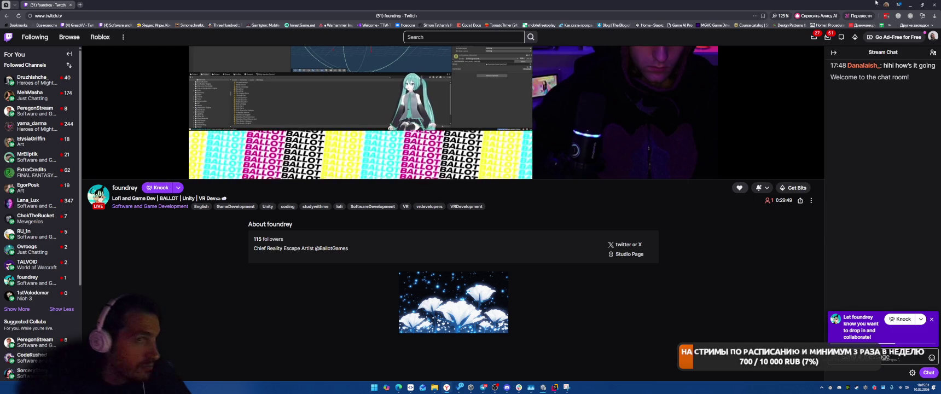
pyautogui.hotkey('alt', 'Tab')
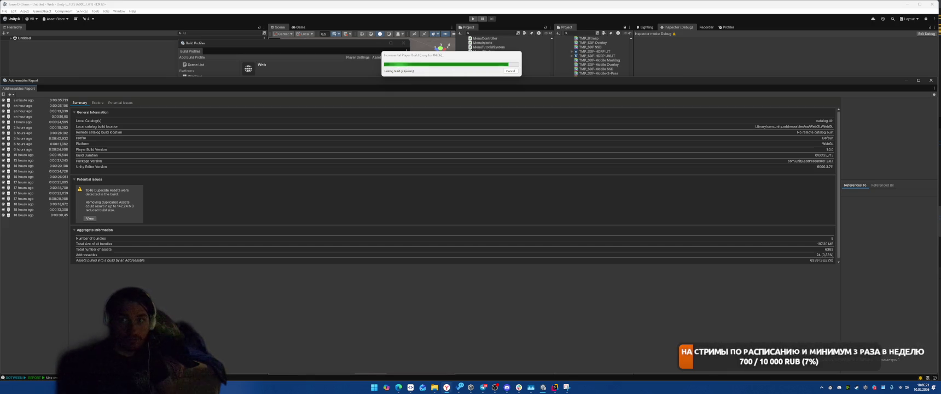
# Switch from Unity back to the Twitch browser page
pyautogui.hotkey('alt', 'Tab')
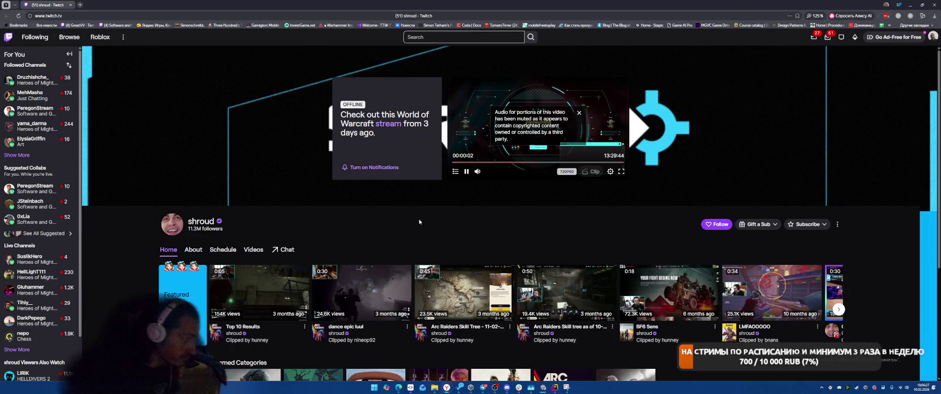
# Scroll the offline streamer's channel page, then return to Unity Editor
pyautogui.scroll(-3, 366, 350)
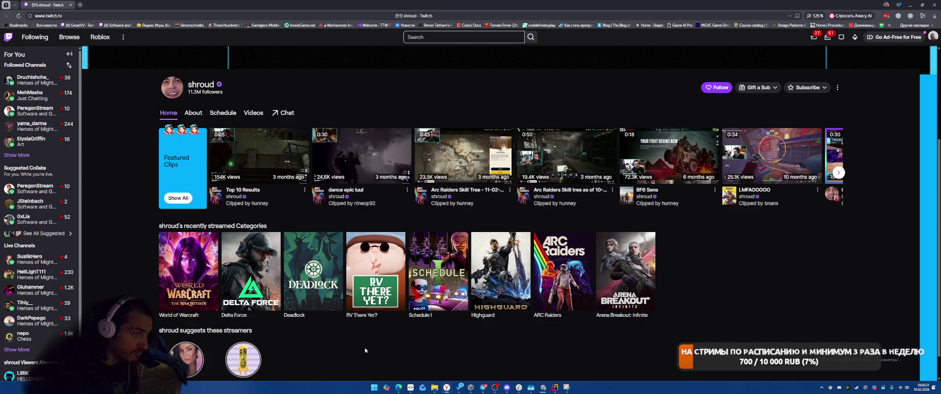
pyautogui.scroll(2, 365, 350)
pyautogui.scroll(-1, 365, 351)
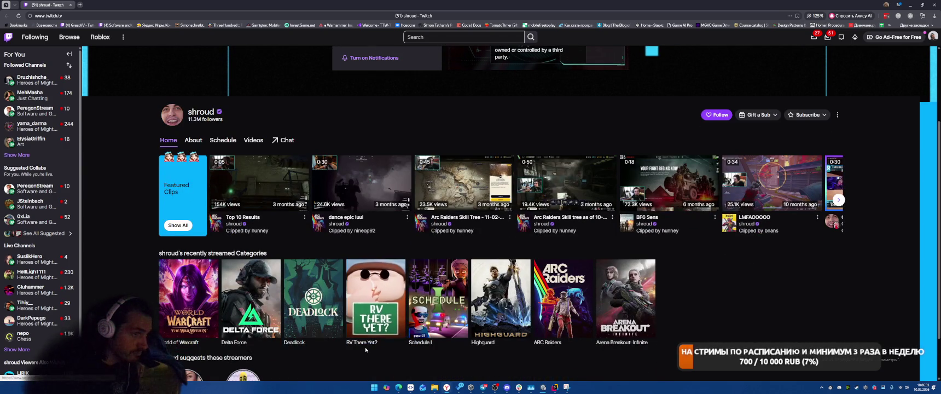
pyautogui.scroll(2, 366, 328)
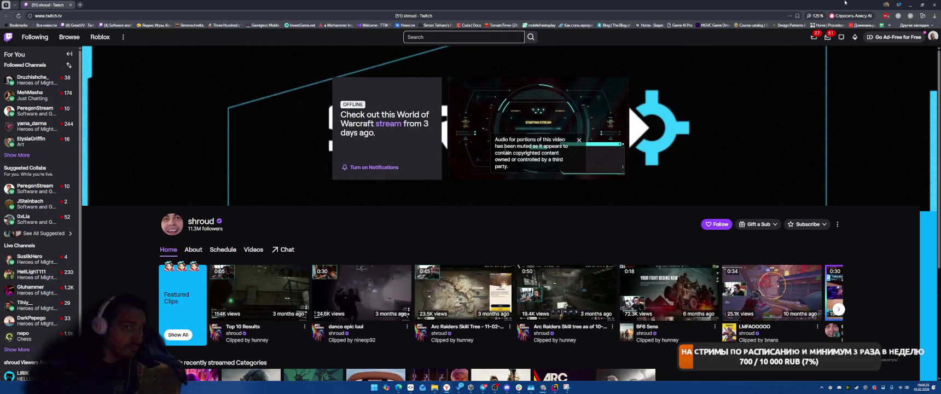
pyautogui.hotkey('alt', 'Tab')
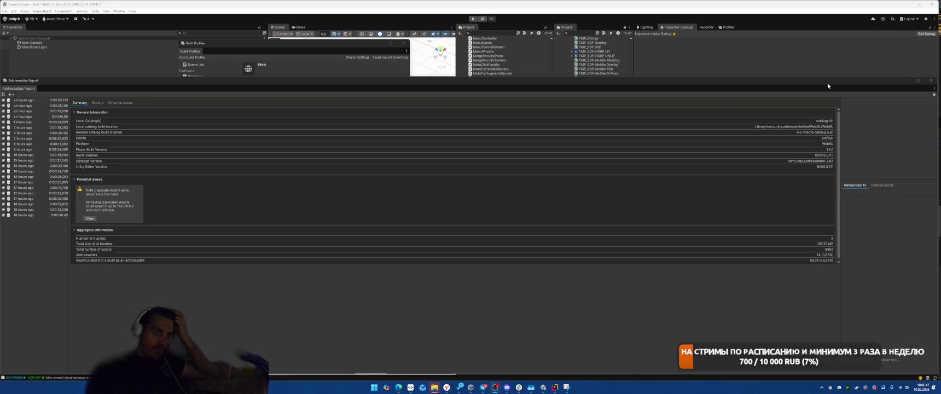
# Browse into WizardMergeAcademyWeb > Build to review its five files, then minimize Explorer
pyautogui.moveTo(438, 386)
pyautogui.click(504, 356)
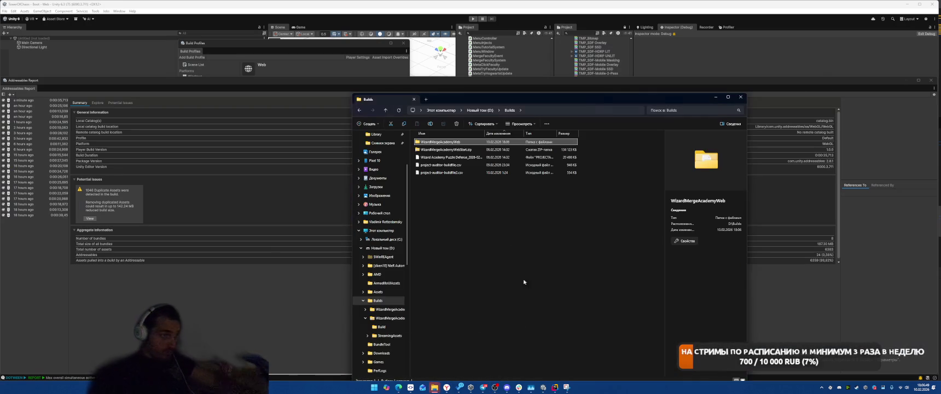
pyautogui.doubleClick(438, 143)
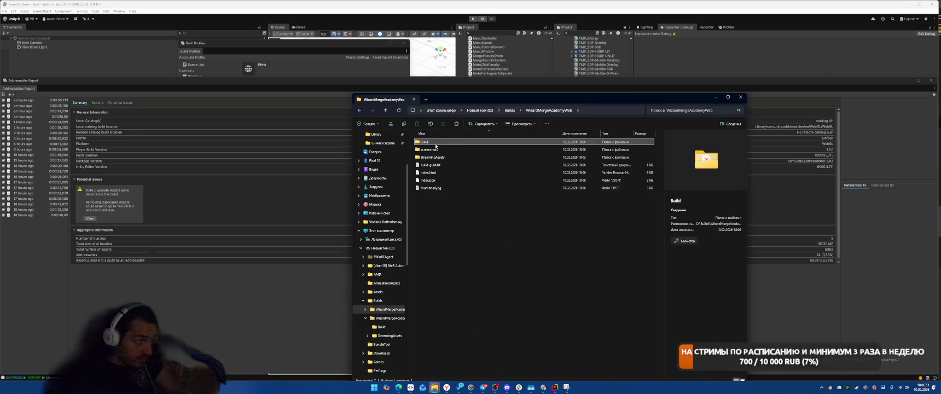
pyautogui.doubleClick(439, 142)
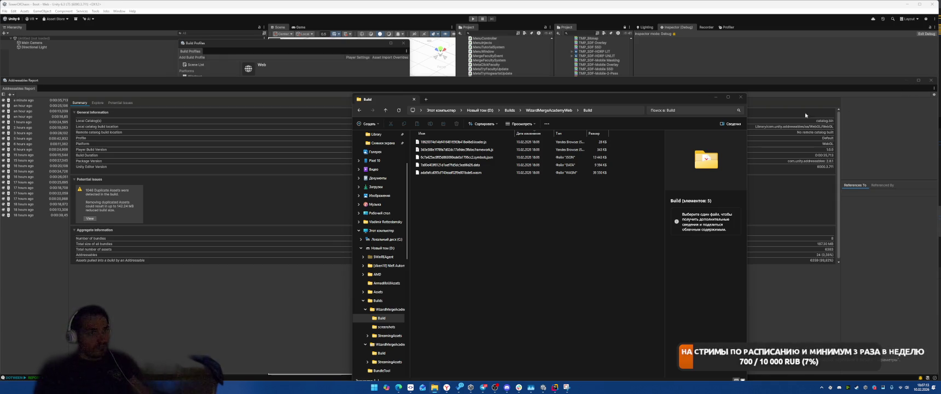
pyautogui.click(714, 97)
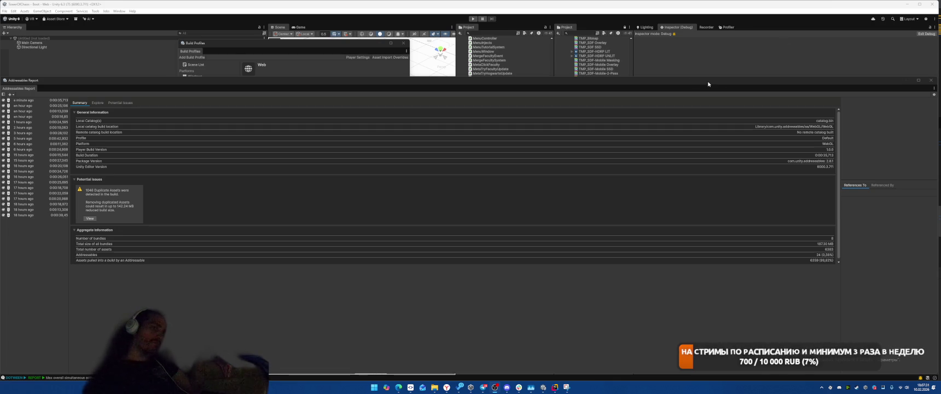
# Switch from Rider back to Unity and close the Addressables Report window
pyautogui.click(555, 387)
pyautogui.click(781, 198)
pyautogui.hotkey('alt', 'Tab')
pyautogui.press('Tab')
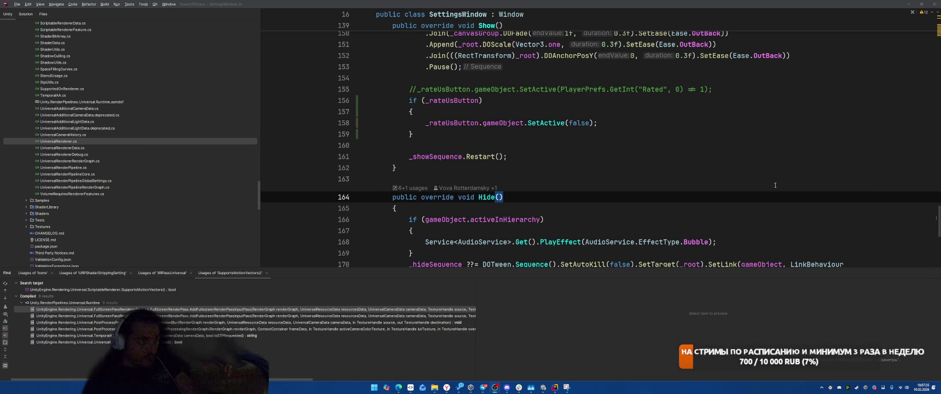
pyautogui.click(652, 144)
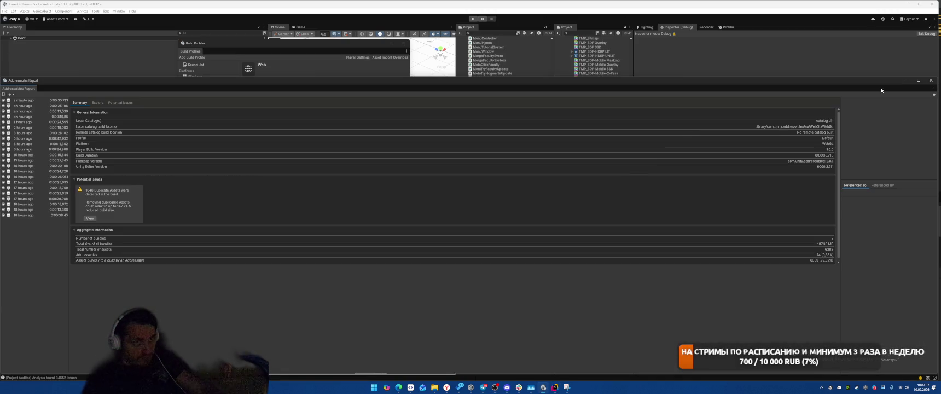
pyautogui.click(760, 70)
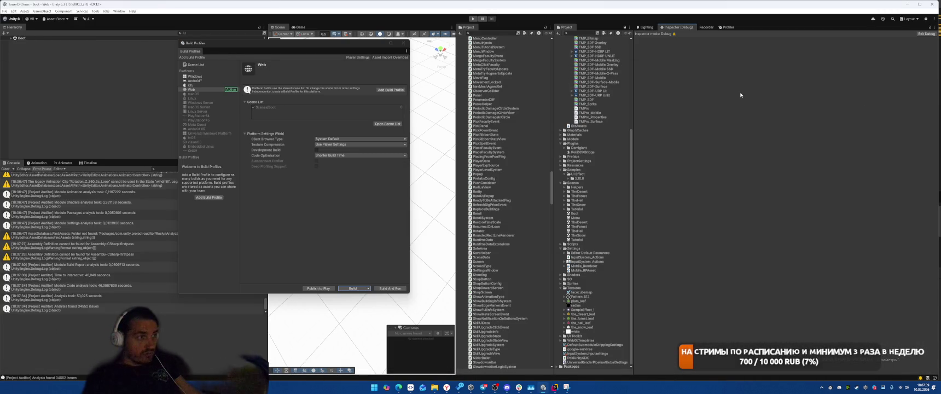
# Open Project Auditor from the Window > Analysis menu
pyautogui.click(119, 11)
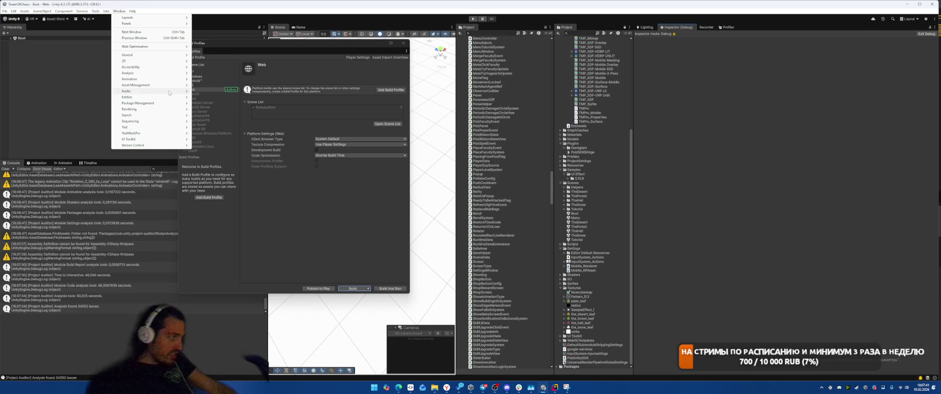
pyautogui.moveTo(176, 86)
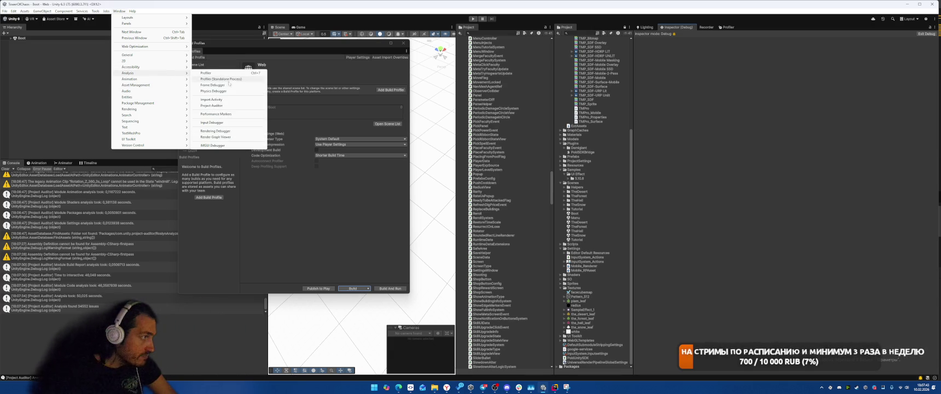
pyautogui.click(216, 105)
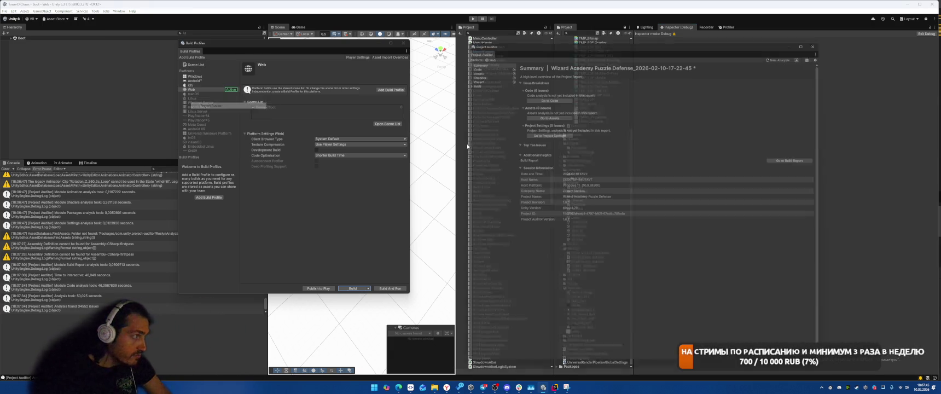
# Save the audit report as a projectauditor file and show the Build > Build Size report
pyautogui.click(818, 53)
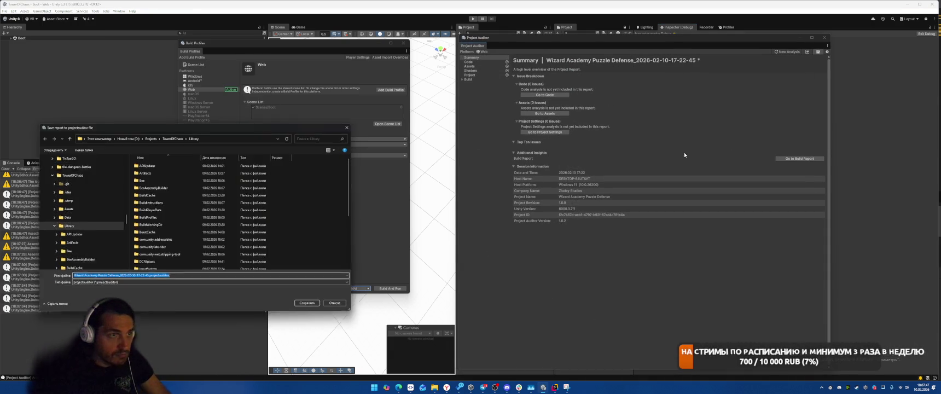
pyautogui.click(310, 306)
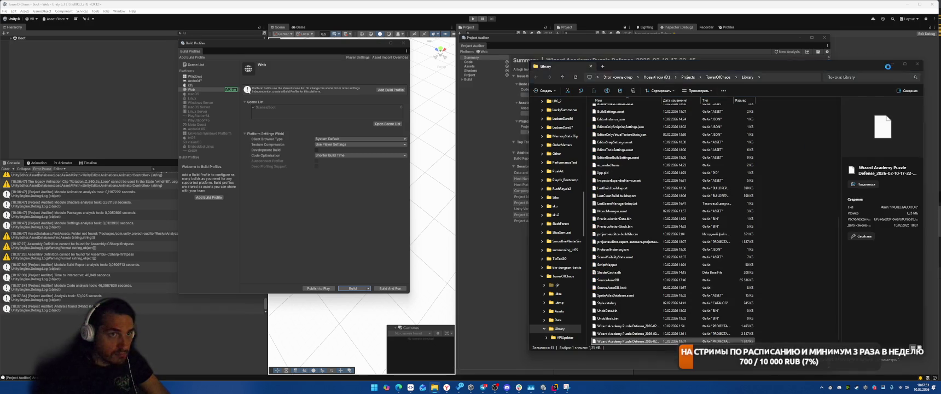
pyautogui.click(918, 64)
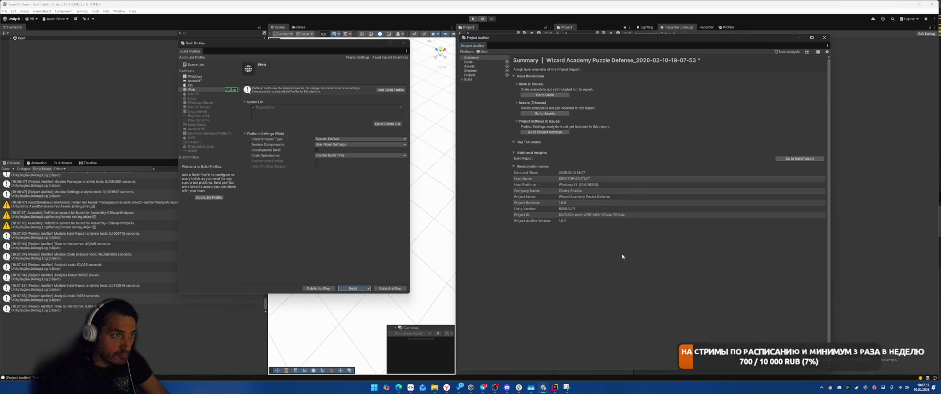
pyautogui.click(475, 79)
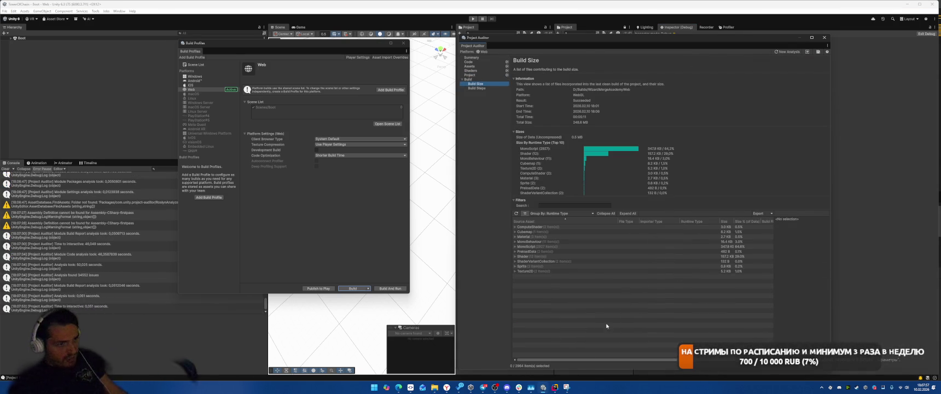
# Check the Snipping Tool capture, then select and expand the Shader group in Build Size
pyautogui.moveTo(567, 389)
pyautogui.click(567, 361)
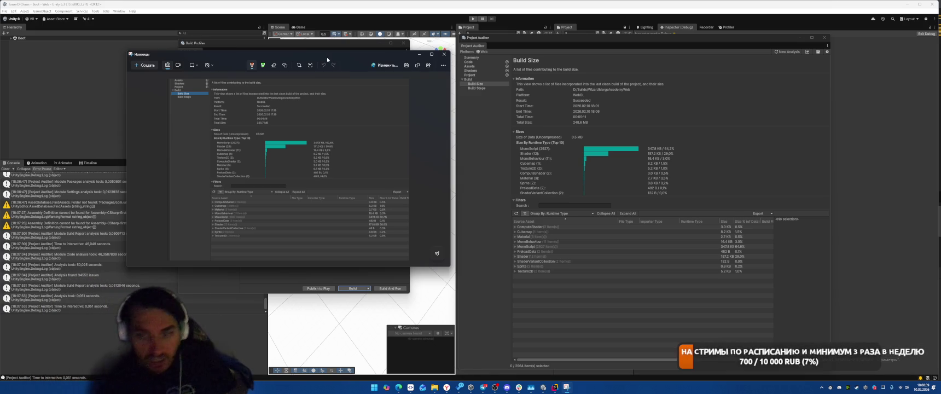
pyautogui.click(629, 256)
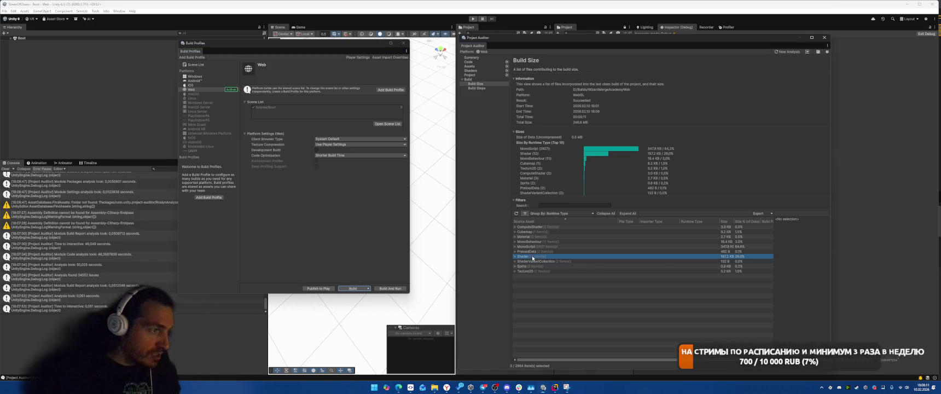
pyautogui.press('Right')
pyautogui.press('Down')
pyautogui.press('Down')
pyautogui.press('Down')
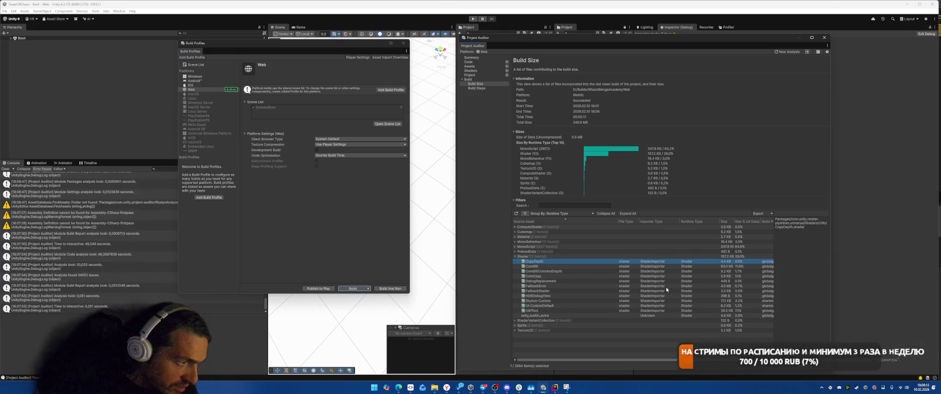
# Step through shaders including DebugReplacement, UI-CustomDefault, Skybox-Custom, UIEffect and CoreCopy
pyautogui.press('Down')
pyautogui.press('Down')
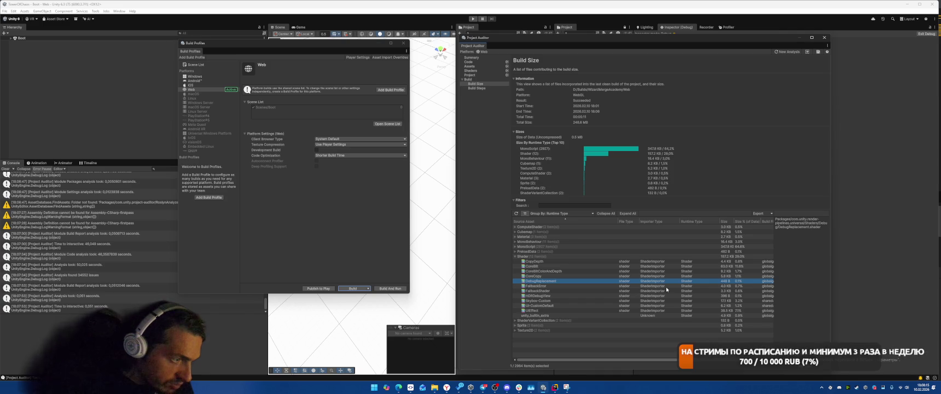
pyautogui.press('Down')
pyautogui.press('Down')
pyautogui.press('Down')
pyautogui.press('Down')
pyautogui.press('Down')
pyautogui.press('Up')
pyautogui.press('Down')
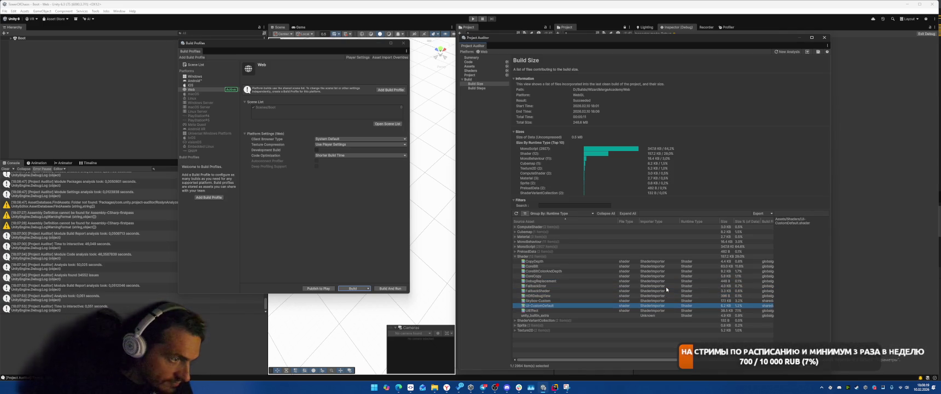
pyautogui.press('Up')
pyautogui.press('Up')
pyautogui.press('Down')
pyautogui.press('Down')
pyautogui.press('Down')
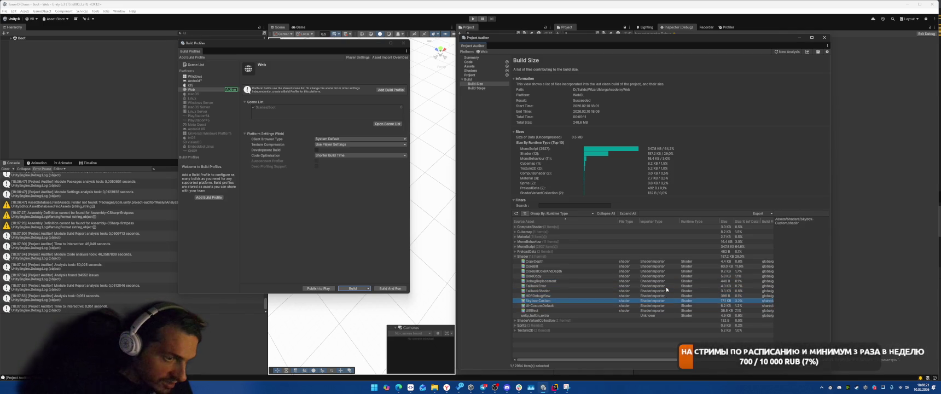
pyautogui.press('Down')
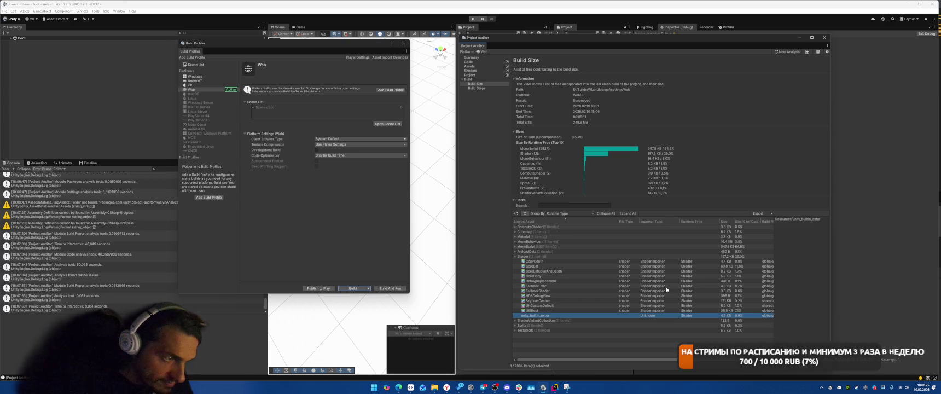
pyautogui.press('Up')
pyautogui.press('Up')
pyautogui.press('Up')
pyautogui.press('Up')
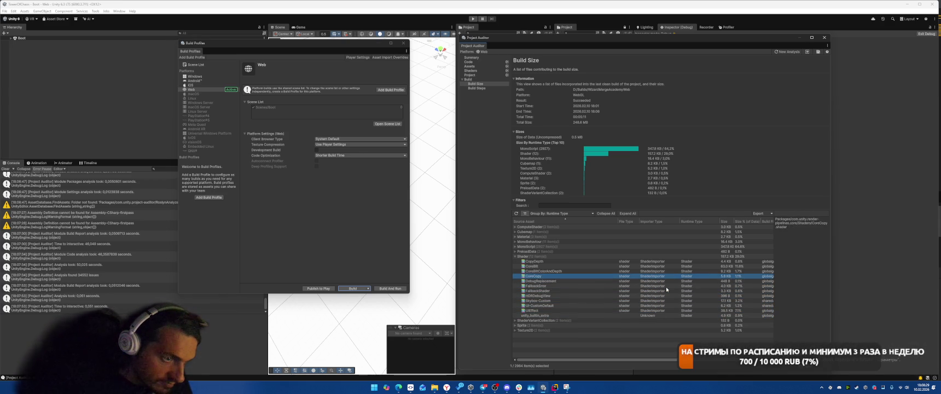
pyautogui.press('Up')
pyautogui.press('Down')
pyautogui.press('Down')
pyautogui.press('Down')
pyautogui.press('Down')
pyautogui.press('Down')
pyautogui.press('Down')
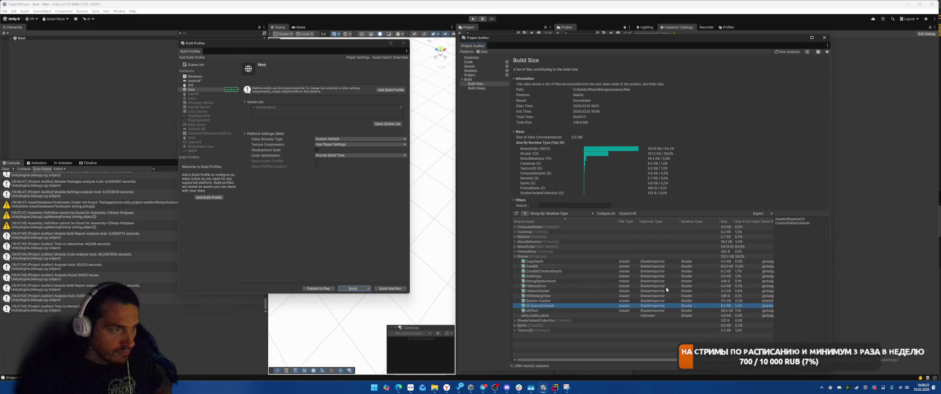
pyautogui.press('Down')
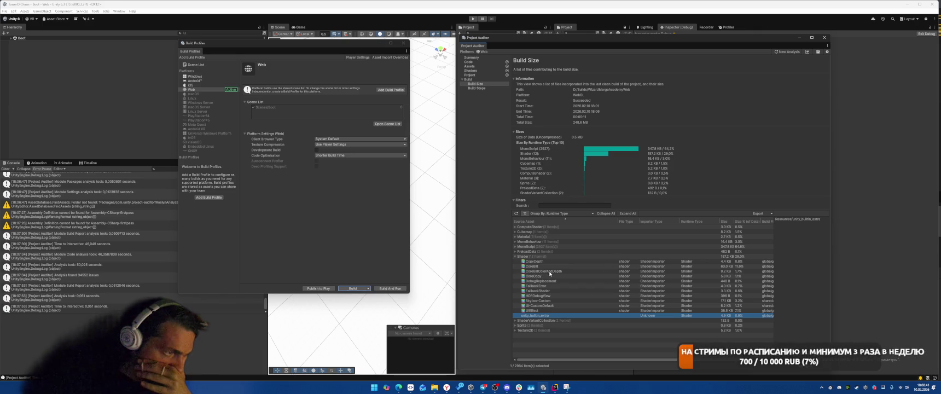
# Sort the shader list by size descending and inspect CoreBlit and UIEffect
pyautogui.click(727, 220)
pyautogui.click(568, 237)
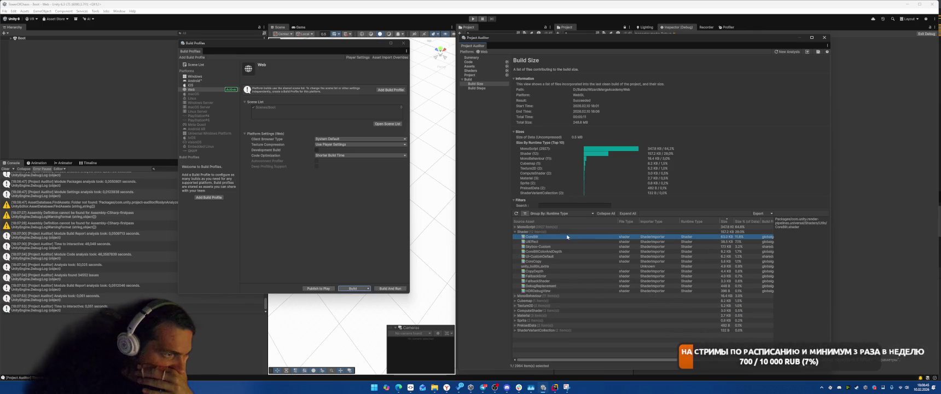
pyautogui.click(668, 242)
pyautogui.press('Up')
pyautogui.press('Down')
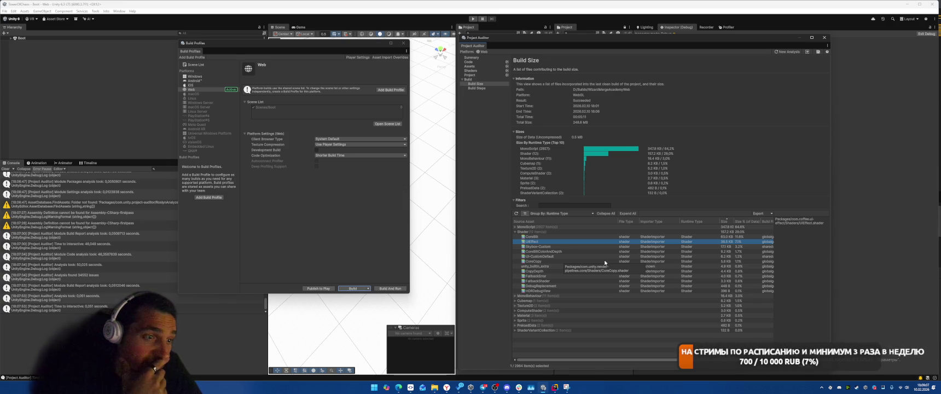
# Step through CoreBlitColorAndDepth, Skybox-Custom and DebugReplacement, then close Build Profiles
pyautogui.press('Up')
pyautogui.press('Down')
pyautogui.press('Down')
pyautogui.press('Down')
pyautogui.press('Down')
pyautogui.press('Up')
pyautogui.press('Up')
pyautogui.press('Up')
pyautogui.press('Down')
pyautogui.press('Down')
pyautogui.press('Down')
pyautogui.press('Down')
pyautogui.press('Up')
pyautogui.press('Down')
pyautogui.press('Up')
pyautogui.press('Down')
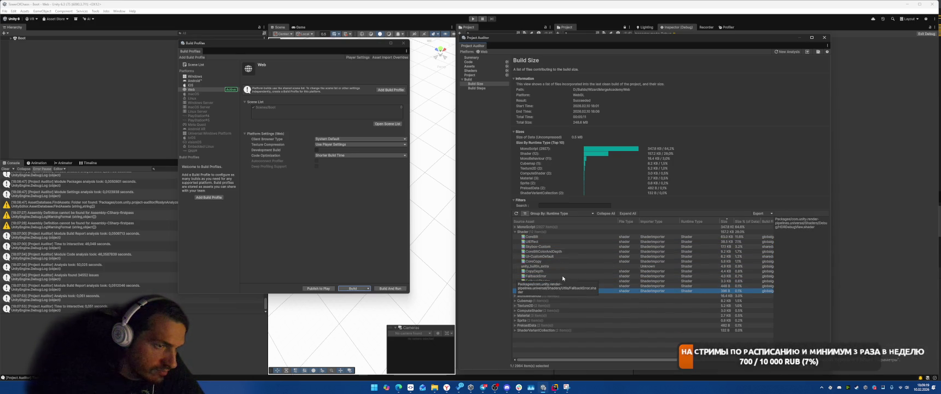
pyautogui.press('Up')
pyautogui.press('Down')
pyautogui.press('Up')
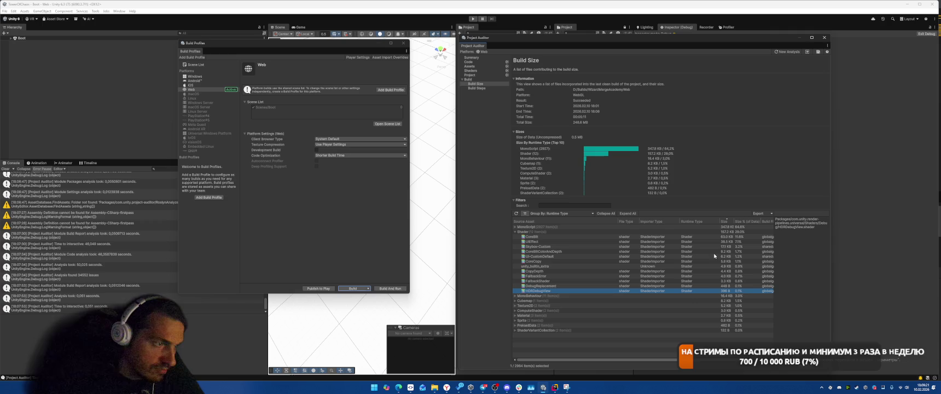
pyautogui.click(826, 41)
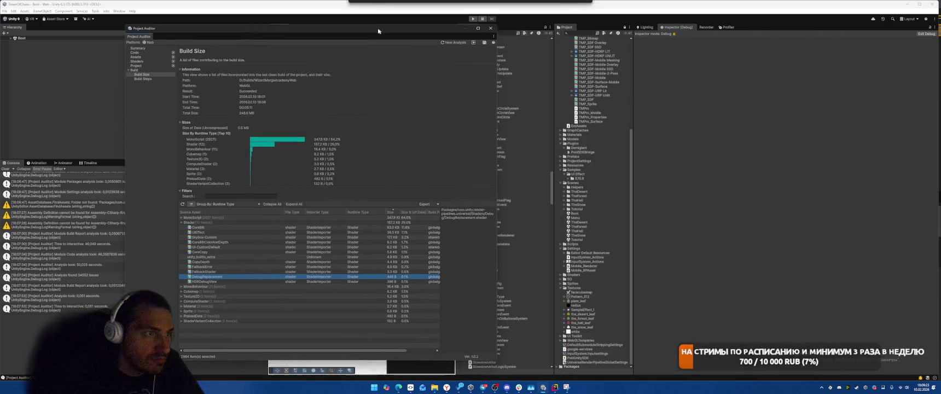
pyautogui.click(584, 362)
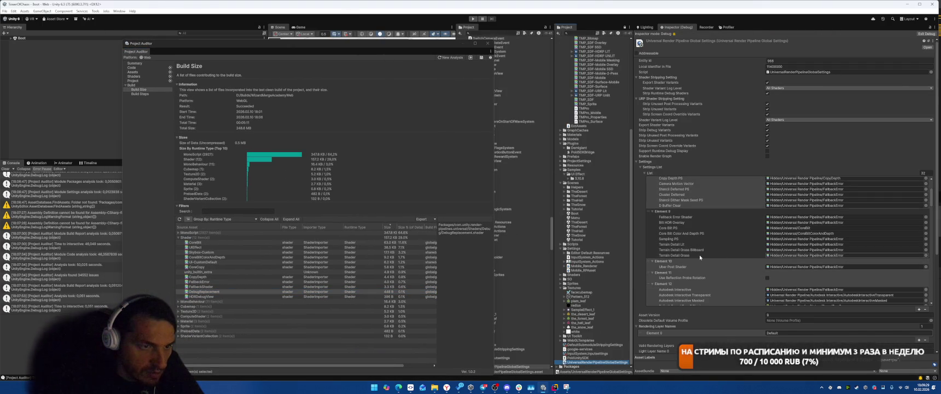
pyautogui.scroll(10, 699, 257)
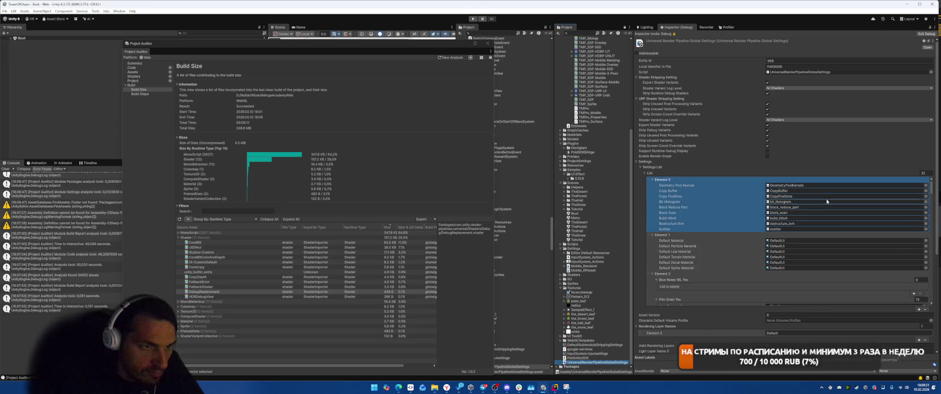
pyautogui.scroll(-10, 827, 204)
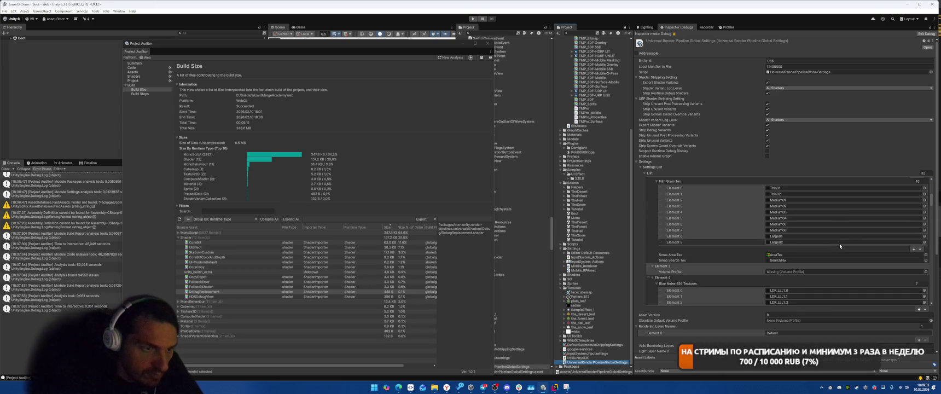
pyautogui.scroll(-5, 840, 243)
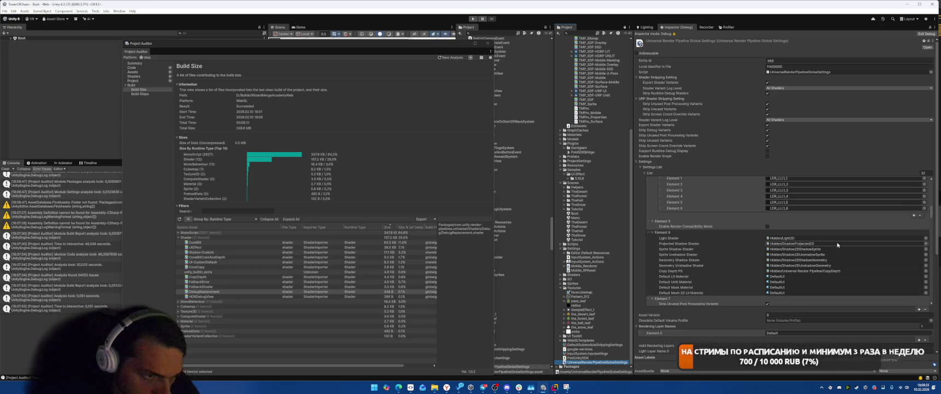
pyautogui.scroll(-5, 837, 244)
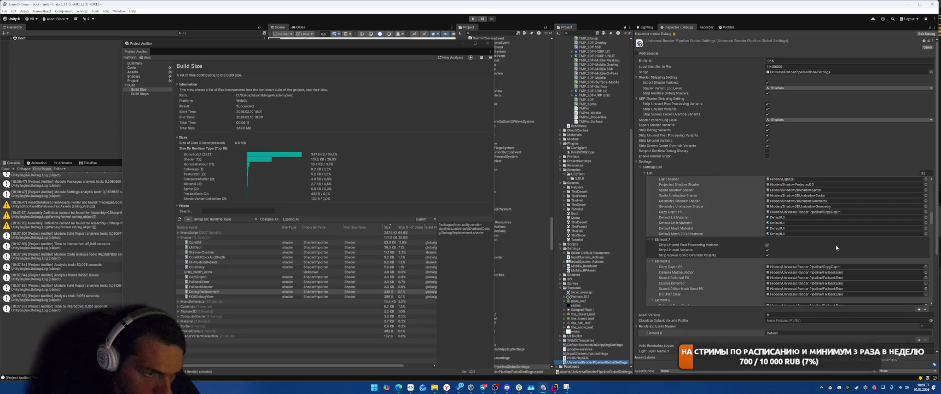
pyautogui.scroll(-6, 837, 245)
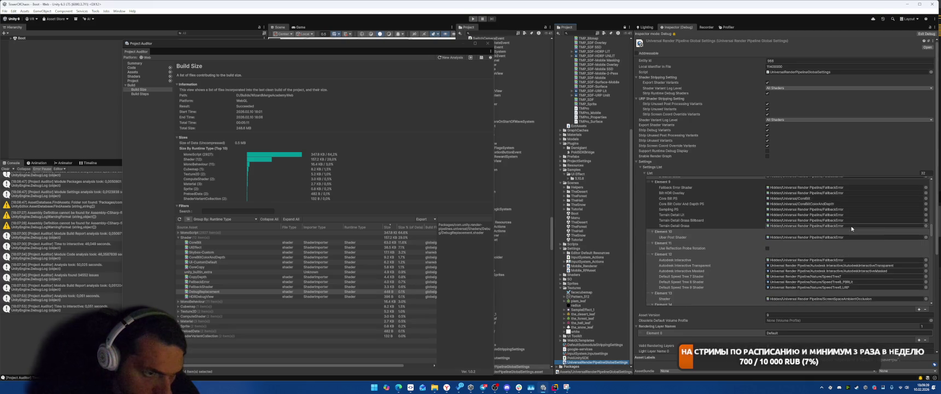
pyautogui.scroll(-2, 865, 254)
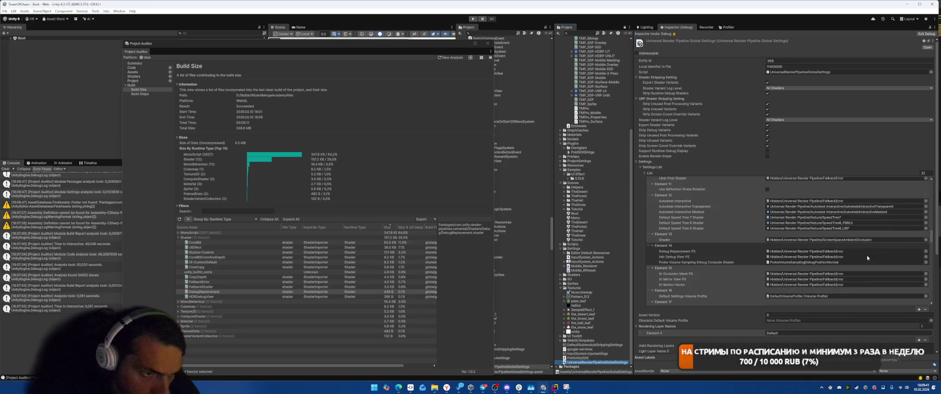
pyautogui.scroll(-1, 860, 236)
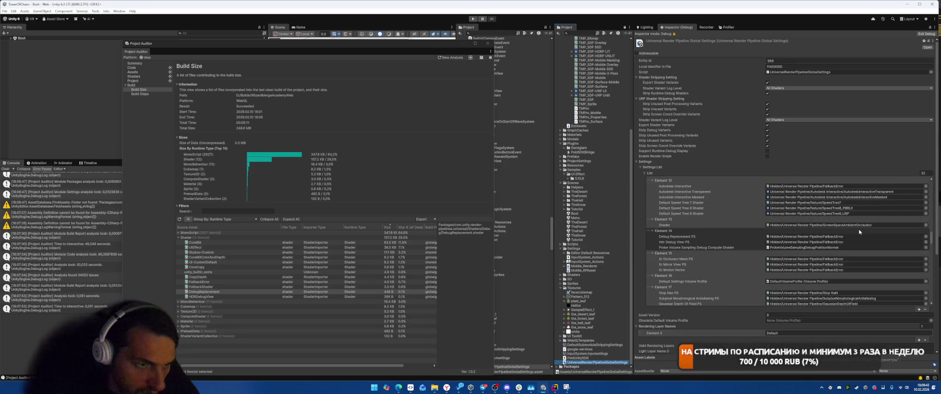
pyautogui.scroll(-1, 861, 232)
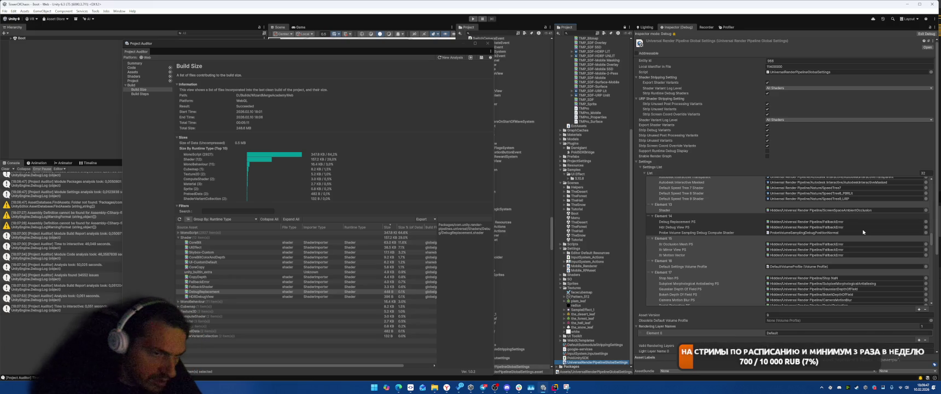
pyautogui.scroll(-3, 863, 232)
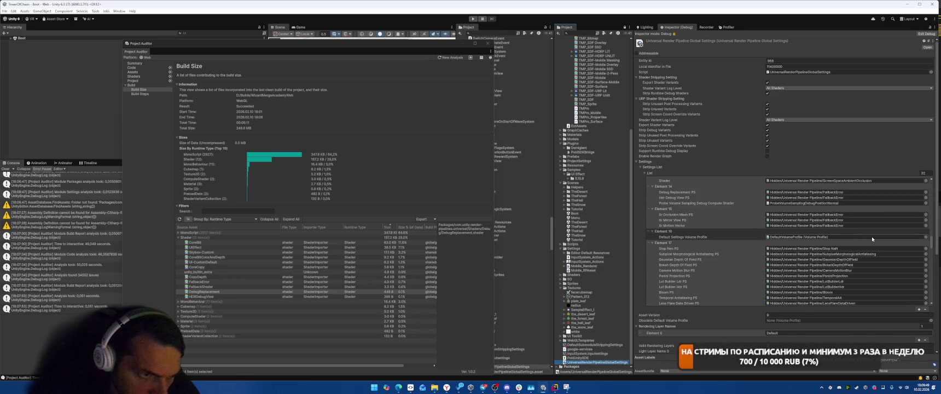
pyautogui.scroll(-8, 872, 239)
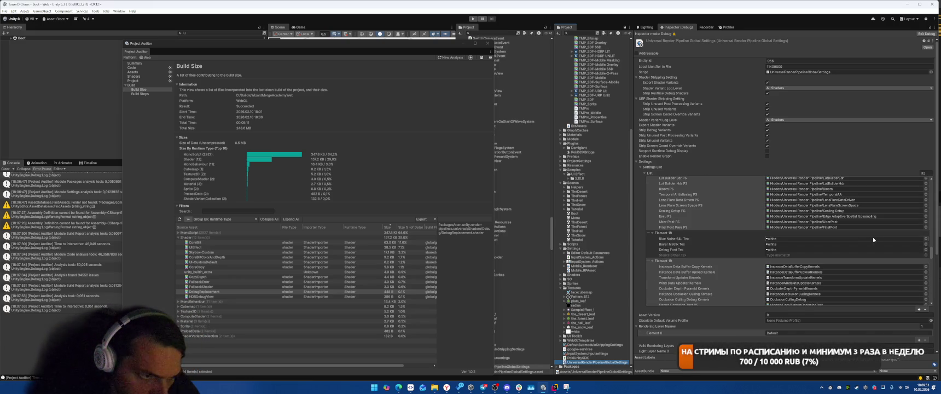
pyautogui.scroll(-2, 872, 239)
pyautogui.scroll(-15, 873, 240)
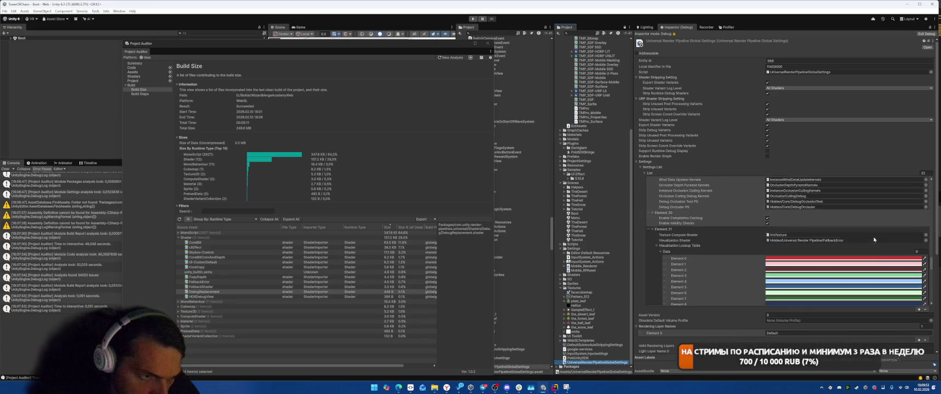
pyautogui.scroll(-1, 875, 238)
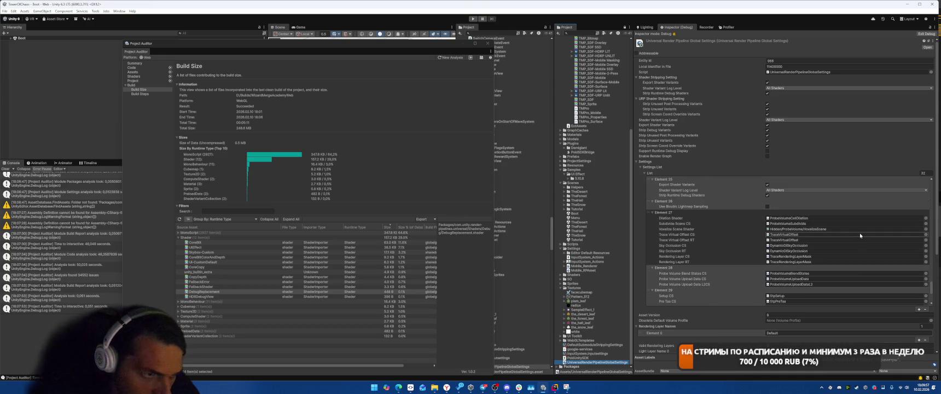
pyautogui.scroll(-5, 861, 237)
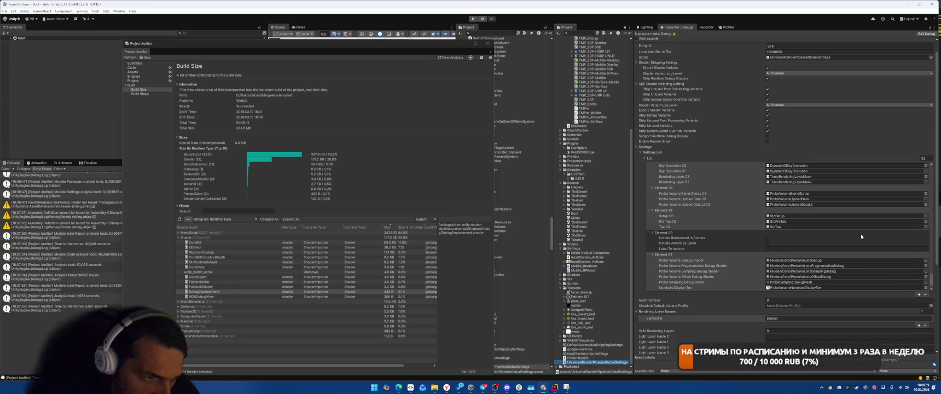
pyautogui.scroll(-5, 861, 236)
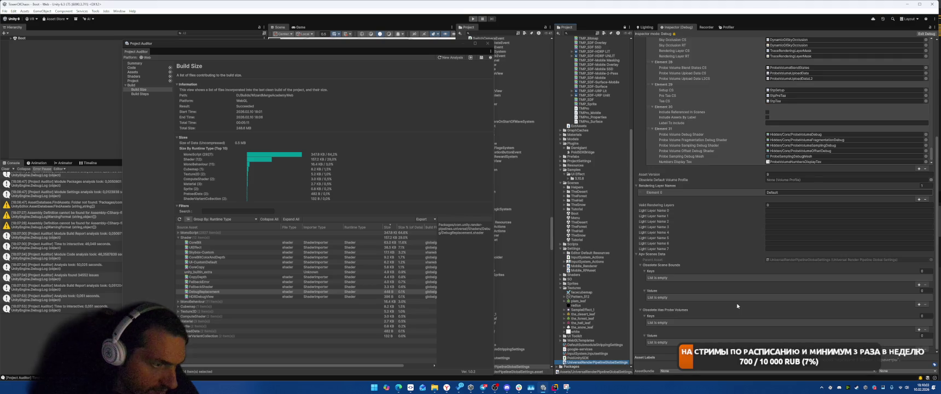
pyautogui.scroll(10, 737, 306)
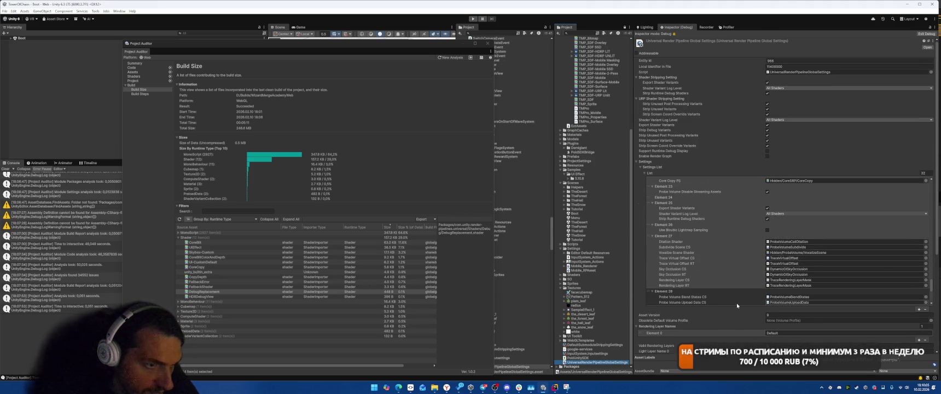
pyautogui.scroll(8, 737, 306)
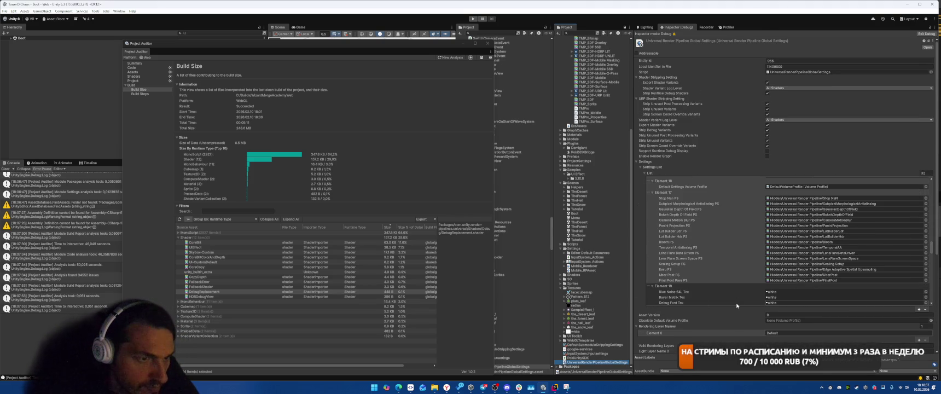
pyautogui.scroll(5, 737, 305)
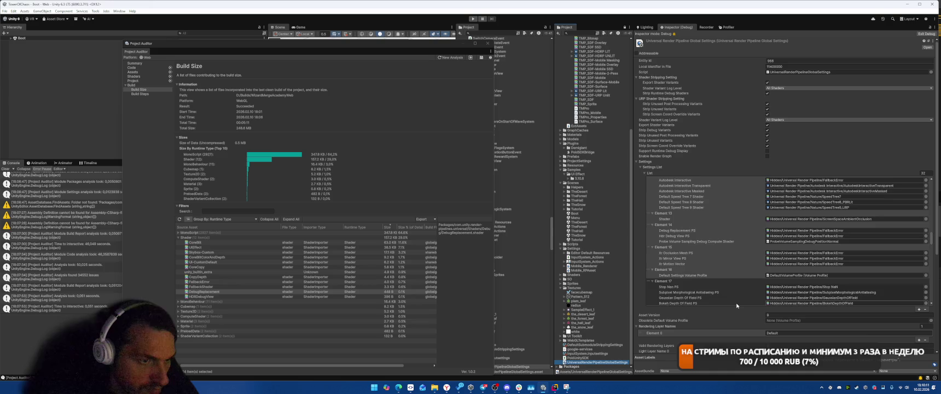
pyautogui.scroll(2, 737, 305)
pyautogui.scroll(3, 737, 306)
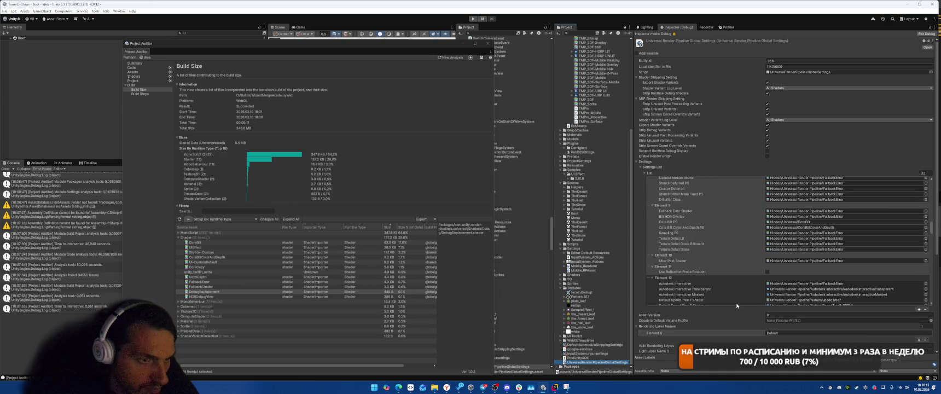
pyautogui.scroll(3, 737, 306)
pyautogui.scroll(3, 737, 306)
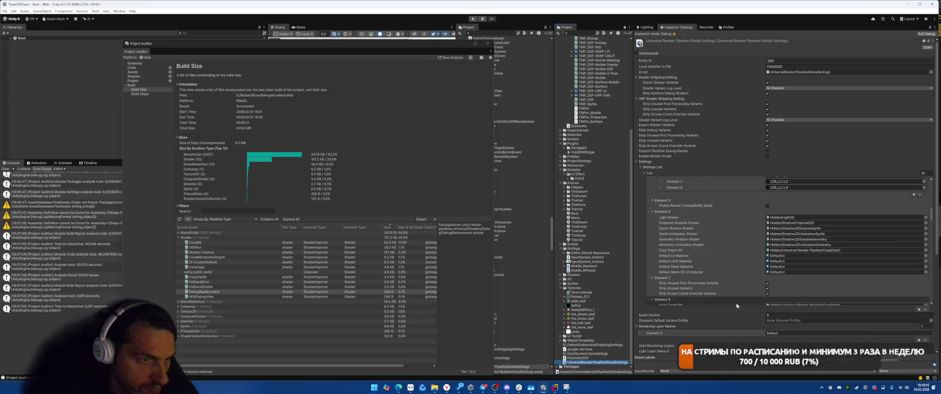
pyautogui.scroll(5, 737, 305)
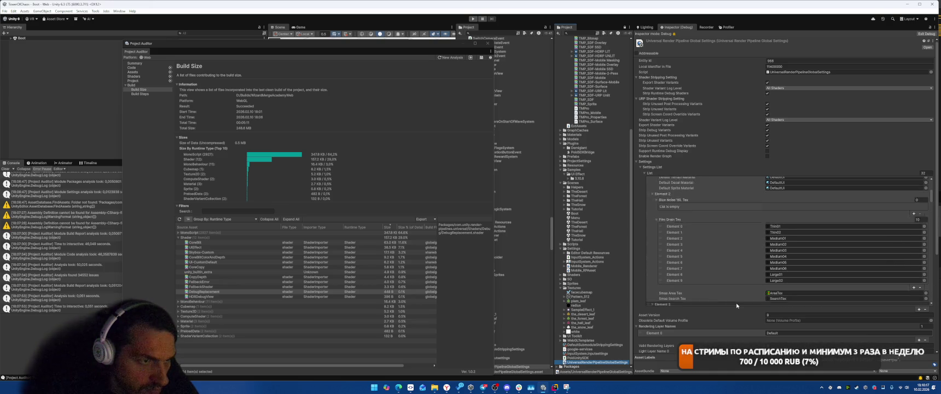
# Trace the DebugReplacement shader's references to the Mobile_Renderer asset and view its settings
pyautogui.doubleClick(416, 292)
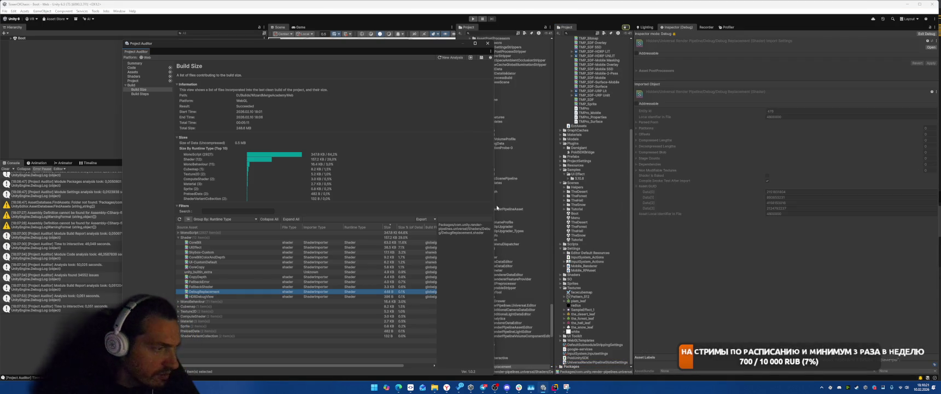
pyautogui.moveTo(419, 49)
pyautogui.mouseDown()
pyautogui.moveTo(352, 33)
pyautogui.moveTo(363, 42)
pyautogui.mouseUp()
pyautogui.rightClick(501, 368)
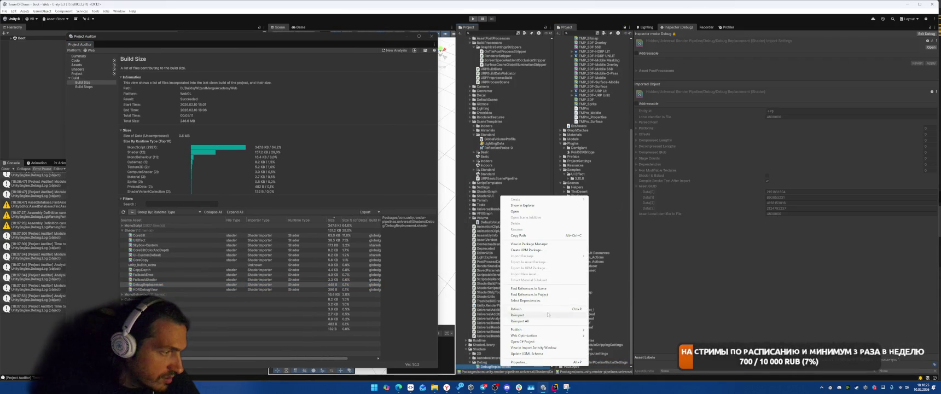
pyautogui.click(550, 296)
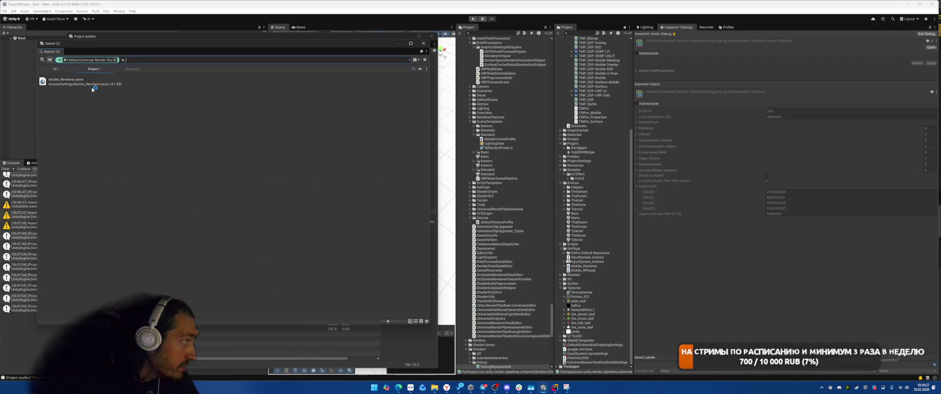
pyautogui.click(91, 84)
pyautogui.click(590, 267)
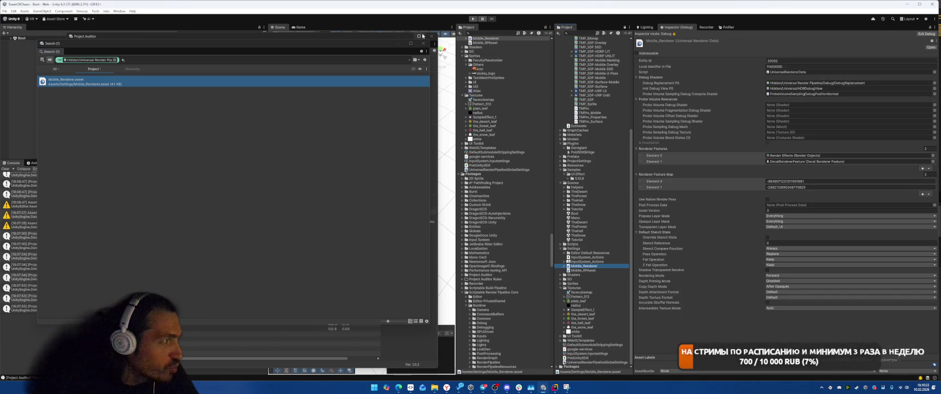
# Locate Skybox-Custom from the Build Size table and open Skybox-Custom.shader in Rider
pyautogui.click(421, 36)
pyautogui.scroll(-15, 524, 287)
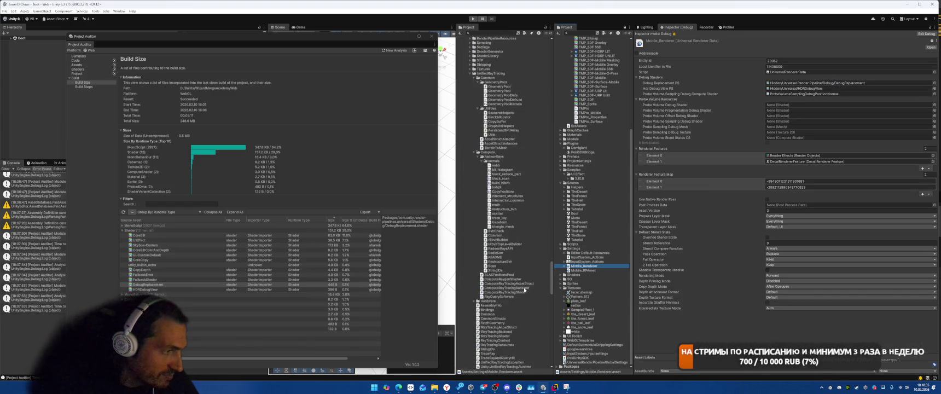
pyautogui.scroll(-3, 523, 287)
pyautogui.scroll(-10, 520, 259)
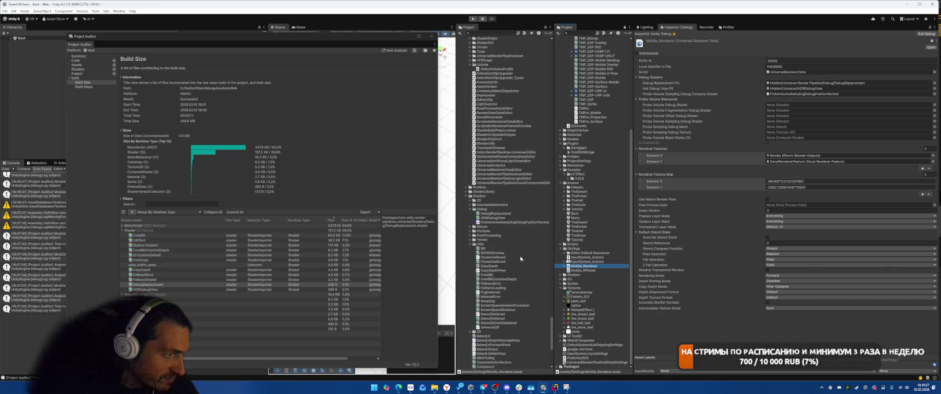
pyautogui.scroll(-3, 520, 259)
pyautogui.scroll(-2, 513, 259)
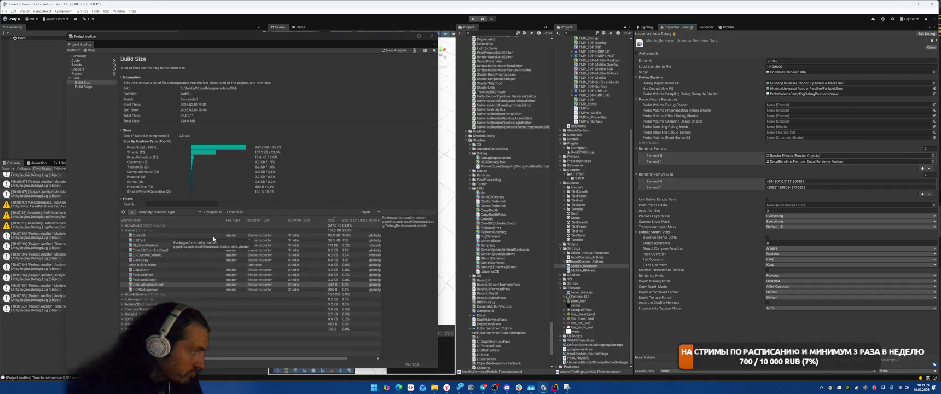
pyautogui.click(192, 250)
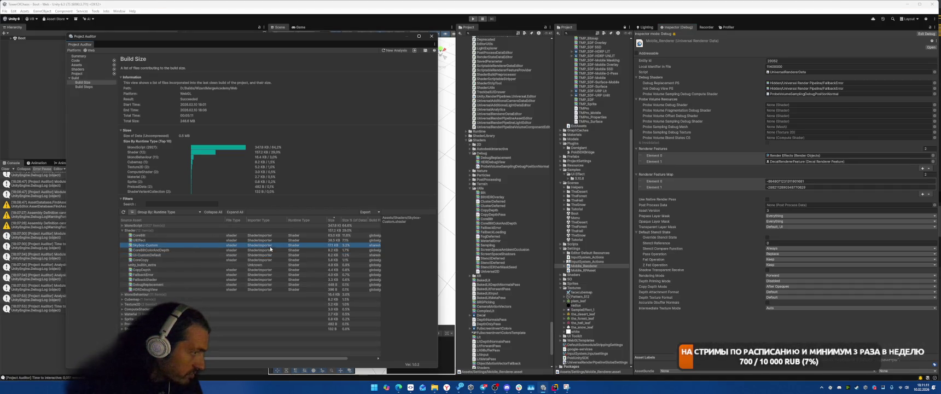
pyautogui.click(240, 245)
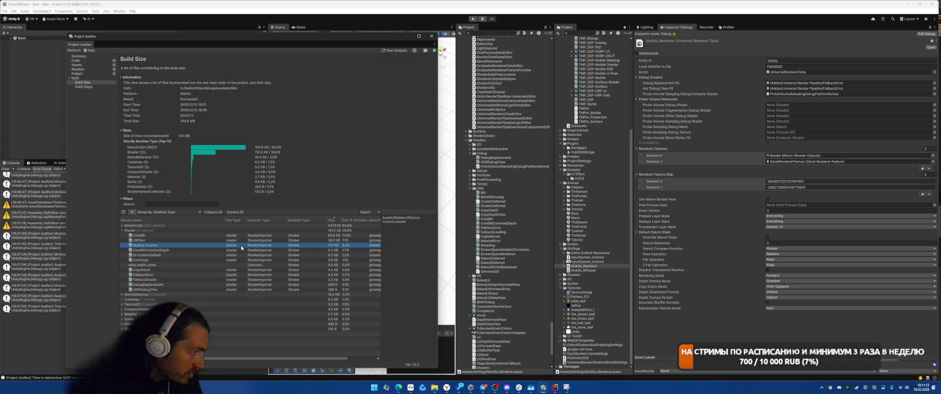
pyautogui.doubleClick(208, 245)
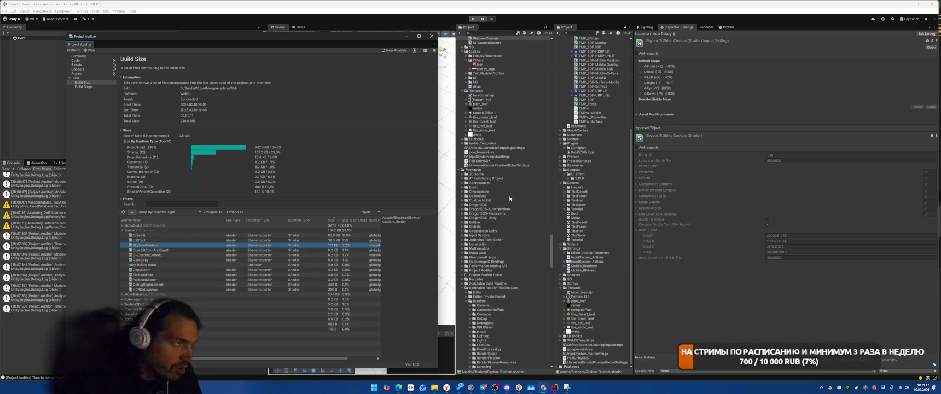
pyautogui.scroll(5, 493, 99)
pyautogui.doubleClick(484, 104)
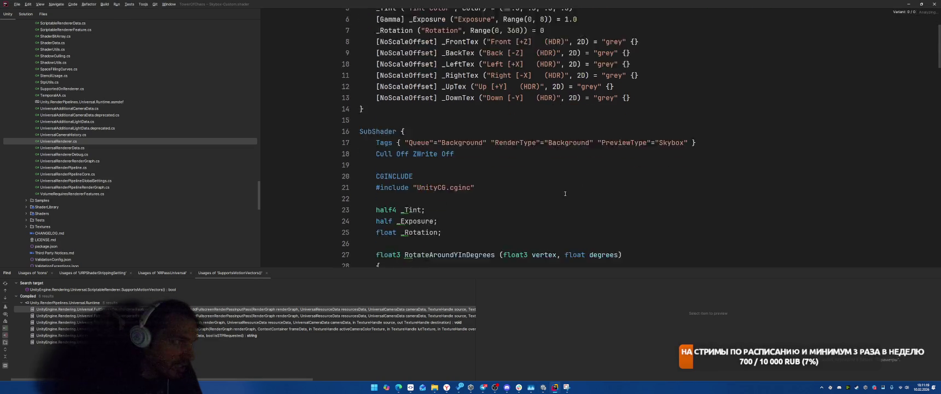
# Delete the Front, Back, Left, Right and Up Pass blocks, keeping only the _DownTex pass
pyautogui.scroll(-20, 565, 193)
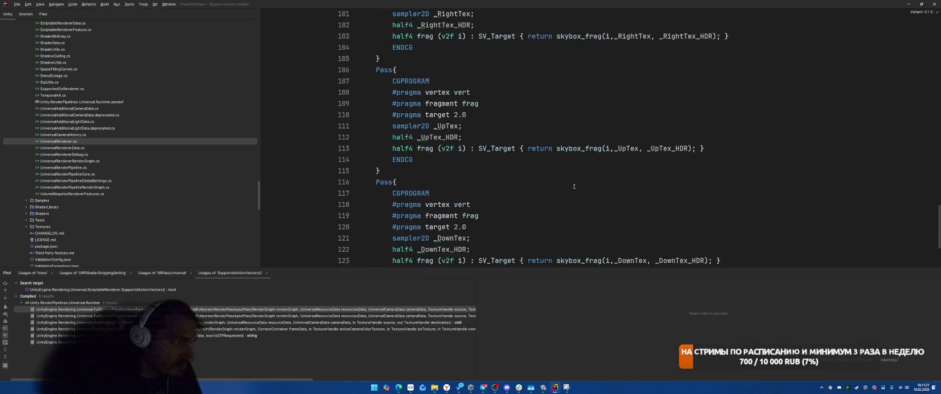
pyautogui.scroll(12, 414, 172)
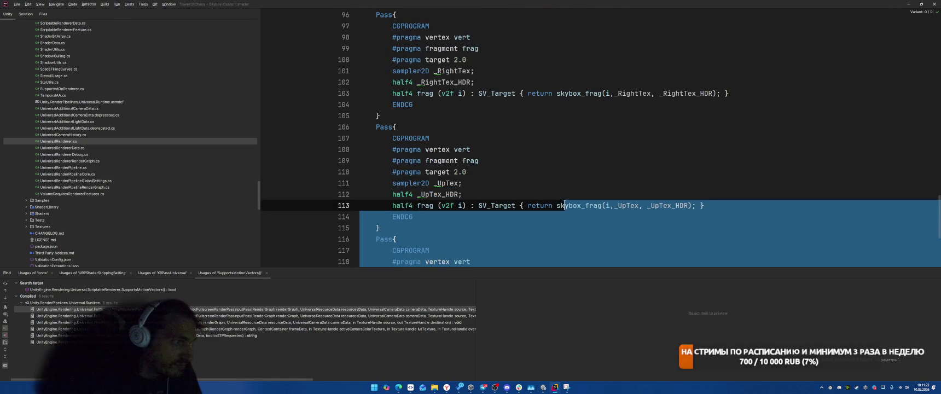
pyautogui.scroll(16, 587, 172)
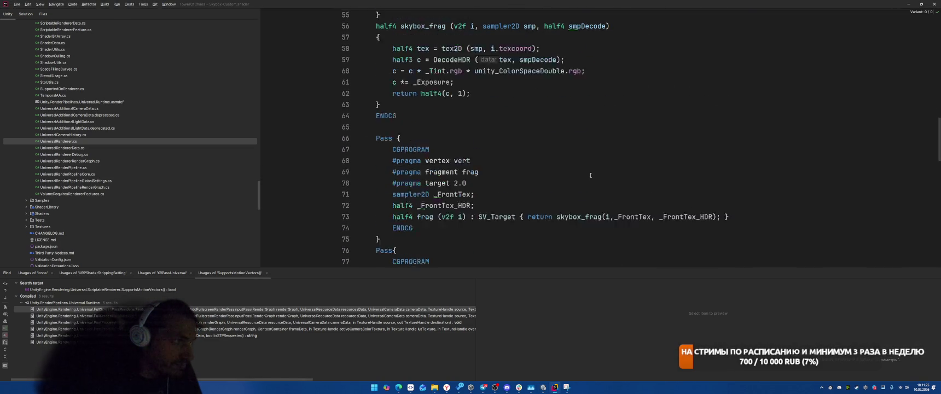
pyautogui.scroll(6, 594, 176)
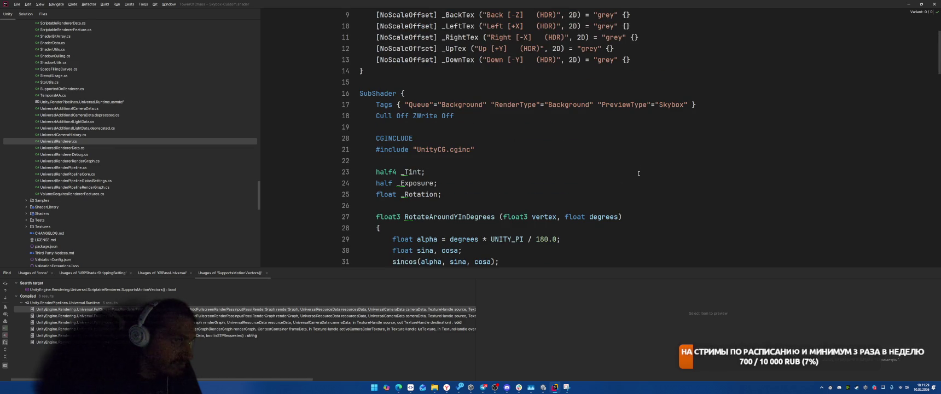
pyautogui.scroll(-9, 646, 174)
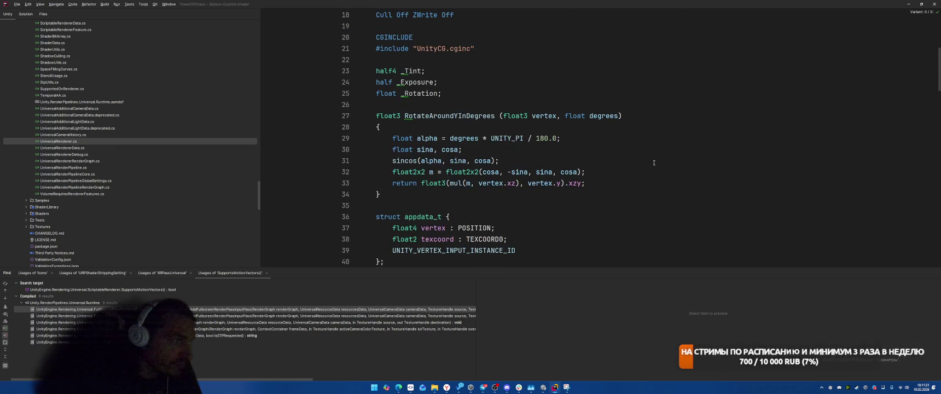
pyautogui.scroll(-19, 657, 167)
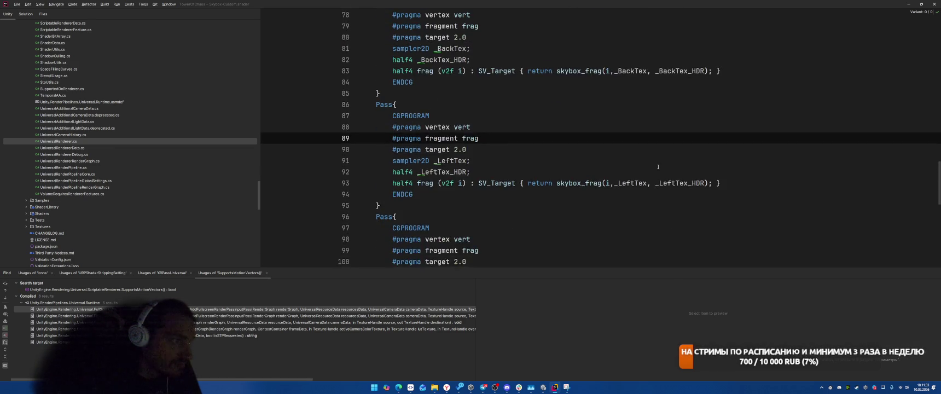
pyautogui.scroll(-5, 648, 167)
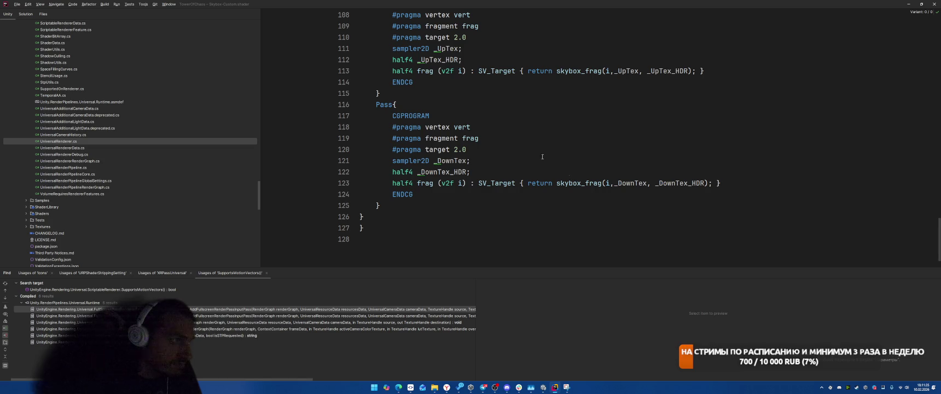
pyautogui.moveTo(380, 205)
pyautogui.mouseDown()
pyautogui.moveTo(356, 120)
pyautogui.moveTo(305, 106)
pyautogui.moveTo(354, 183)
pyautogui.moveTo(331, 191)
pyautogui.moveTo(308, 244)
pyautogui.mouseUp()
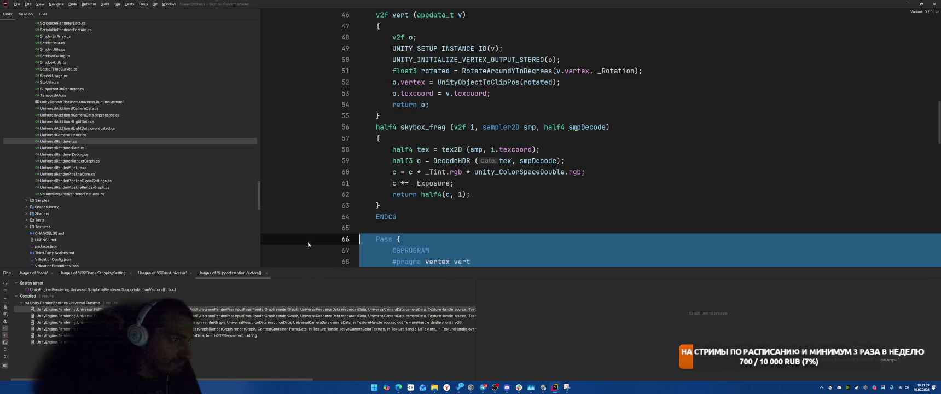
pyautogui.scroll(-5, 657, 164)
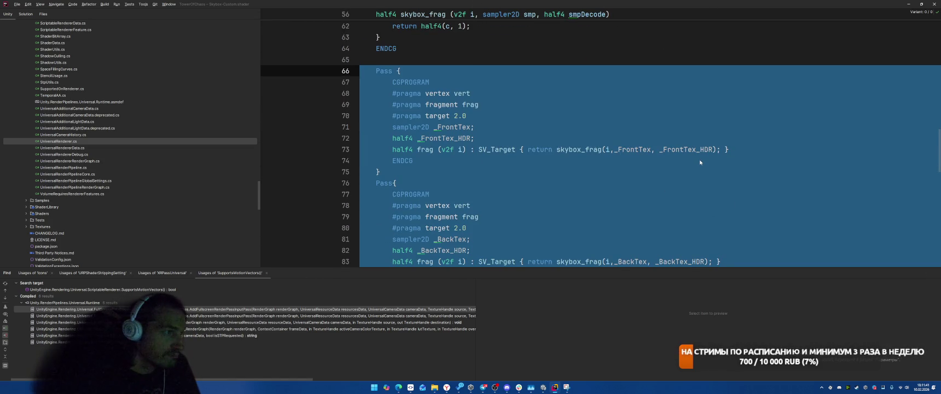
pyautogui.press('Delete')
# Remove the leftover blank line and review where _DownTex_HDR is used
pyautogui.press('BackSpace')
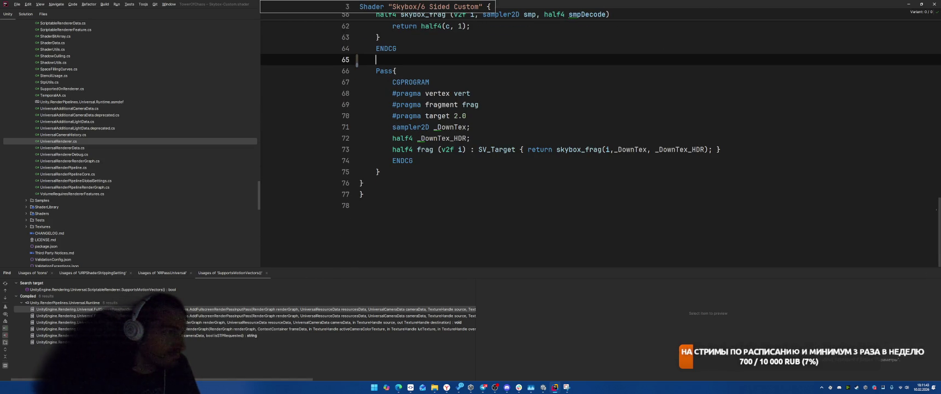
pyautogui.click(450, 138)
pyautogui.scroll(3, 589, 154)
pyautogui.scroll(-2, 589, 154)
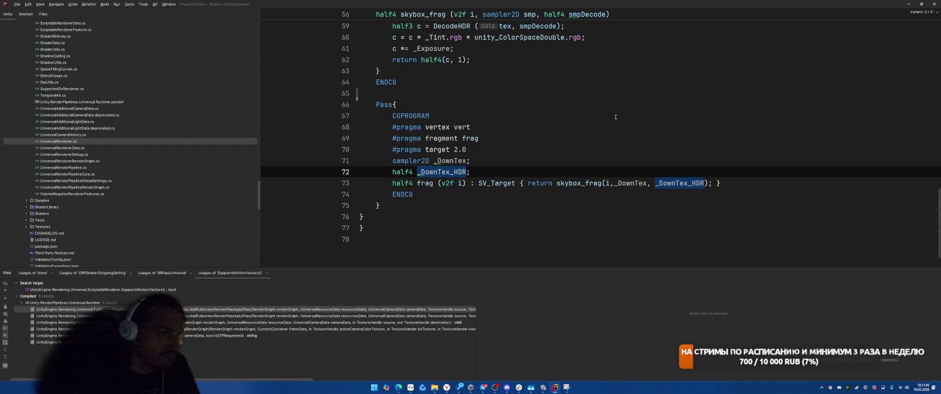
pyautogui.scroll(10, 654, 115)
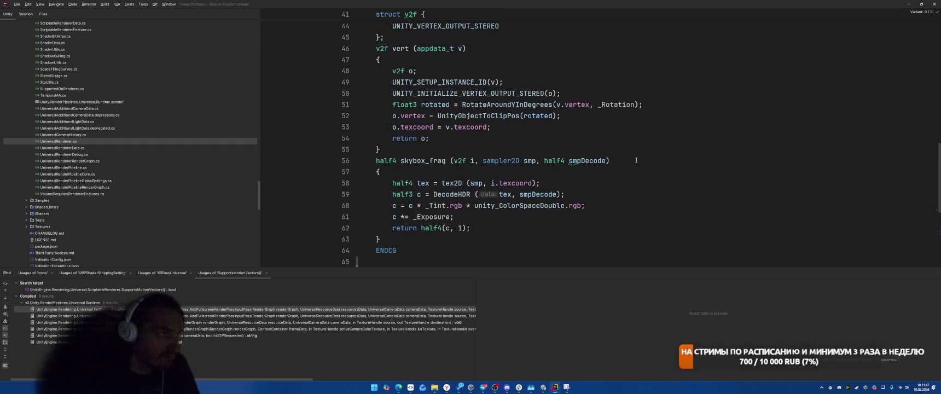
pyautogui.scroll(3, 652, 152)
pyautogui.scroll(-12, 656, 148)
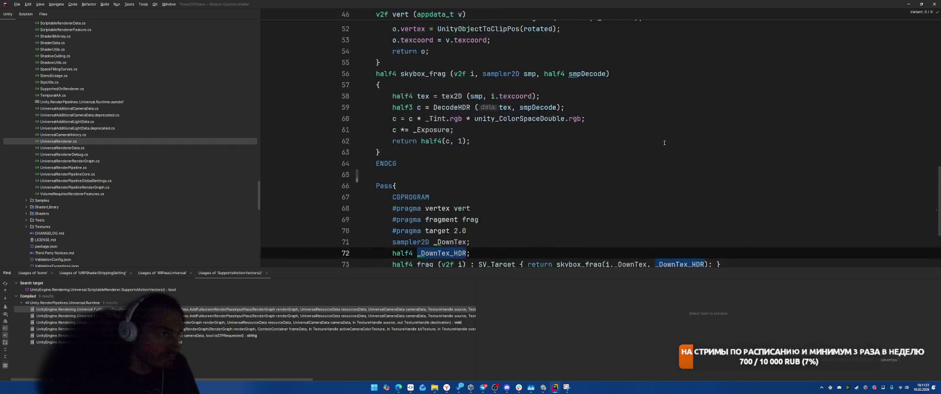
pyautogui.scroll(-4, 663, 143)
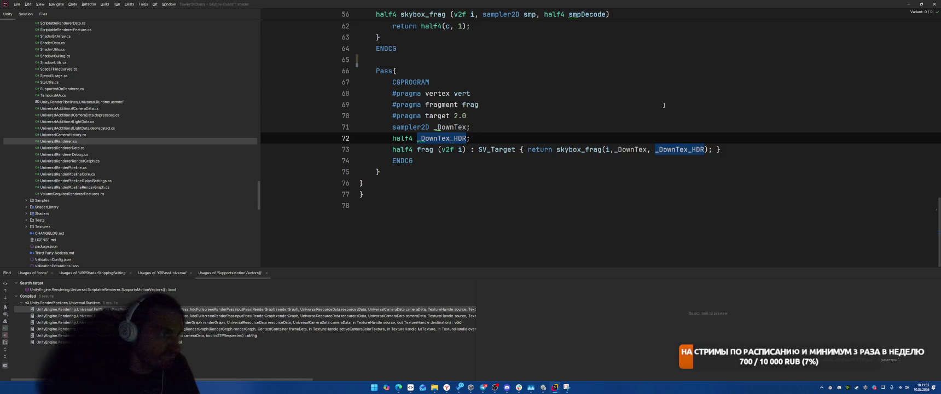
pyautogui.click(612, 134)
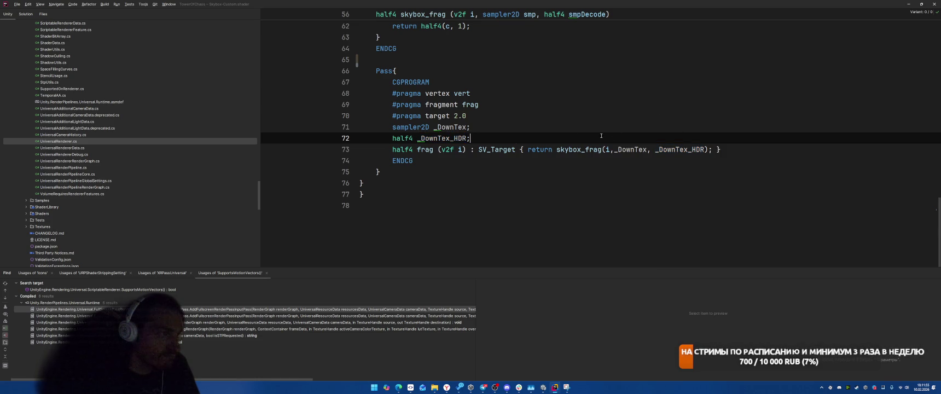
# Check frag's usages, then jump to the vert declaration and select its body, lines 49–53
pyautogui.doubleClick(425, 150)
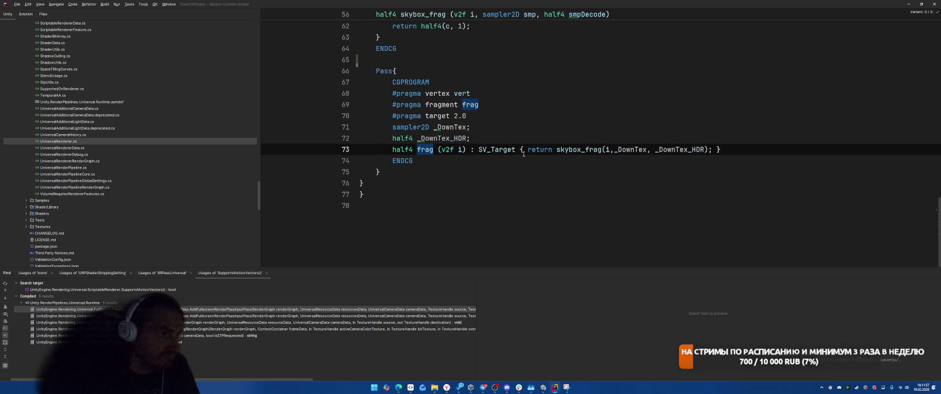
pyautogui.scroll(3, 527, 150)
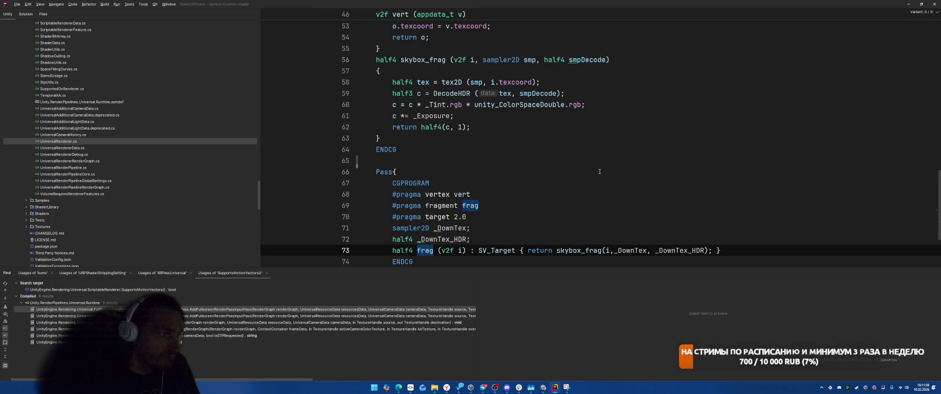
pyautogui.scroll(13, 613, 165)
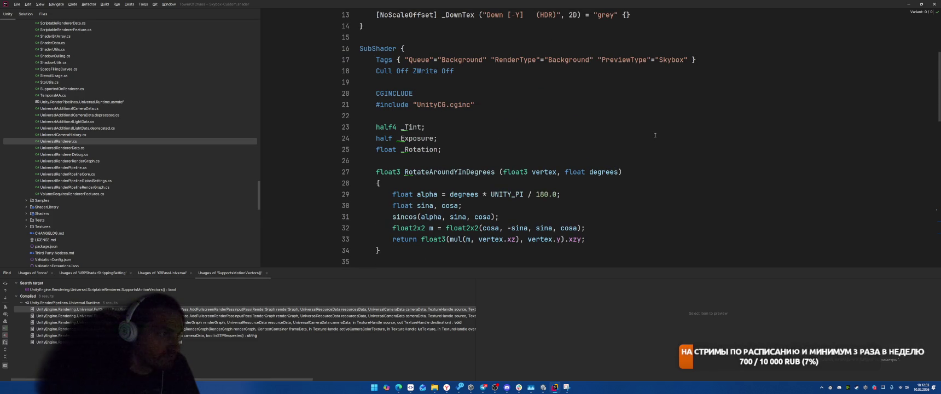
pyautogui.scroll(-16, 655, 135)
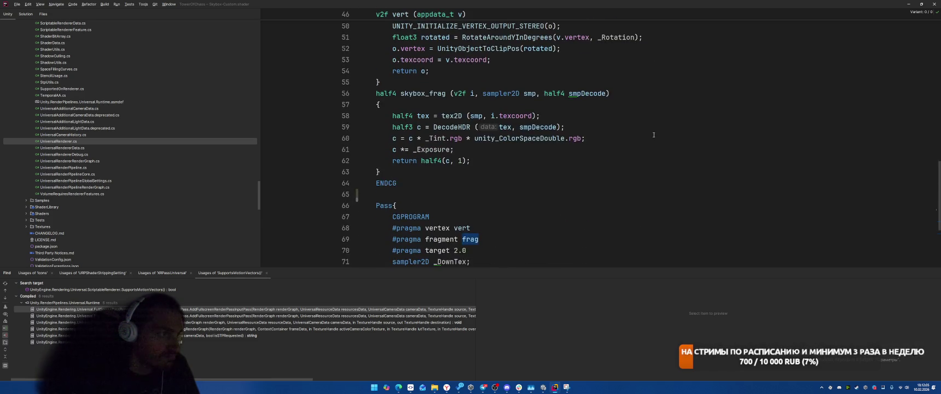
pyautogui.scroll(6, 653, 134)
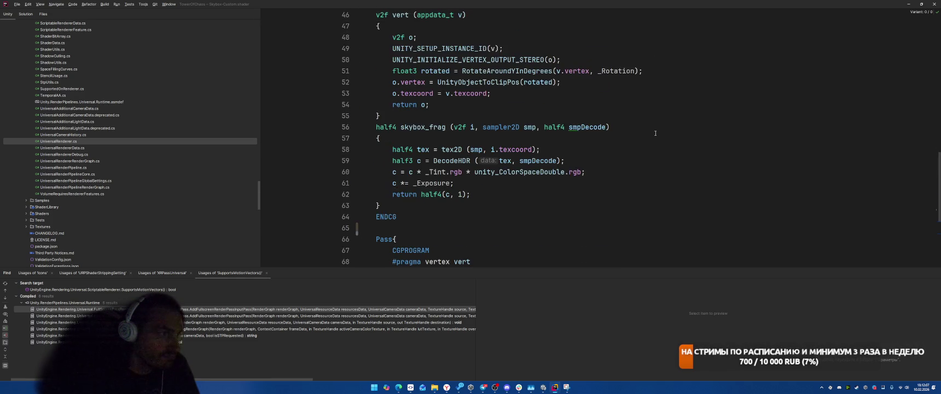
pyautogui.scroll(-5, 492, 134)
pyautogui.click(483, 132)
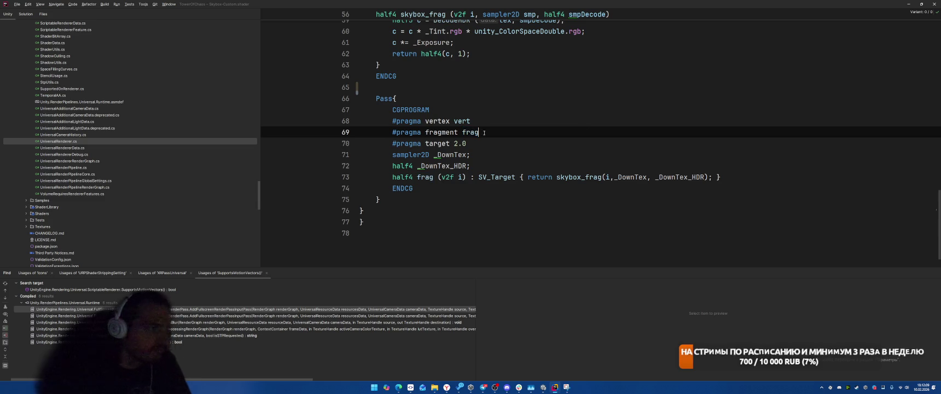
pyautogui.click(462, 121)
pyautogui.hotkey('ctrl', 'b')
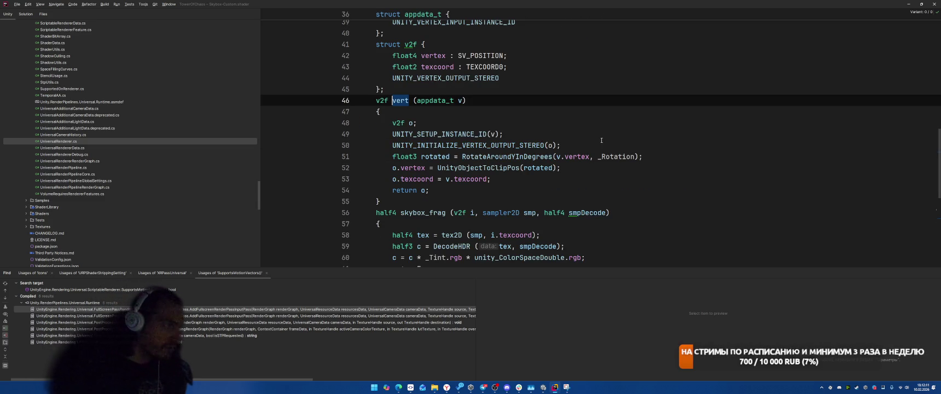
pyautogui.moveTo(390, 134); pyautogui.dragTo(748, 178)
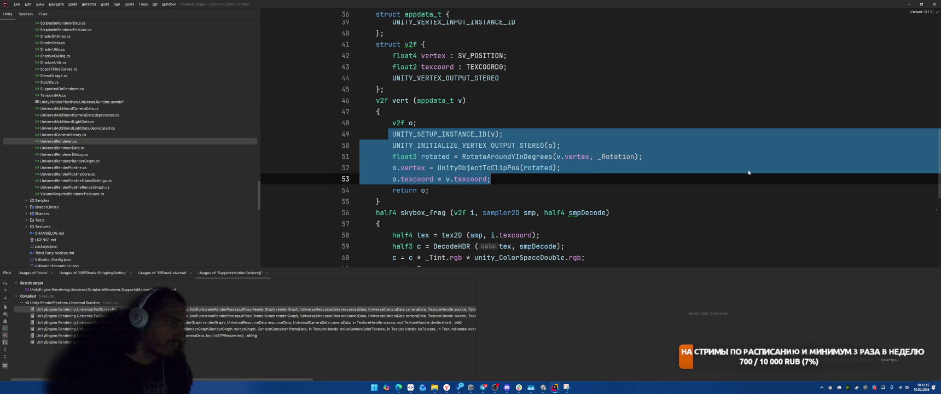
# Delete vert's setup and transform lines and skybox_frag's four sampling and tint lines
pyautogui.press('BackSpace')
pyautogui.press('BackSpace')
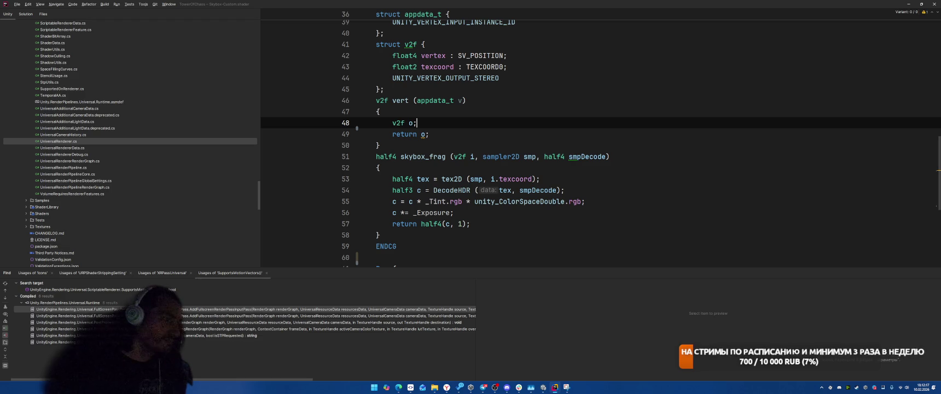
pyautogui.scroll(-4, 566, 149)
pyautogui.scroll(-1, 566, 148)
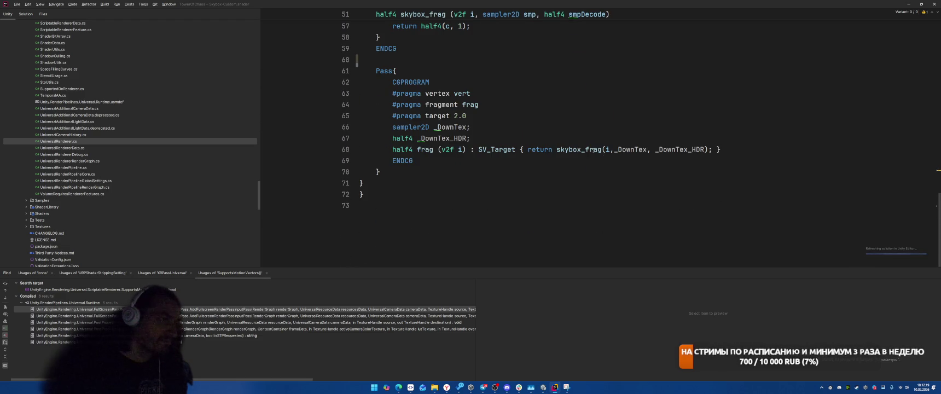
pyautogui.scroll(4, 657, 123)
pyautogui.moveTo(392, 150)
pyautogui.mouseDown()
pyautogui.moveTo(525, 172)
pyautogui.moveTo(533, 181)
pyautogui.mouseUp()
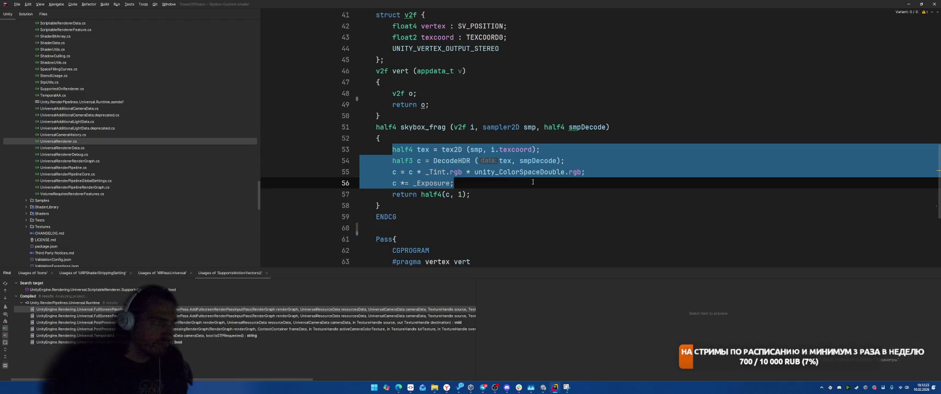
pyautogui.click(533, 183)
pyautogui.moveTo(388, 150); pyautogui.dragTo(479, 181)
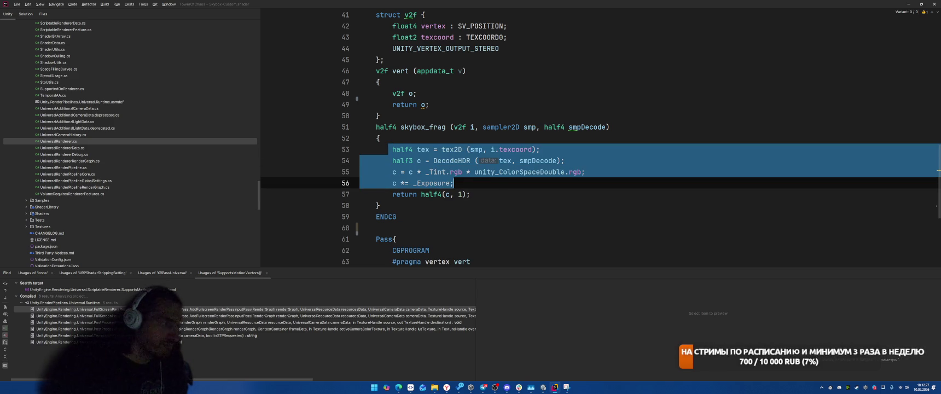
pyautogui.press('Delete')
pyautogui.press('BackSpace')
# Change skybox_frag's return arguments so it returns half4(0,0,0, 1)
pyautogui.click(533, 149)
pyautogui.hotkey('ctrl', 'w')
pyautogui.press('Delete')
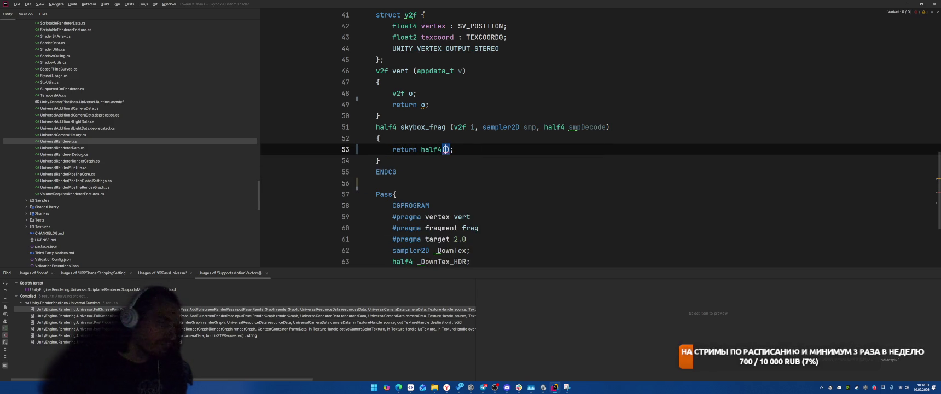
pyautogui.click(545, 152)
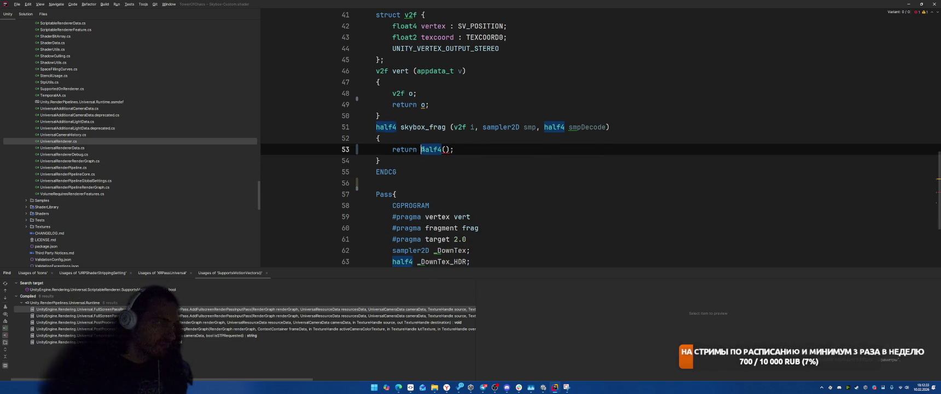
pyautogui.scroll(-3, 602, 150)
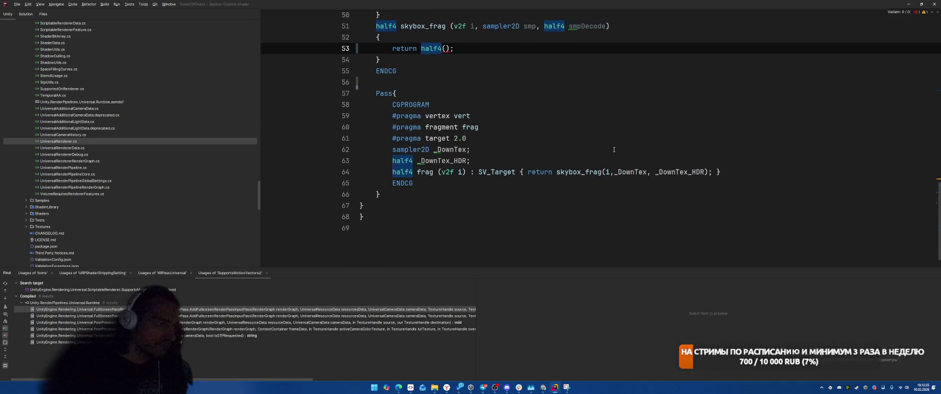
pyautogui.scroll(1, 630, 145)
pyautogui.write('c, 1')
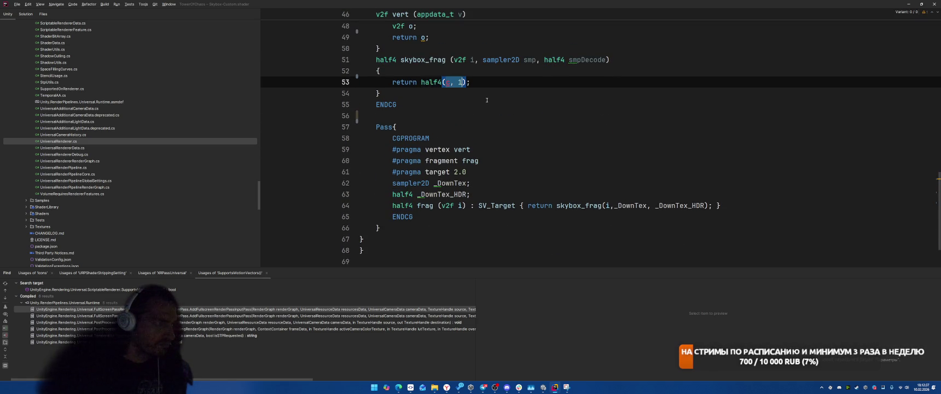
pyautogui.write('0,.')
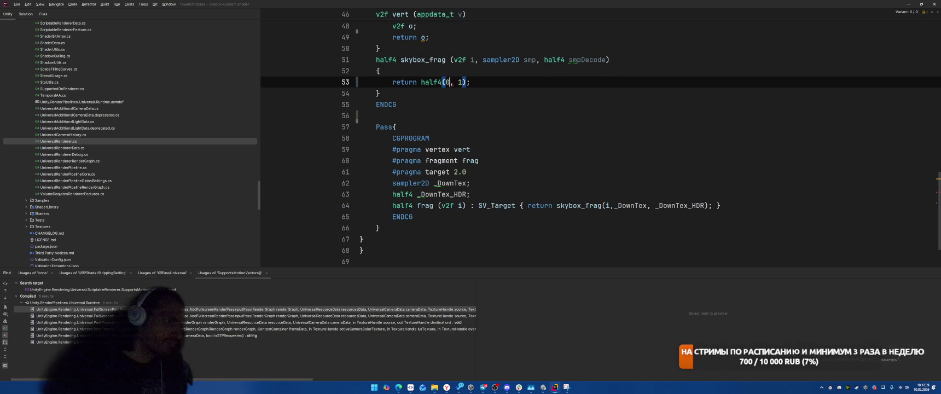
pyautogui.write('0,0,')
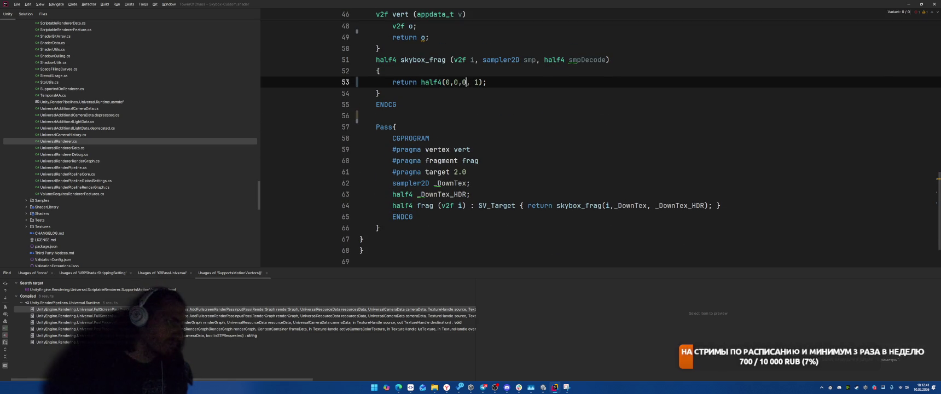
pyautogui.doubleClick(386, 104)
pyautogui.scroll(1, 407, 116)
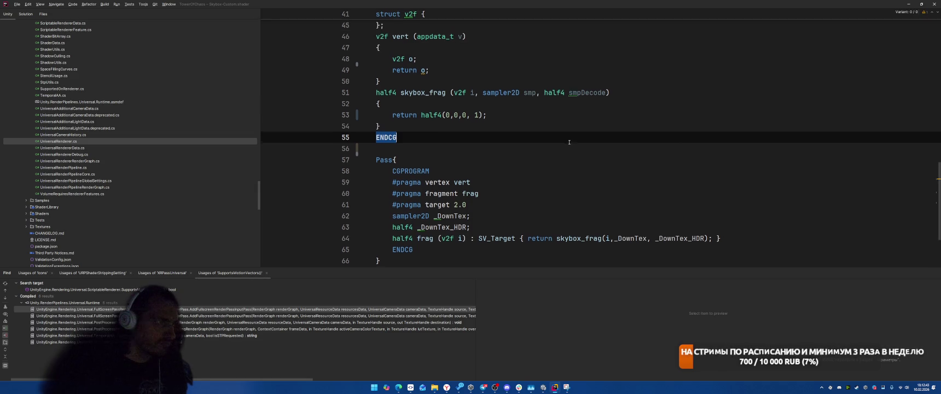
# Move the black return into frag, delete skybox_frag, and remove the doubled semicolon
pyautogui.click(406, 116)
pyautogui.hotkey('ctrl', 'w')
pyautogui.hotkey('ctrl', 'w')
pyautogui.press('BackSpace')
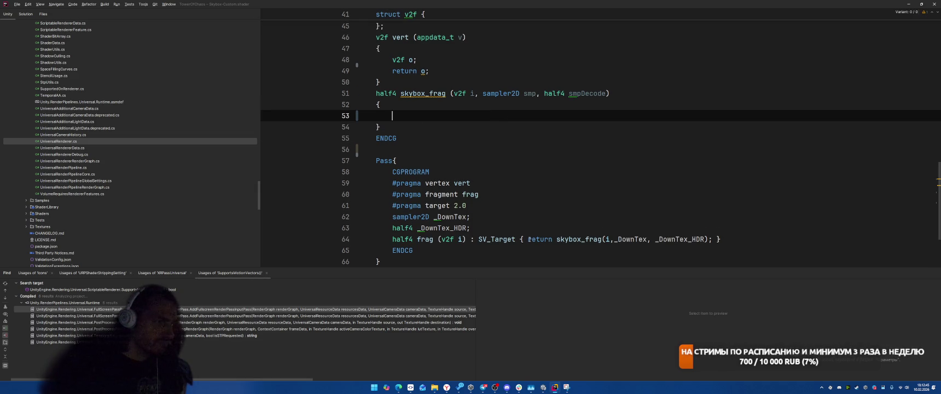
pyautogui.moveTo(527, 239); pyautogui.dragTo(709, 239)
pyautogui.write('return half4(0,0,0, 1);')
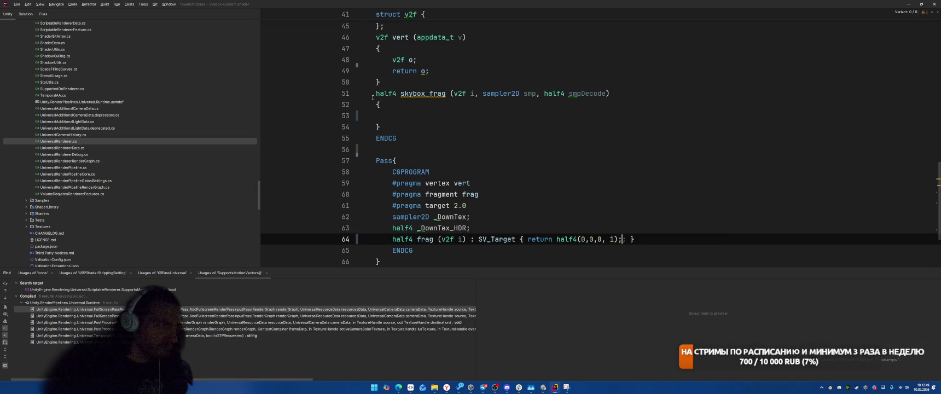
pyautogui.moveTo(370, 99); pyautogui.dragTo(381, 129)
pyautogui.press('BackSpace')
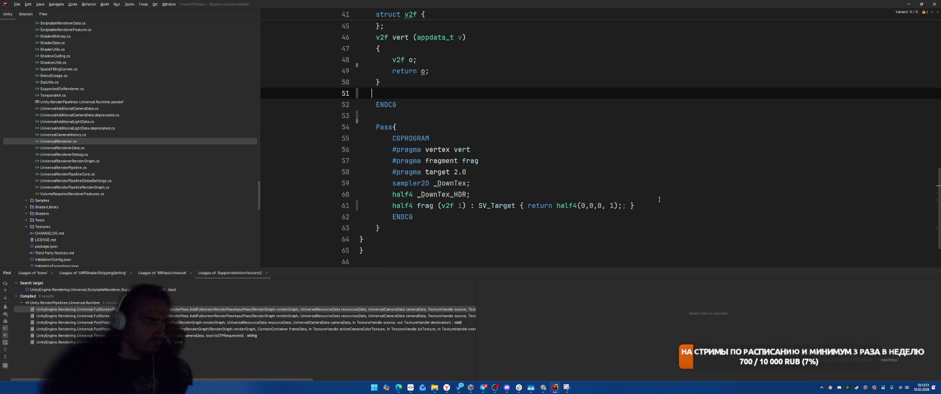
pyautogui.click(624, 206)
pyautogui.press('BackSpace')
pyautogui.click(523, 161)
# Apply the Initialize variable quick-fix to o in vert, giving v2f o = {};
pyautogui.scroll(1, 524, 185)
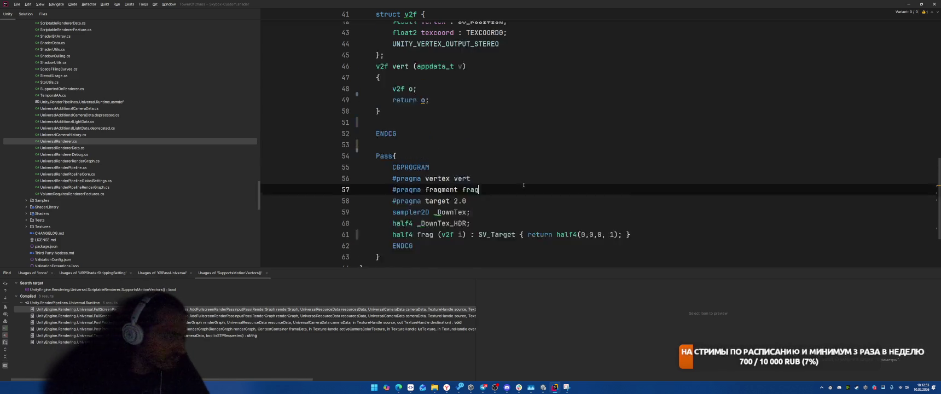
pyautogui.scroll(3, 541, 174)
pyautogui.scroll(-1, 562, 171)
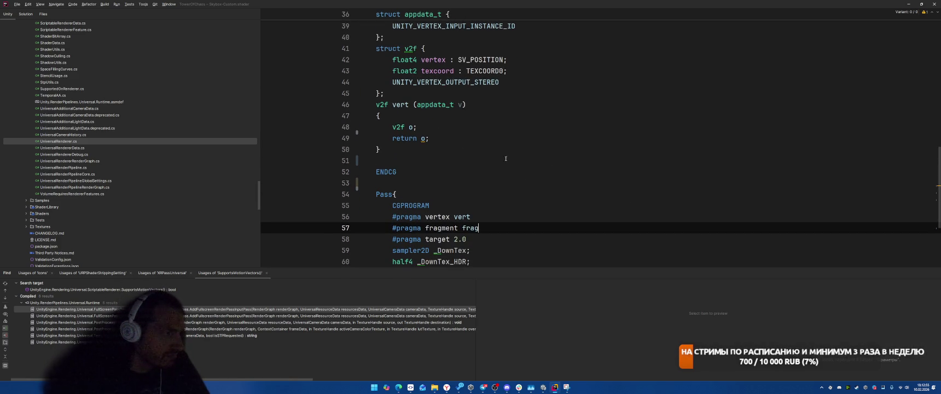
pyautogui.click(427, 119)
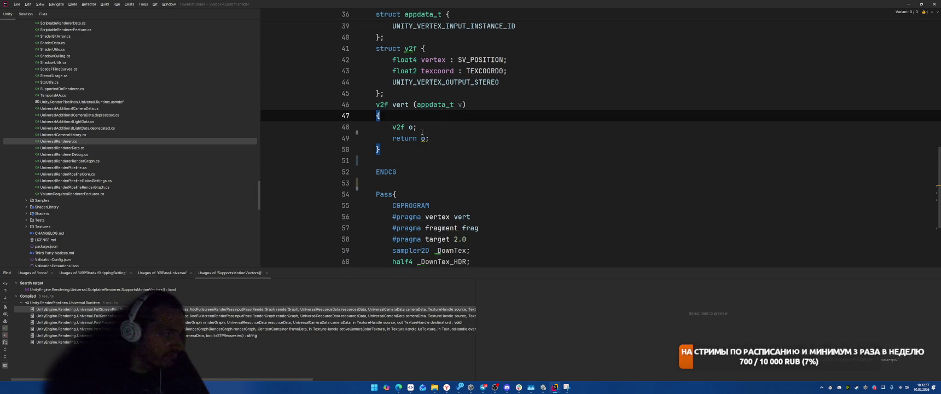
pyautogui.click(421, 138)
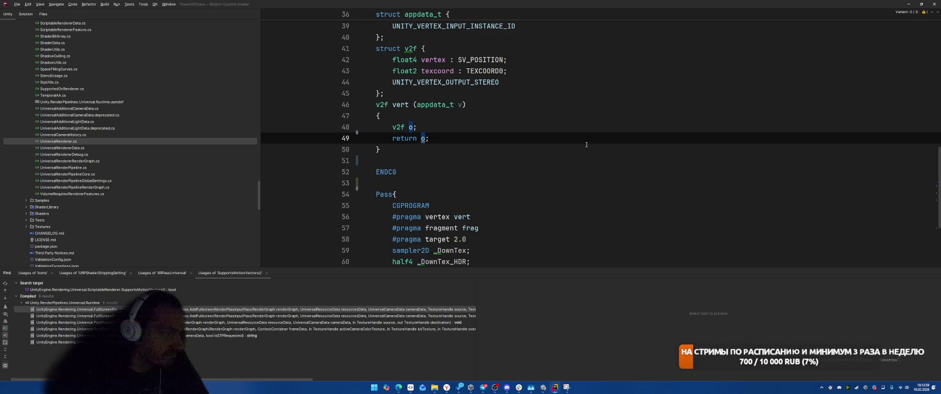
pyautogui.hotkey('alt', 'Return')
pyautogui.press('Return')
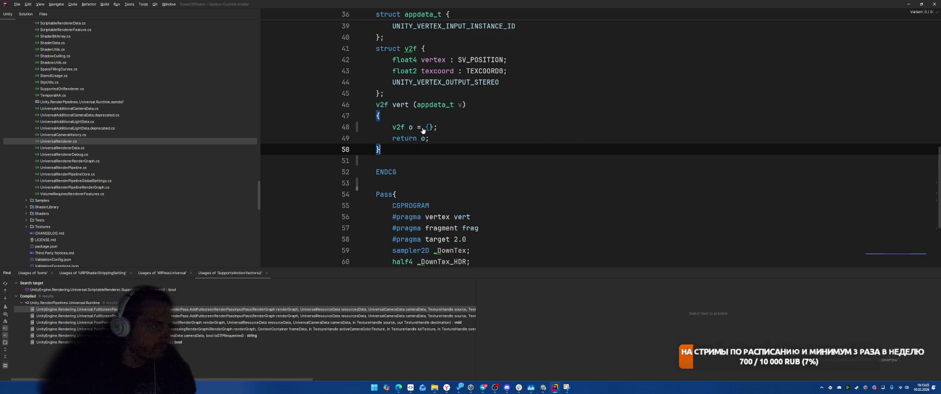
pyautogui.scroll(-1, 534, 132)
pyautogui.click(535, 132)
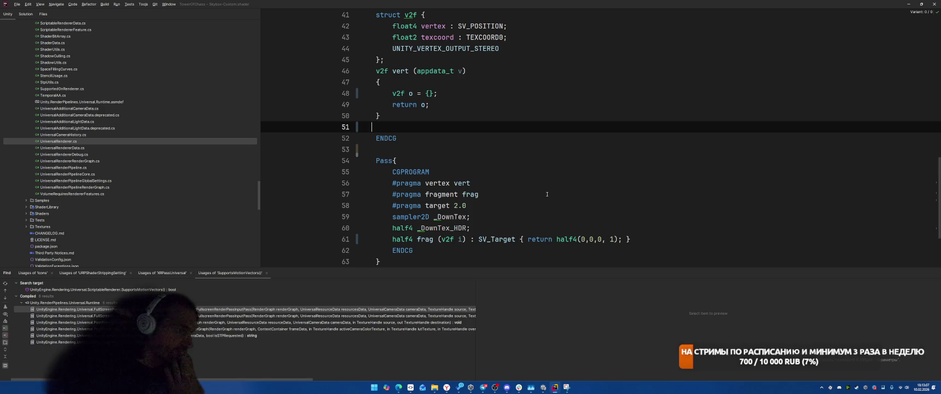
pyautogui.click(527, 208)
pyautogui.scroll(13, 525, 205)
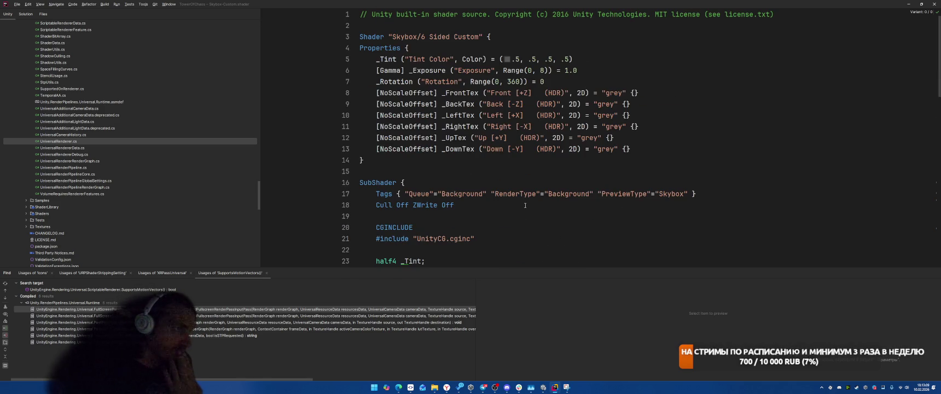
# Delete all shader properties: the six textures plus _Tint, _Exposure and _Rotation
pyautogui.moveTo(372, 93); pyautogui.dragTo(731, 154)
pyautogui.press('BackSpace')
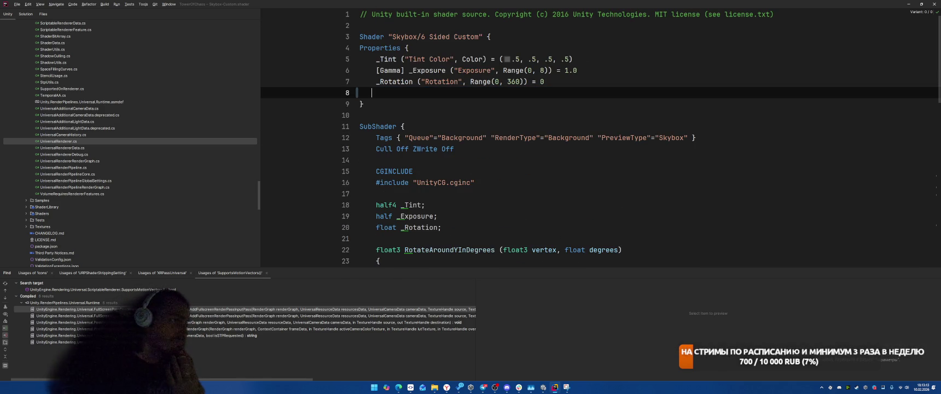
pyautogui.moveTo(376, 59); pyautogui.dragTo(373, 93)
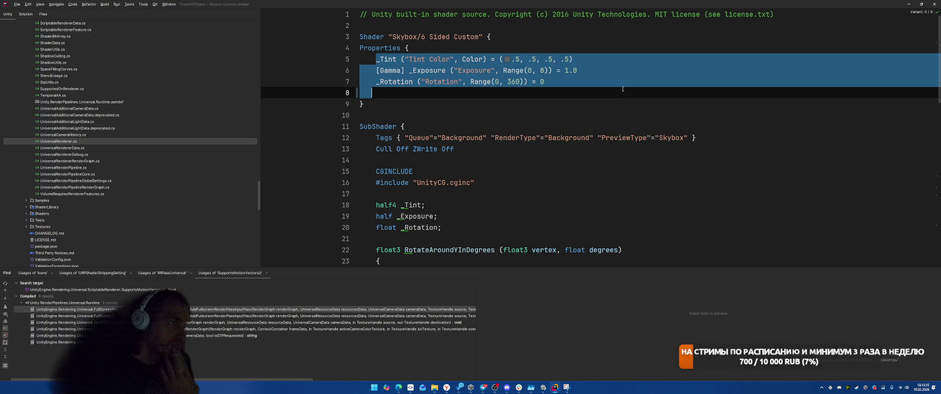
pyautogui.press('BackSpace')
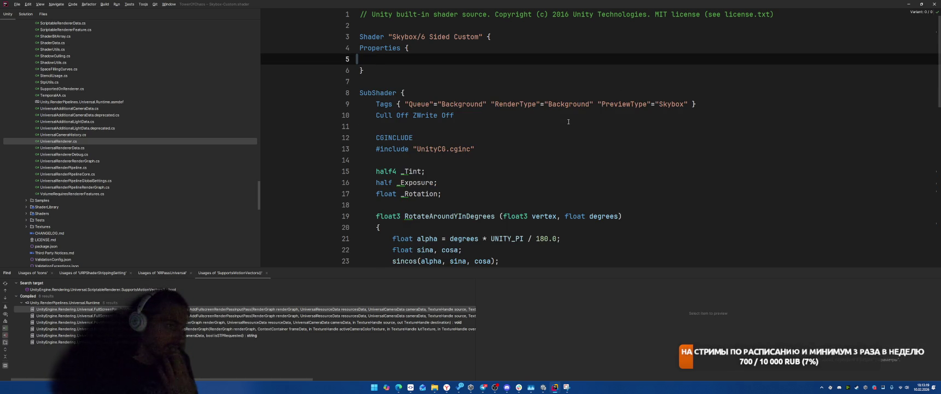
# Remove the UnityCG.cginc include, the uniforms and the RotateAroundYInDegrees helper
pyautogui.scroll(-2, 574, 118)
pyautogui.moveTo(372, 82); pyautogui.dragTo(521, 84)
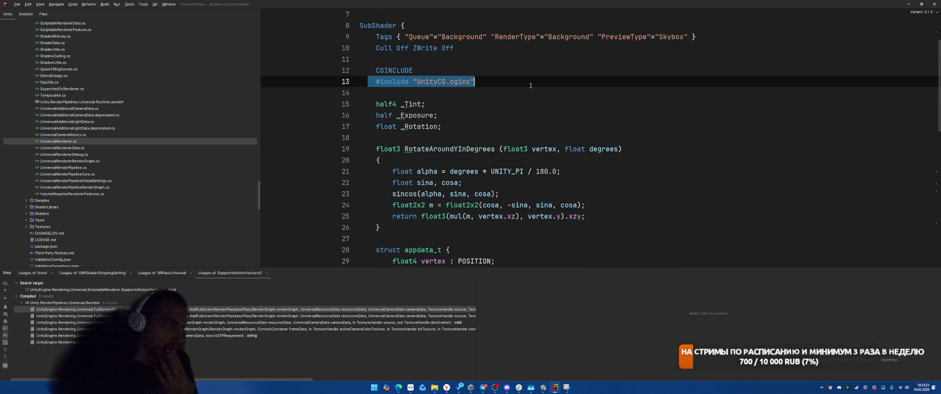
pyautogui.press('BackSpace')
pyautogui.press('BackSpace')
pyautogui.moveTo(377, 94); pyautogui.dragTo(489, 119)
pyautogui.press('BackSpace')
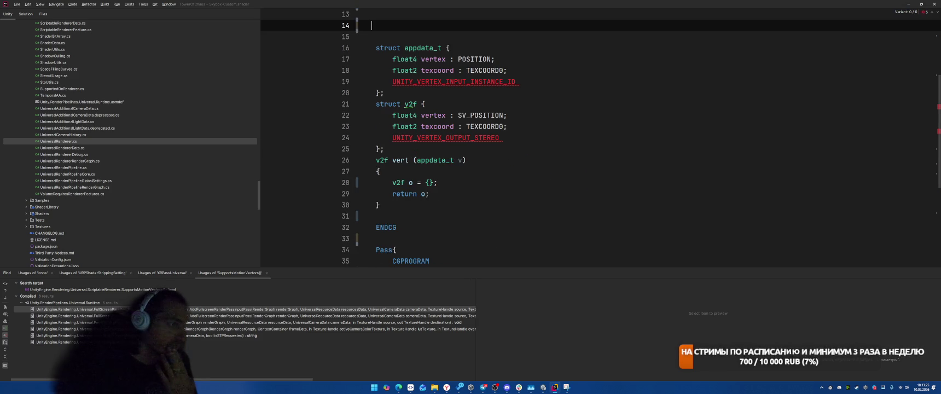
# Delete the UNITY_VERTEX_INPUT_INSTANCE_ID and UNITY_VERTEX_OUTPUT_STEREO macros and leftover blank lines
pyautogui.moveTo(393, 82); pyautogui.dragTo(518, 82)
pyautogui.press('BackSpace')
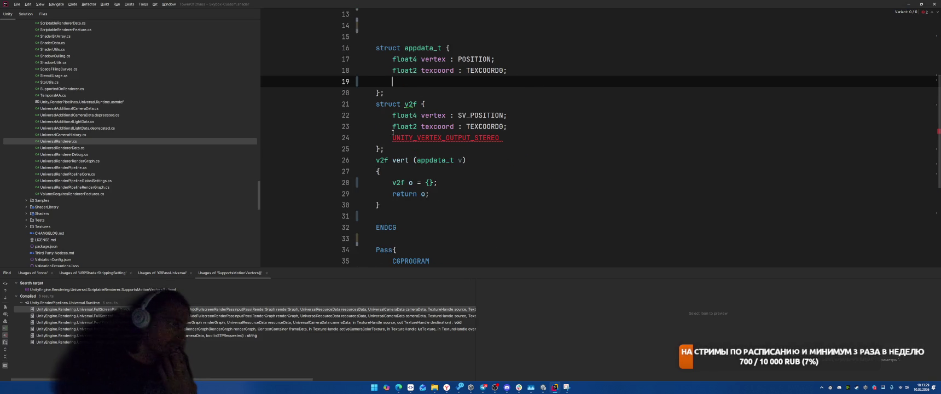
pyautogui.doubleClick(397, 137)
pyautogui.press('BackSpace')
pyautogui.press('BackSpace')
pyautogui.hotkey('ctrl', 'shift', 'BackSpace')
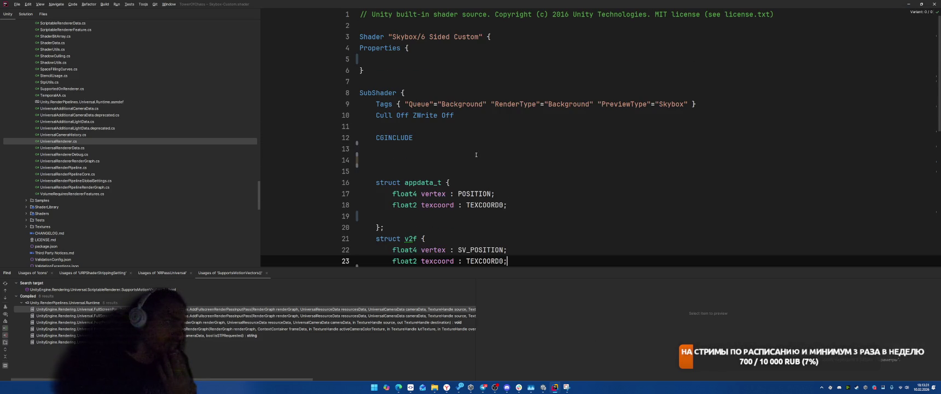
pyautogui.press('Delete')
pyautogui.press('Delete')
pyautogui.scroll(-9, 598, 138)
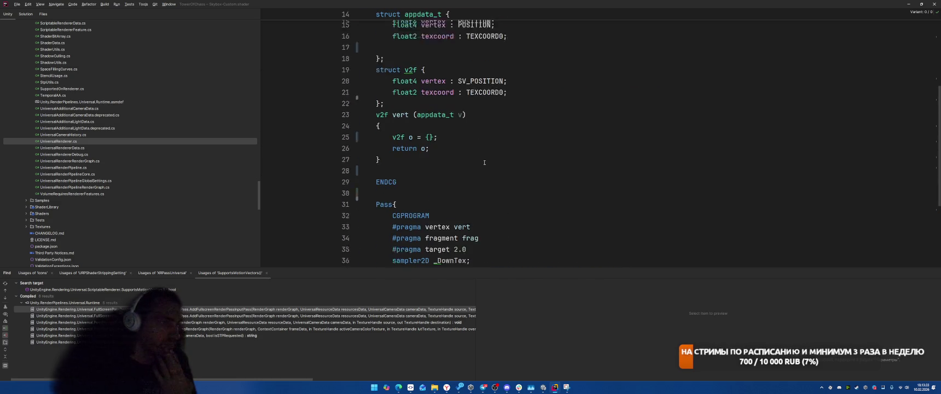
pyautogui.scroll(7, 598, 137)
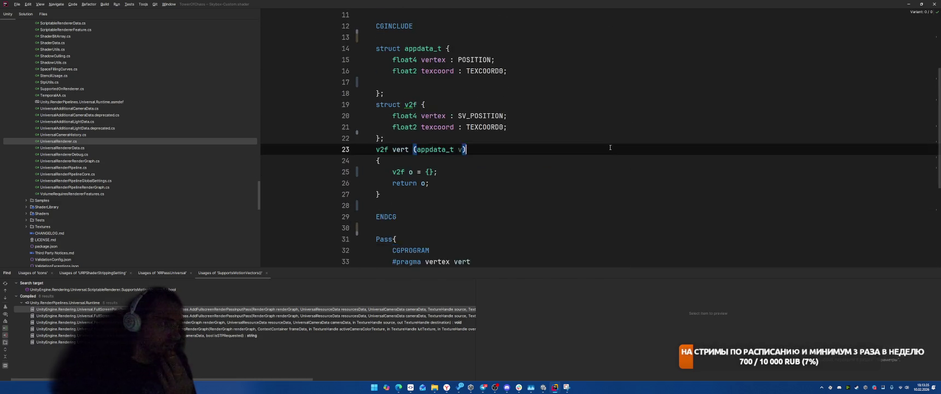
pyautogui.click(618, 174)
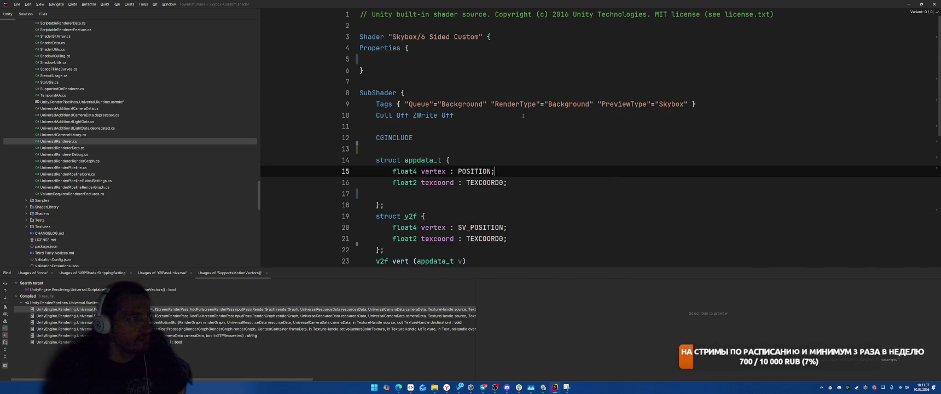
# In Unity, close Project Auditor and open the console's shader error at line 26
pyautogui.hotkey('alt', 'Tab')
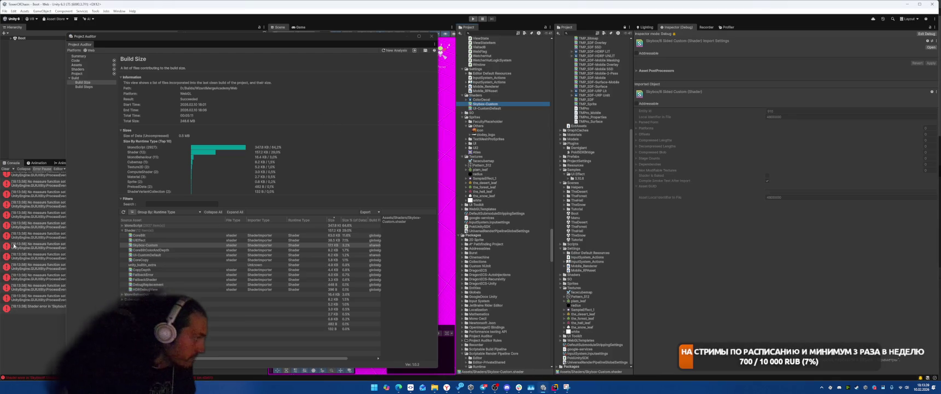
pyautogui.click(432, 36)
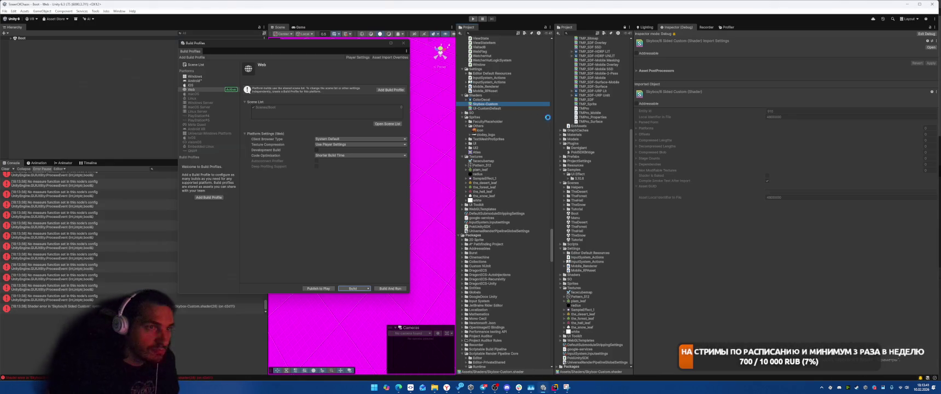
pyautogui.click(82, 257)
pyautogui.click(82, 306)
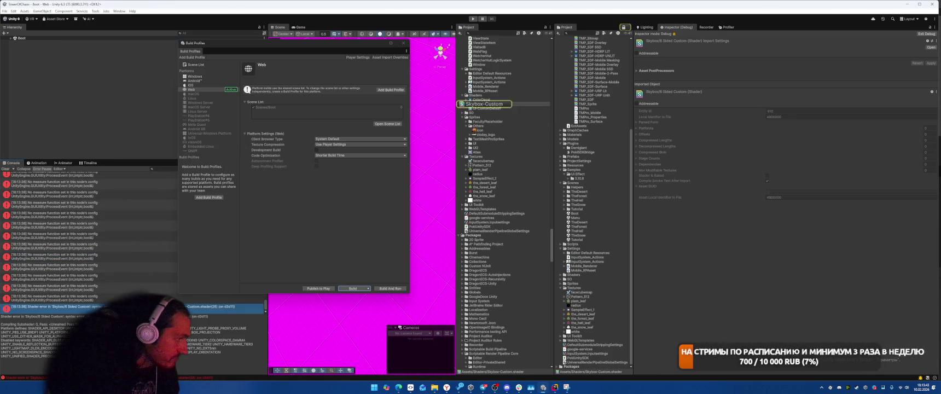
pyautogui.doubleClick(82, 306)
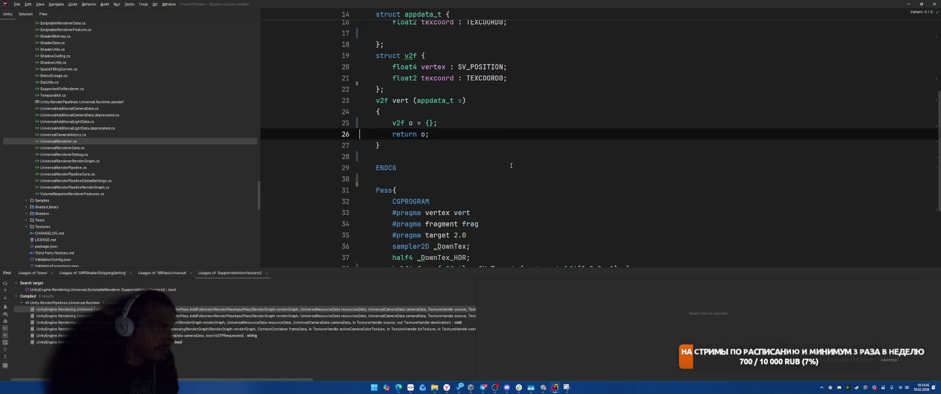
# Drop the {} initialiser from o and add an o.vertex = UnityObjectToClipPos(v.vertex) line
pyautogui.click(430, 123)
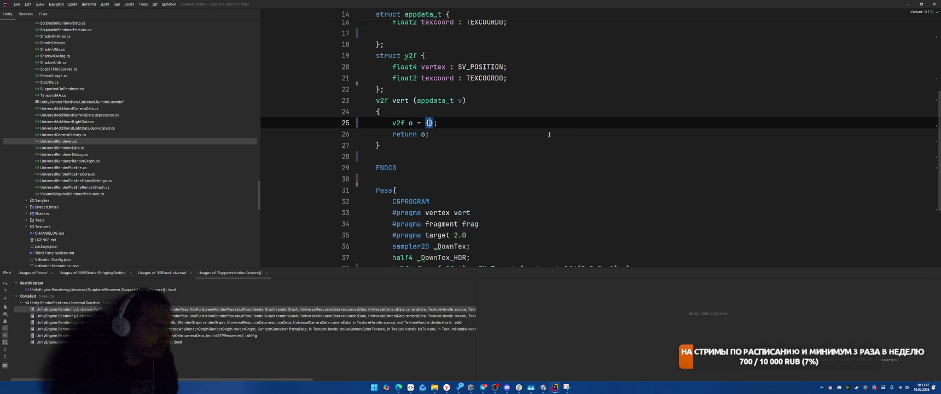
pyautogui.scroll(2, 569, 140)
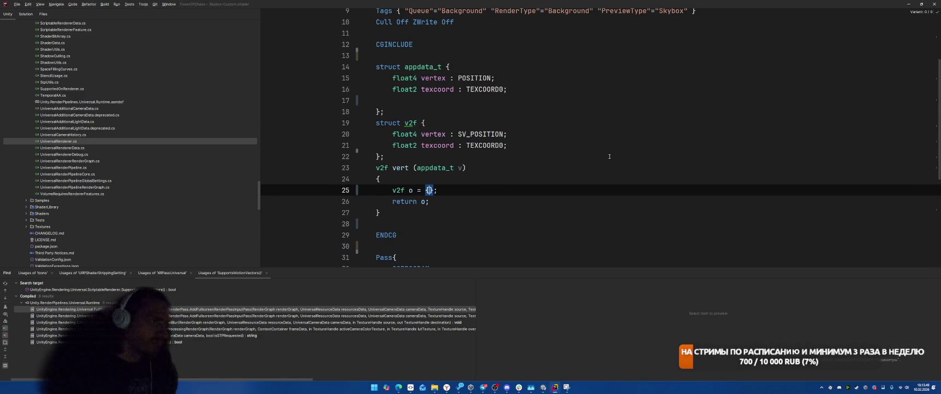
pyautogui.press('BackSpace')
pyautogui.press('BackSpace')
pyautogui.press('BackSpace')
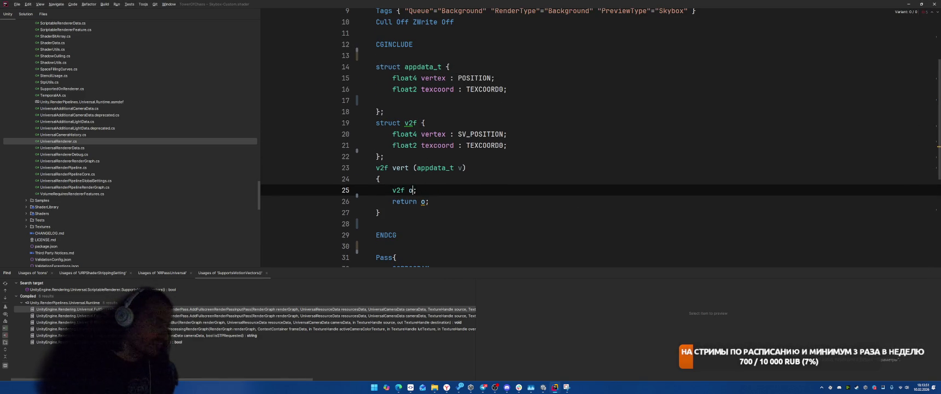
pyautogui.press('End')
pyautogui.press('Return')
pyautogui.write('o.v')
pyautogui.press('Return')
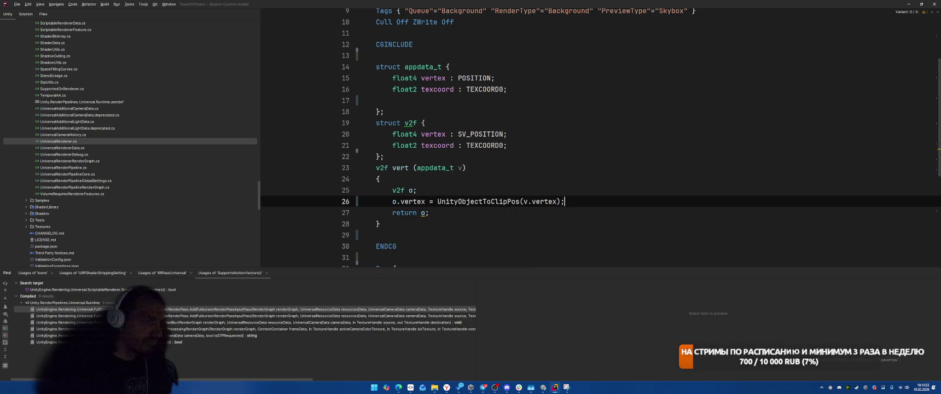
# Strip the wrapper to get o.vertex = v.vertex; and add o.texcoord = v.texcoord;
pyautogui.press('Left')
pyautogui.press('Left')
pyautogui.press('Left')
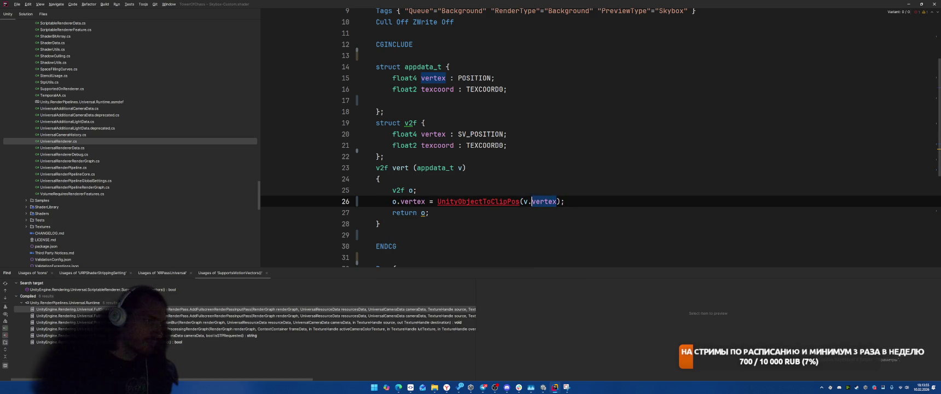
pyautogui.press('Left')
pyautogui.hotkey('ctrl', 'shift', 'Left')
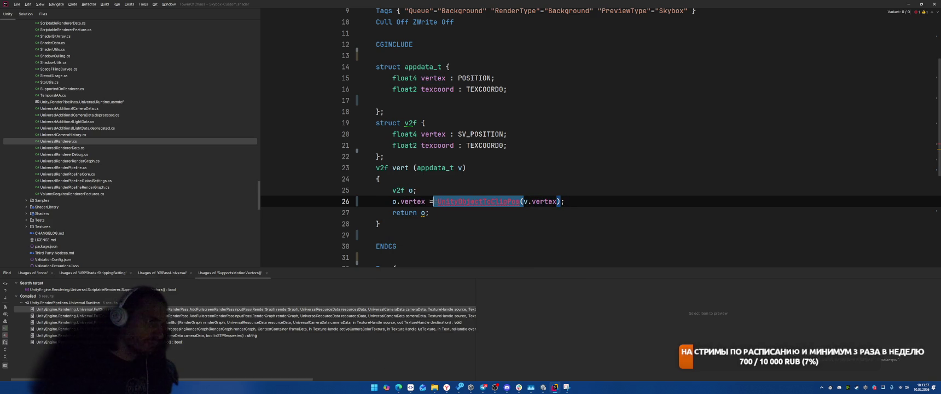
pyautogui.press('Delete')
pyautogui.press('Delete')
pyautogui.press('End')
pyautogui.press('BackSpace')
pyautogui.press('BackSpace')
pyautogui.write(';')
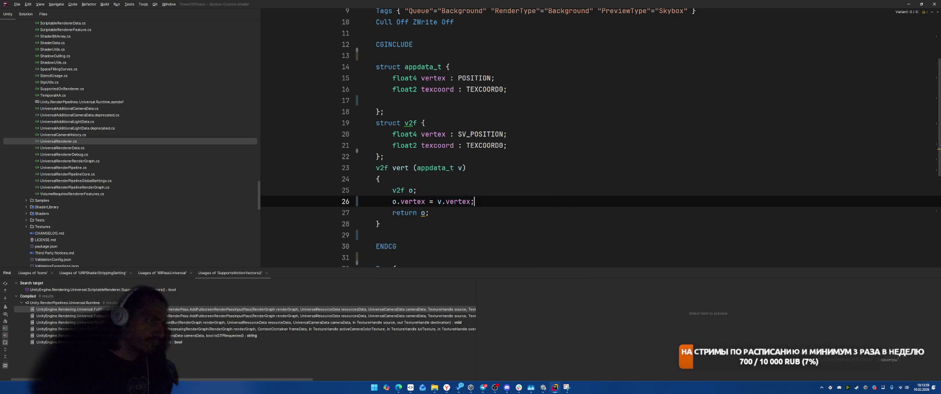
pyautogui.press('Return')
pyautogui.press('Tab')
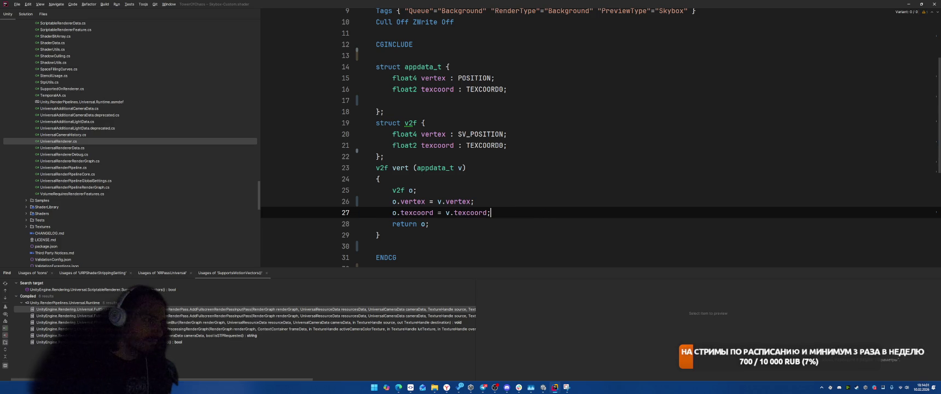
pyautogui.hotkey('alt', 'Tab')
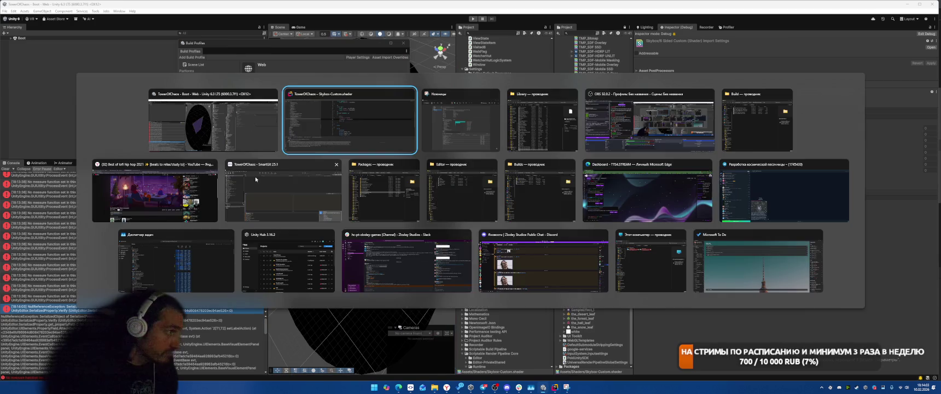
# Close Build Profiles and open Project Auditor from Window > Analysis
pyautogui.press('Escape')
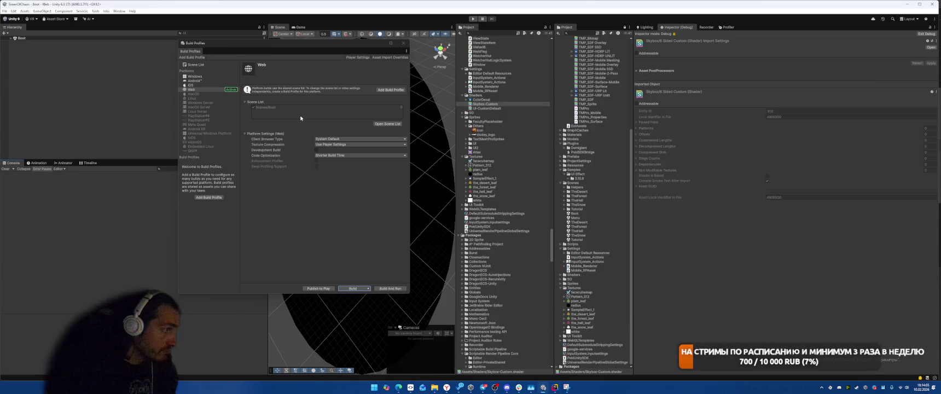
pyautogui.click(403, 43)
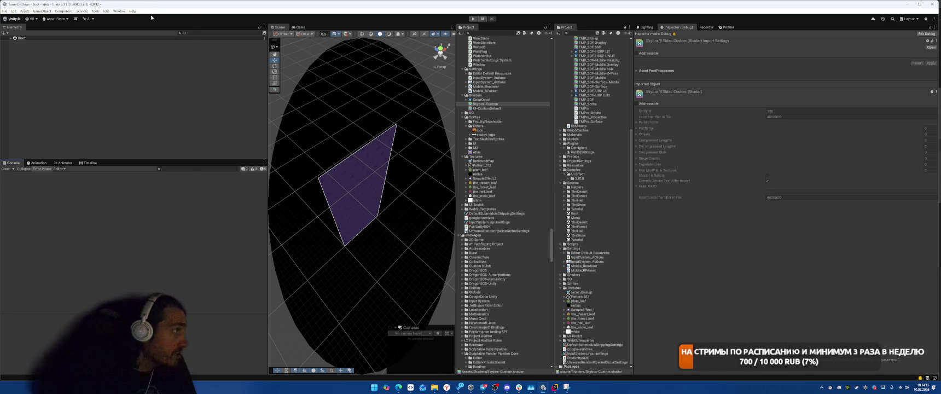
pyautogui.click(119, 11)
pyautogui.moveTo(163, 104)
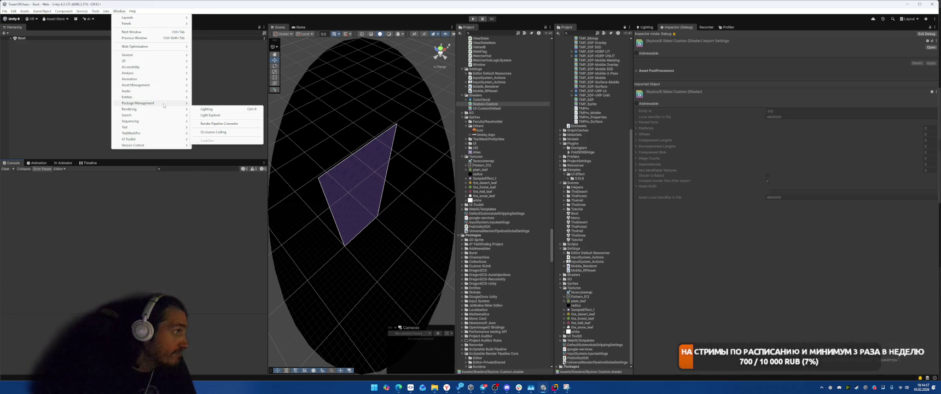
pyautogui.moveTo(156, 86)
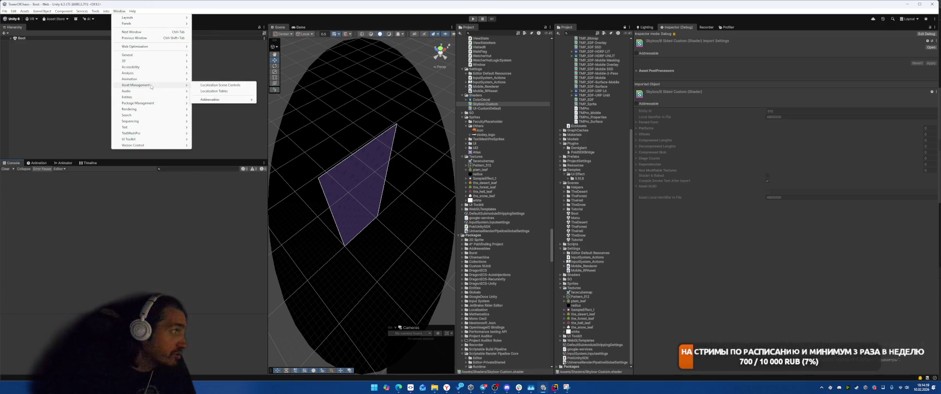
pyautogui.moveTo(156, 72)
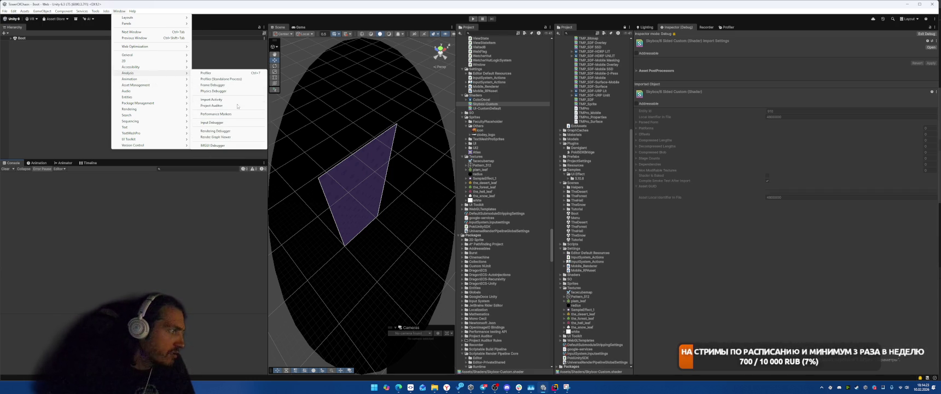
pyautogui.click(224, 105)
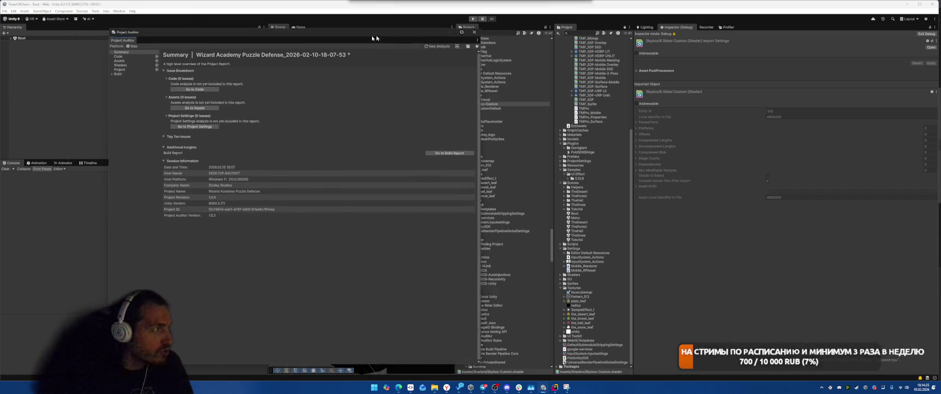
# Show the Build Size report and inspect the UIEffectProjectSettings and UISoftMaskProjectSettings MonoBehaviour assets
pyautogui.click(316, 74)
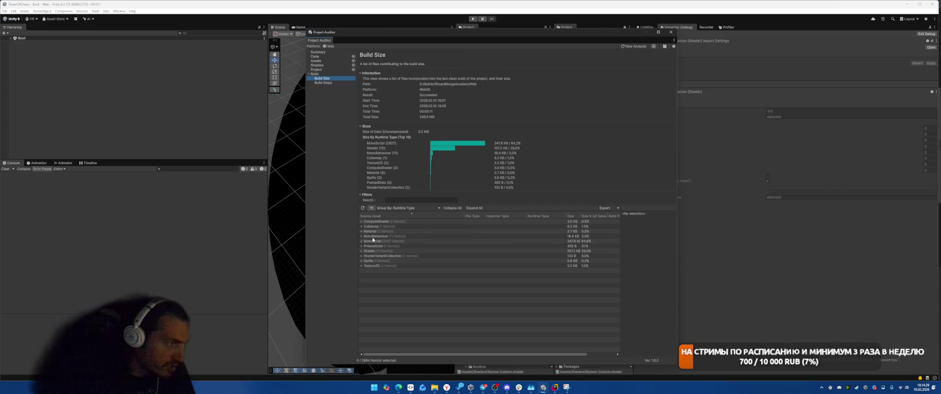
pyautogui.click(361, 237)
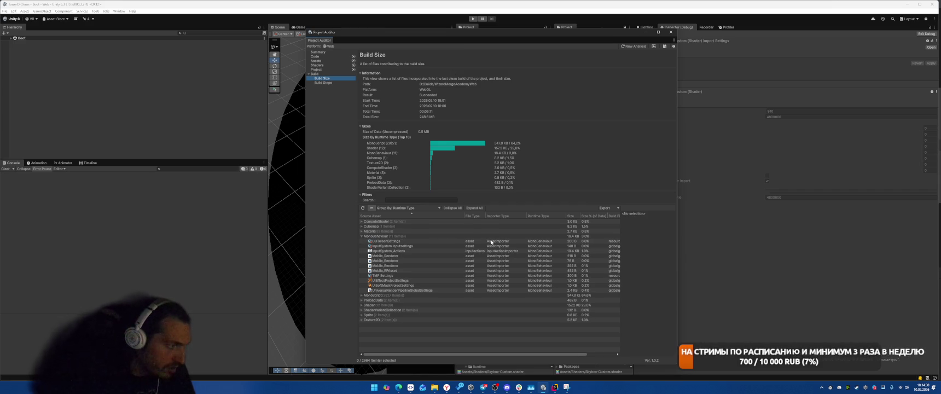
pyautogui.click(401, 281)
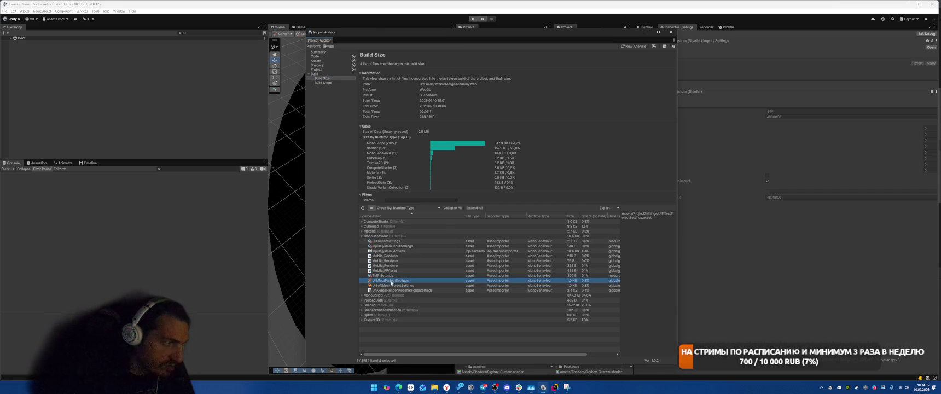
pyautogui.click(392, 285)
pyautogui.click(555, 386)
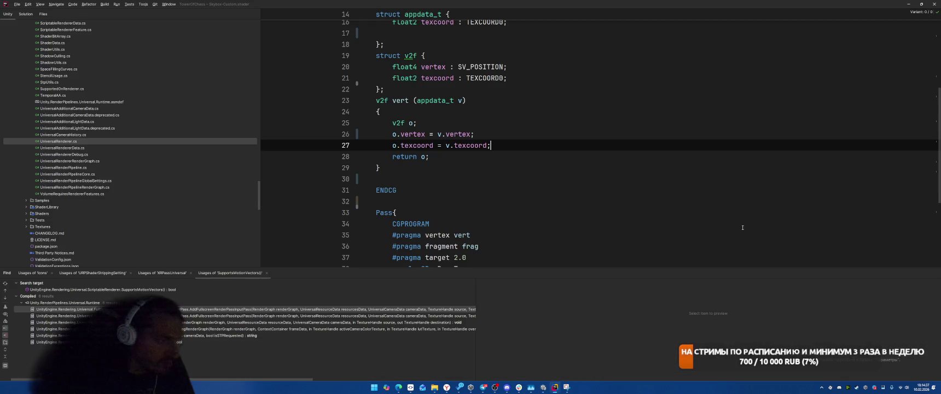
# Expand UI Effect > Editor in the explorer and open UIEffectProjectSettingsEditor.cs
pyautogui.scroll(-20, 132, 171)
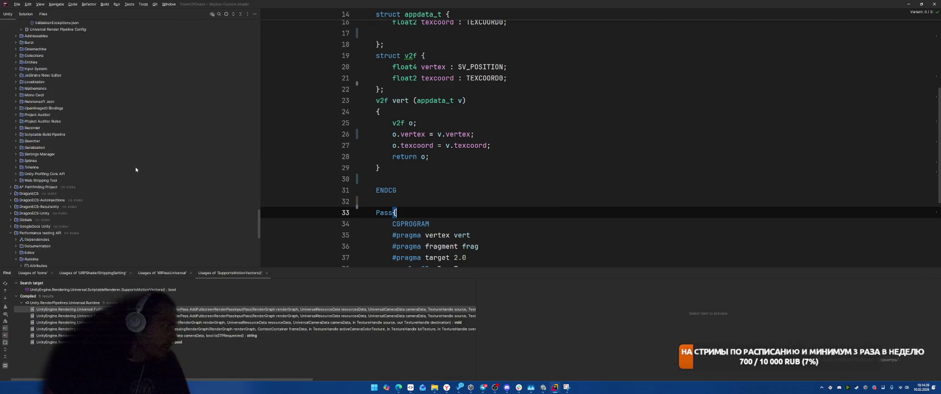
pyautogui.click(10, 96)
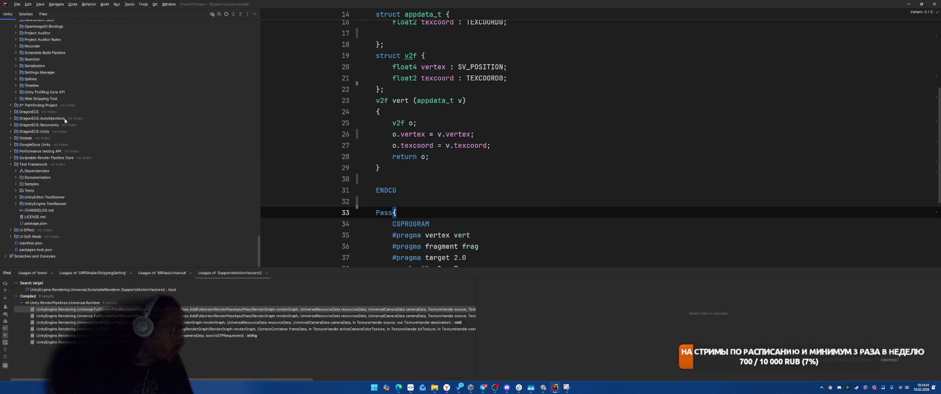
pyautogui.click(11, 230)
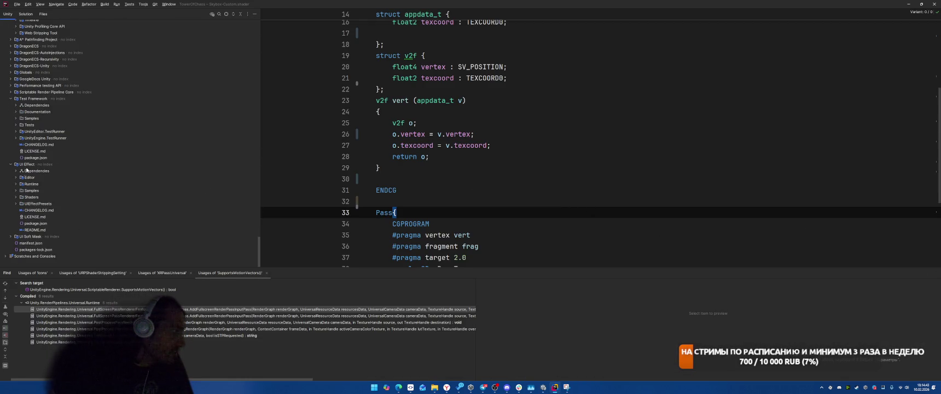
pyautogui.click(15, 177)
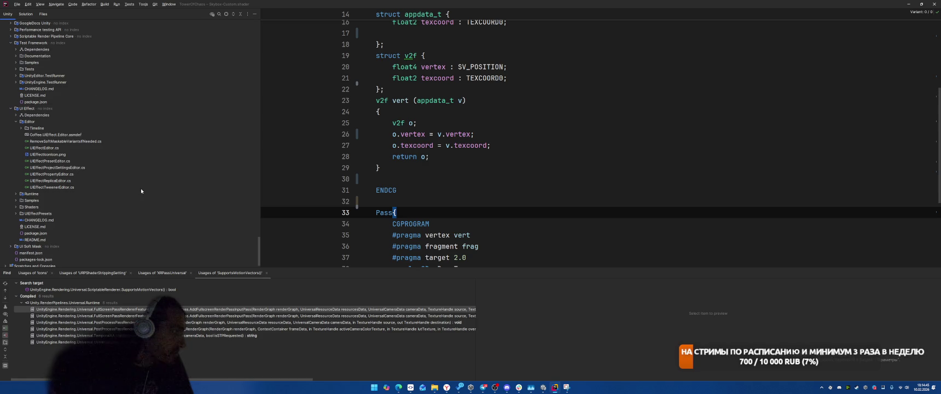
pyautogui.doubleClick(75, 171)
# Browse the settings editor, then open UIEffectPropertyEditor.cs and RemoveSoftMaskableVariantsIfNeeded.cs
pyautogui.scroll(-5, 721, 141)
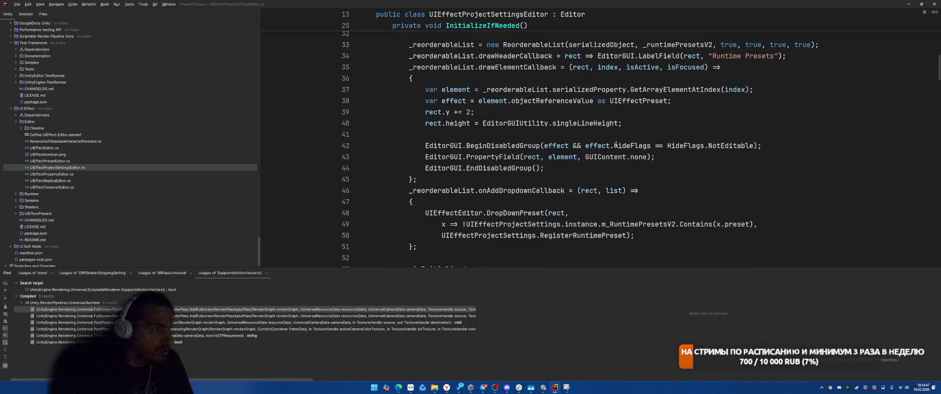
pyautogui.scroll(-1, 706, 139)
pyautogui.scroll(-15, 708, 122)
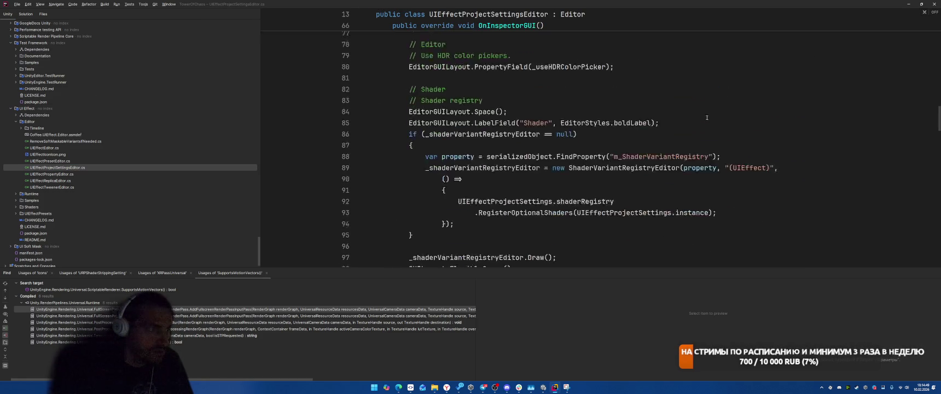
pyautogui.scroll(-10, 723, 121)
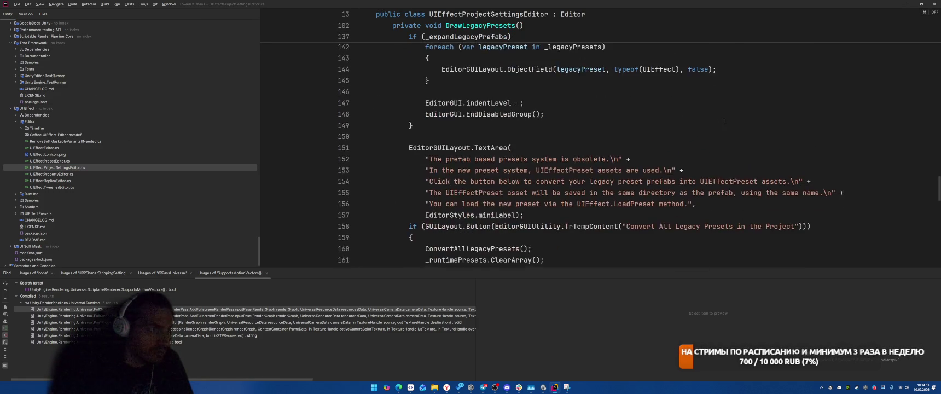
pyautogui.scroll(-5, 728, 118)
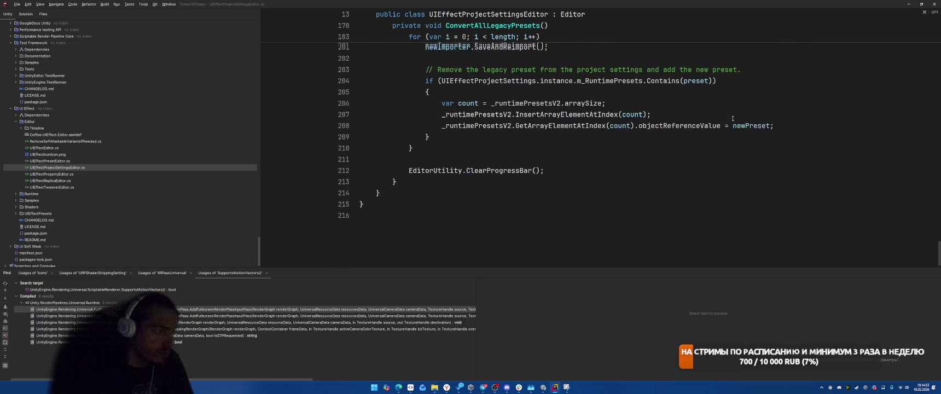
pyautogui.doubleClick(54, 174)
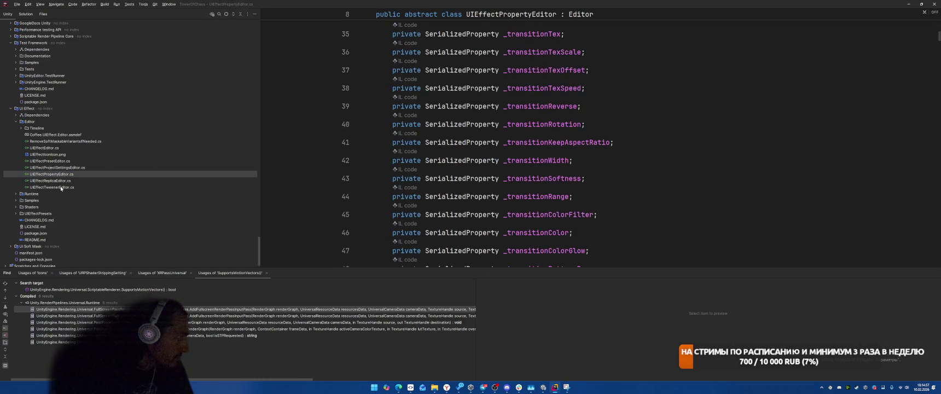
pyautogui.doubleClick(74, 141)
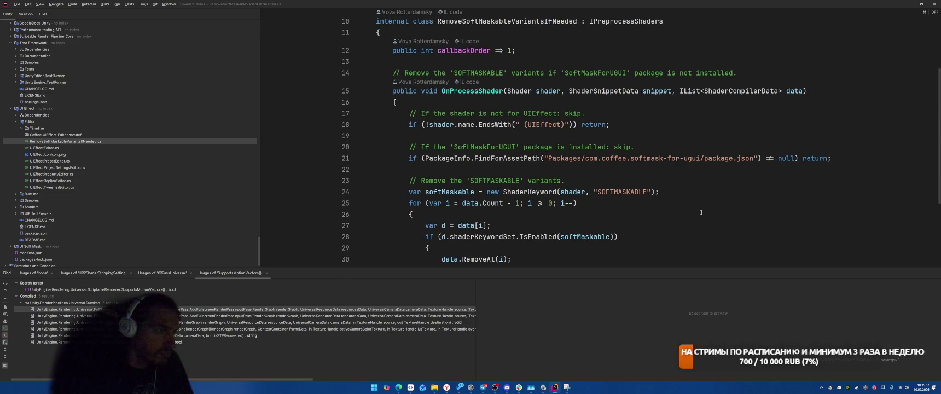
# Expand the UI Effect Editor's Timeline folder and the UI Effect Samples folder, toggling Demo open and shut
pyautogui.scroll(-1, 669, 198)
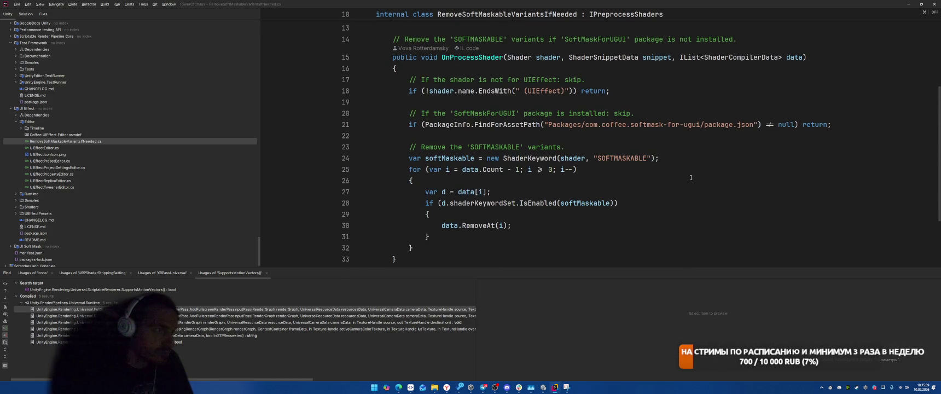
pyautogui.scroll(-1, 691, 177)
pyautogui.scroll(1, 691, 177)
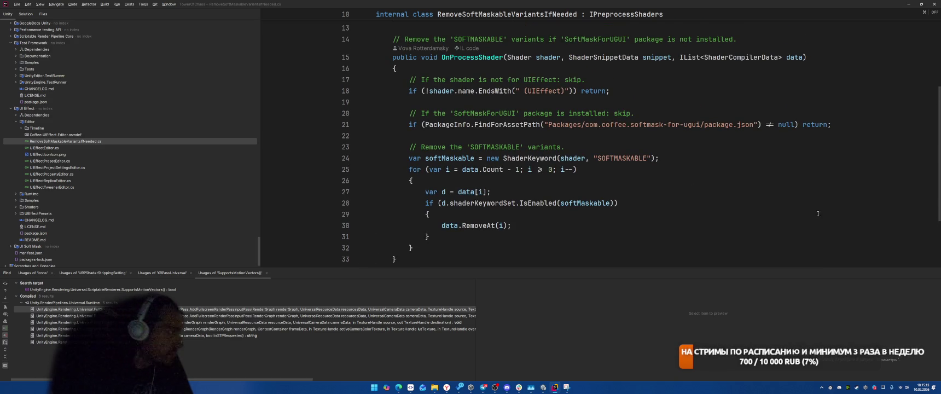
pyautogui.click(21, 128)
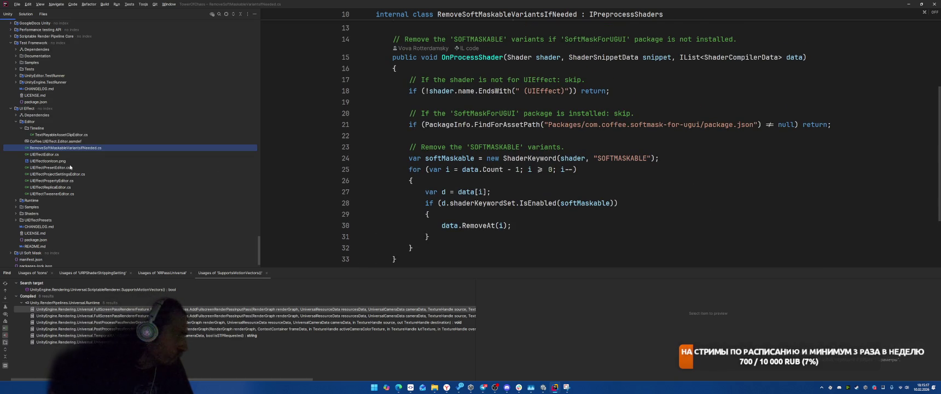
pyautogui.doubleClick(45, 207)
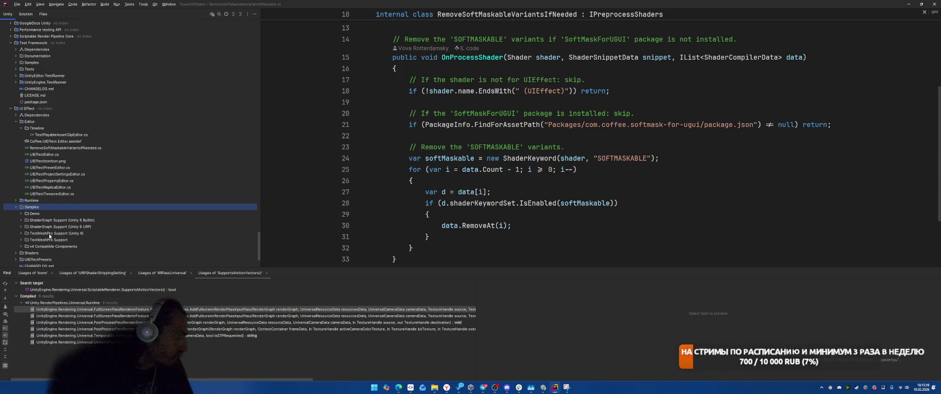
pyautogui.click(22, 214)
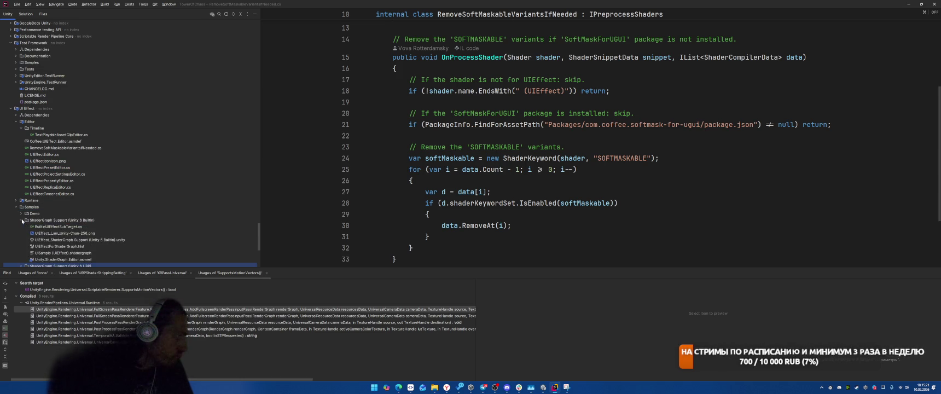
pyautogui.click(21, 213)
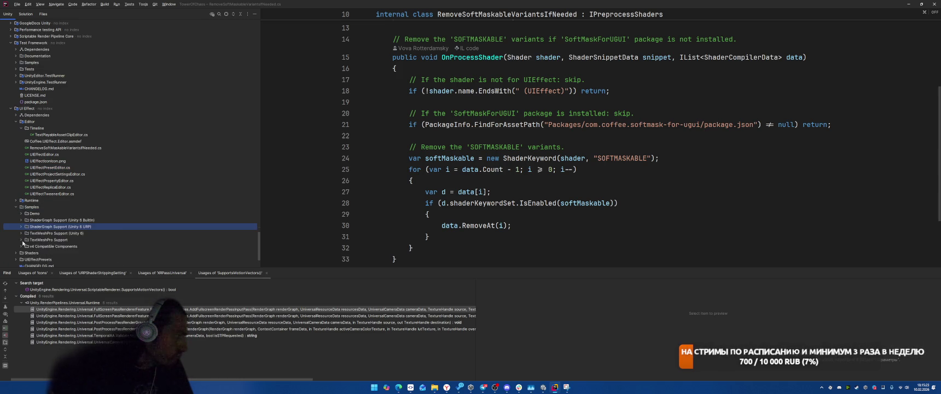
# Expand v4 Compatible Components, both ShaderGraph Support samples (Unity 6 Builtin and URP), and Demo
pyautogui.scroll(-1, 22, 242)
pyautogui.click(21, 226)
pyautogui.scroll(-1, 21, 221)
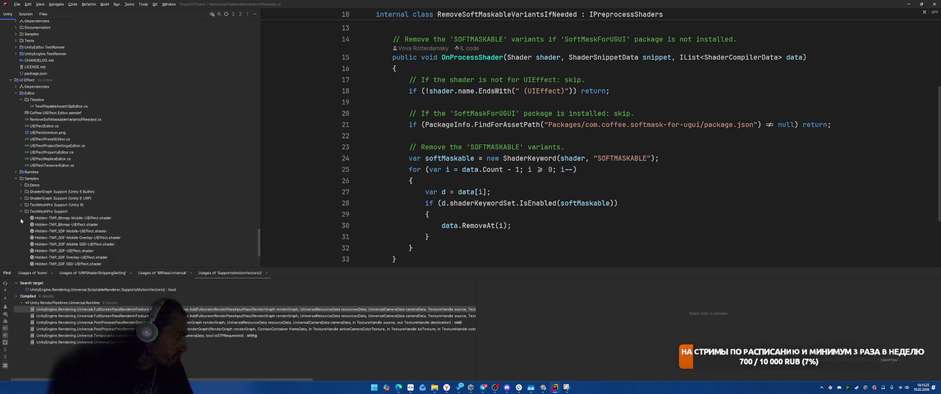
pyautogui.click(21, 198)
pyautogui.click(22, 191)
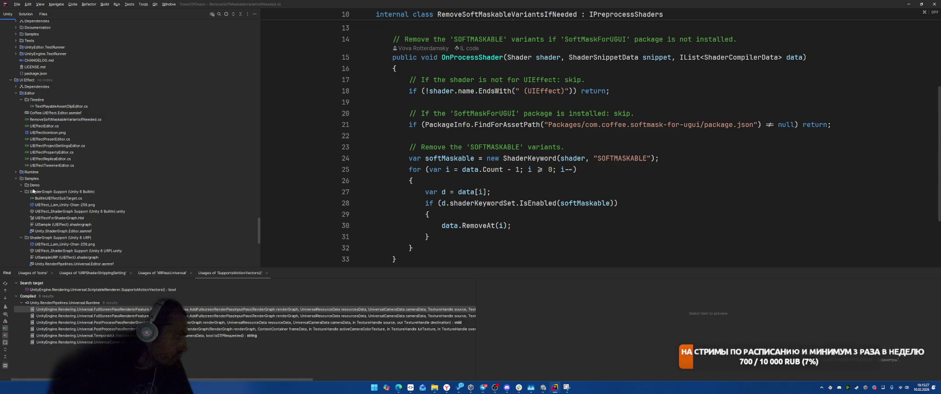
pyautogui.click(21, 185)
pyautogui.scroll(-7, 148, 159)
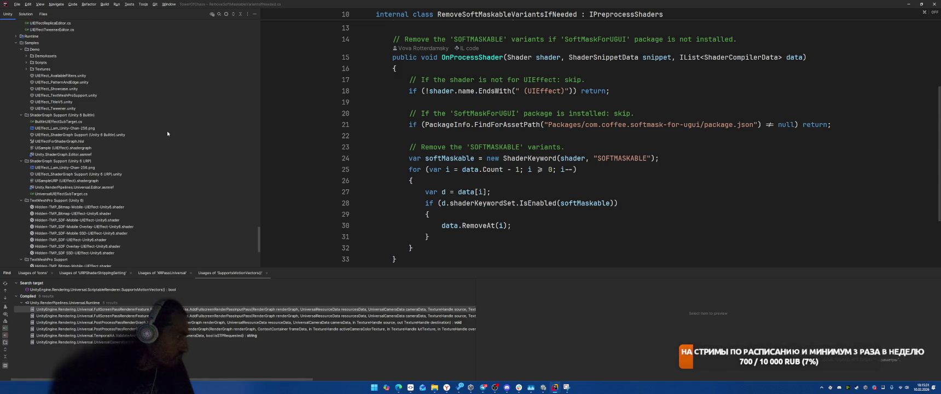
pyautogui.scroll(-7, 167, 132)
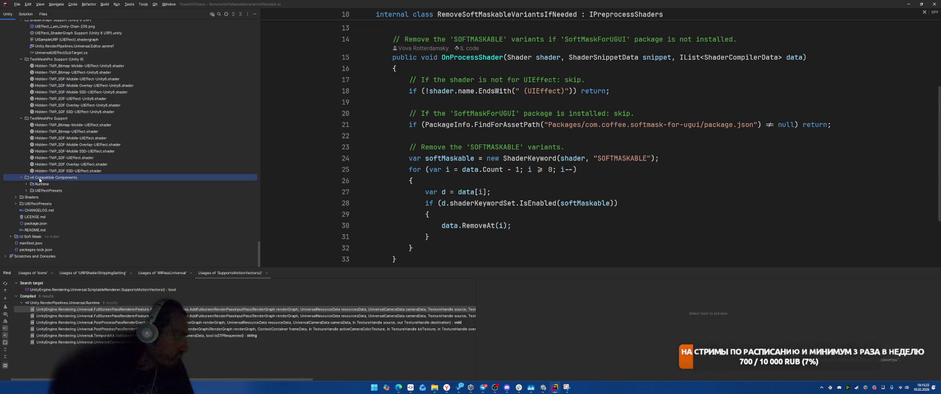
# Expand the v4 components' Runtime and UIEffectPresets folders and the Shaders folder, then scroll back up
pyautogui.click(26, 190)
pyautogui.click(26, 184)
pyautogui.scroll(-5, 151, 181)
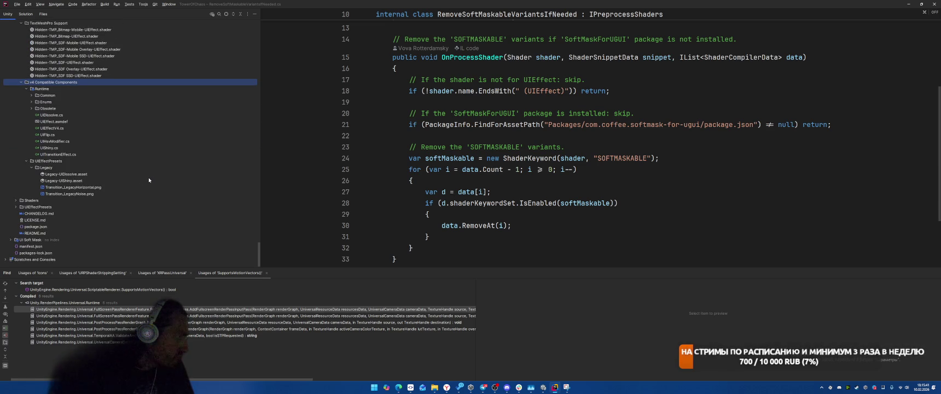
pyautogui.click(16, 200)
pyautogui.scroll(3, 136, 190)
pyautogui.scroll(10, 137, 189)
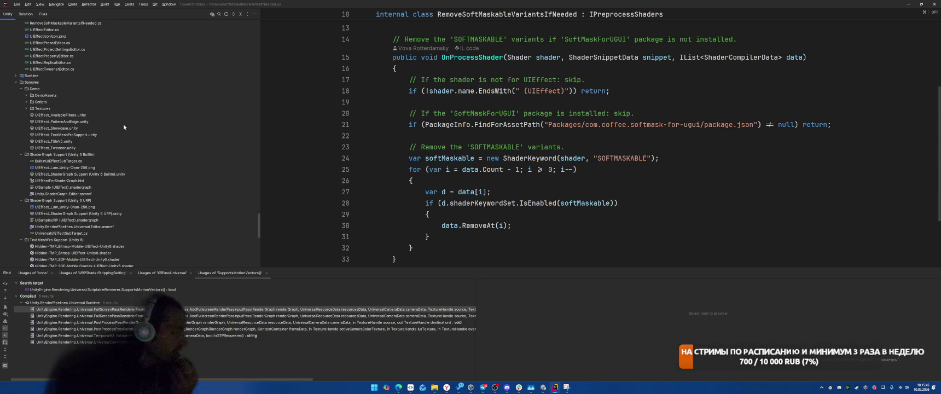
pyautogui.scroll(5, 120, 126)
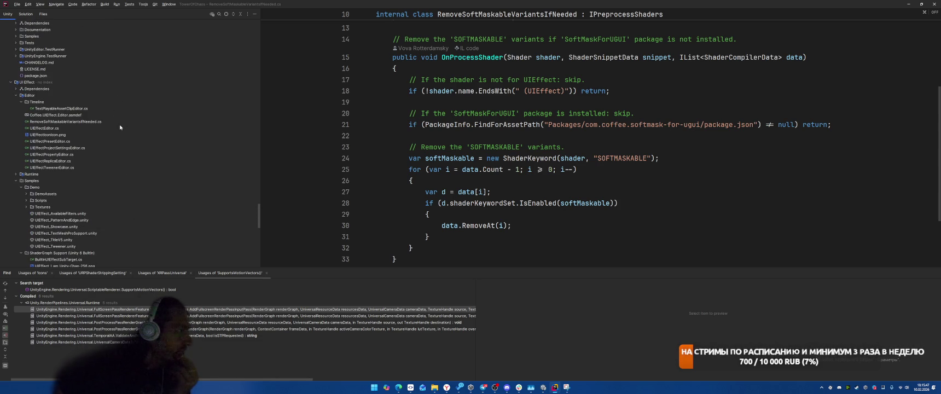
# Open UIEffectEditor.cs and inspect its UIEffectEditorSettings class declaration
pyautogui.doubleClick(55, 128)
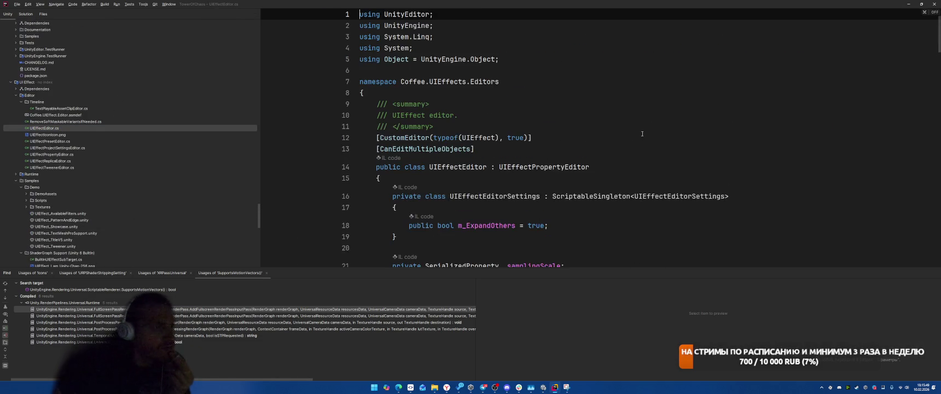
pyautogui.scroll(-3, 657, 154)
pyautogui.click(676, 97)
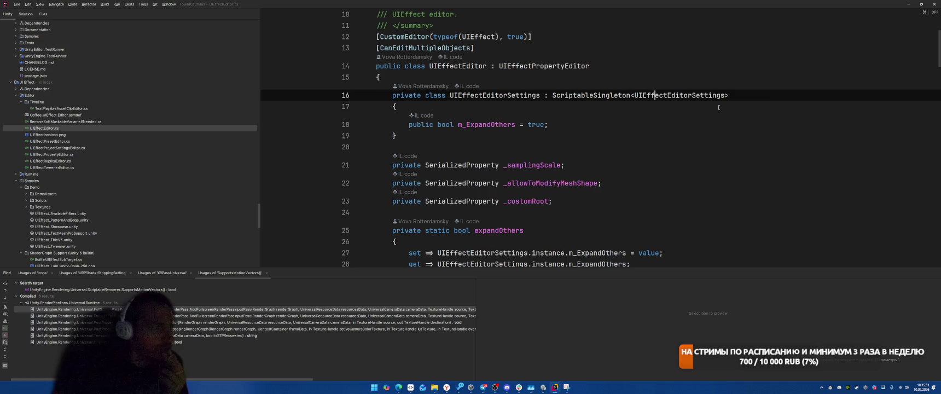
pyautogui.press('Down')
pyautogui.press('Down')
pyautogui.press('Down')
pyautogui.click(655, 95)
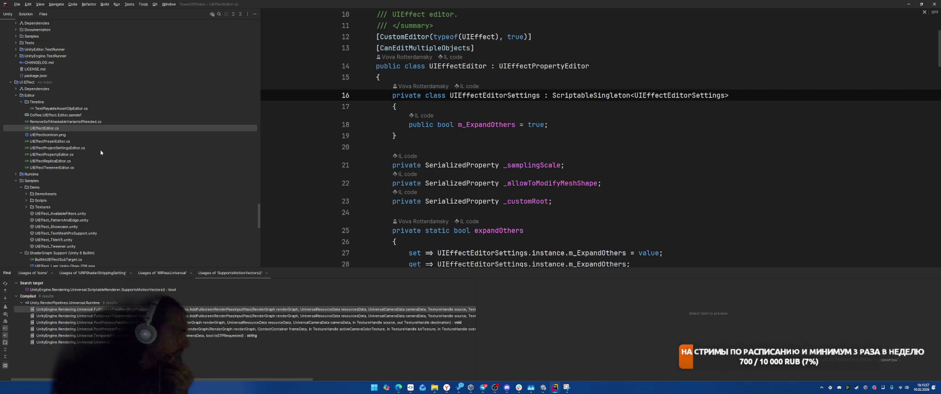
# Open Runtime/UIEffectProjectSettings.cs and read through its settings provider code
pyautogui.click(16, 174)
pyautogui.scroll(-3, 125, 175)
pyautogui.doubleClick(125, 167)
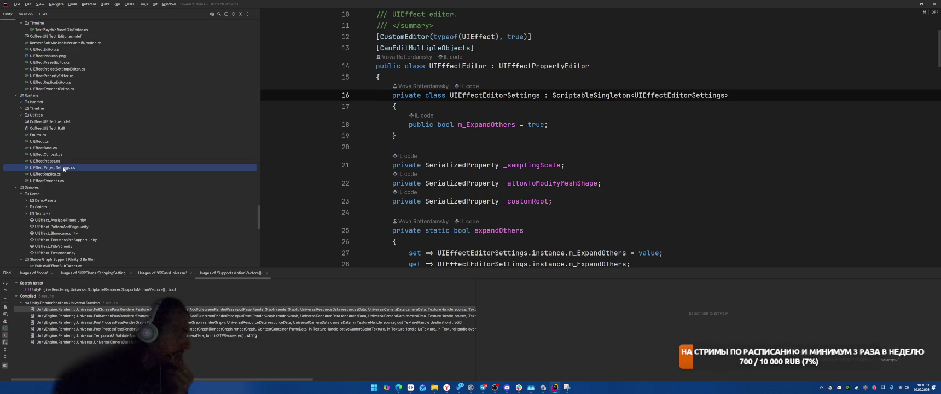
pyautogui.scroll(-5, 718, 165)
pyautogui.scroll(-8, 718, 165)
pyautogui.scroll(4, 734, 164)
pyautogui.scroll(-2, 754, 163)
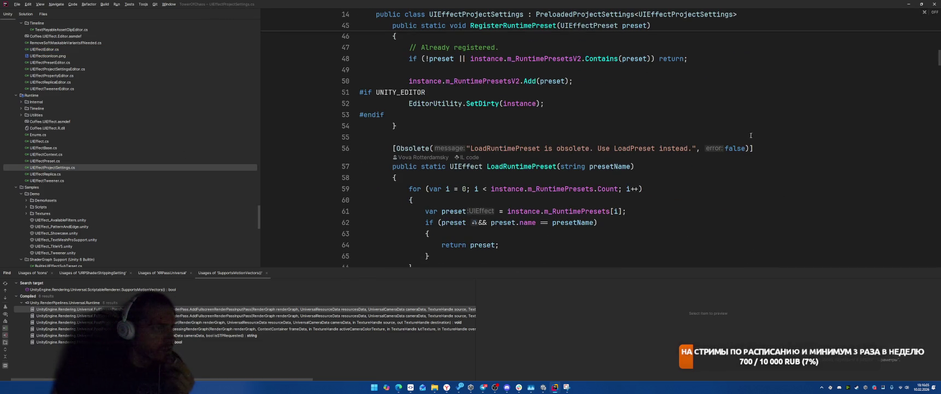
pyautogui.scroll(-10, 750, 137)
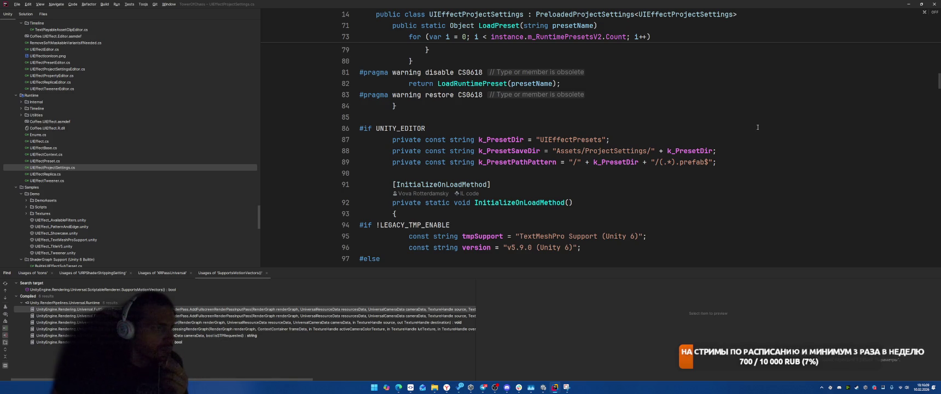
pyautogui.scroll(-4, 757, 127)
pyautogui.scroll(-1, 759, 126)
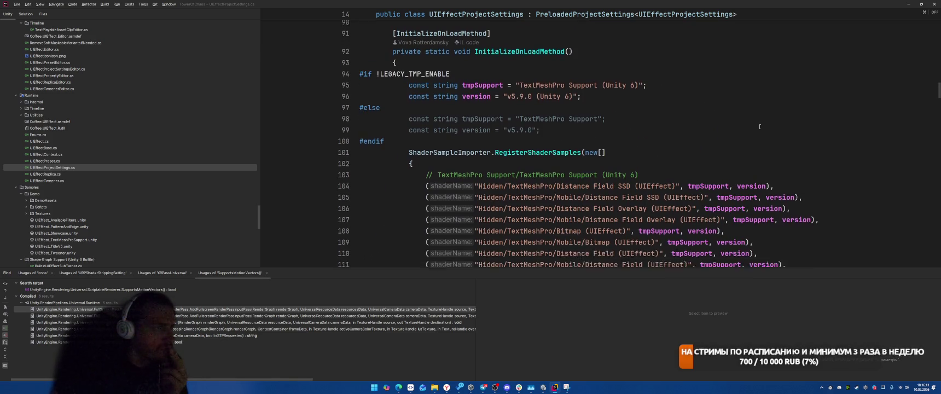
pyautogui.scroll(2, 760, 117)
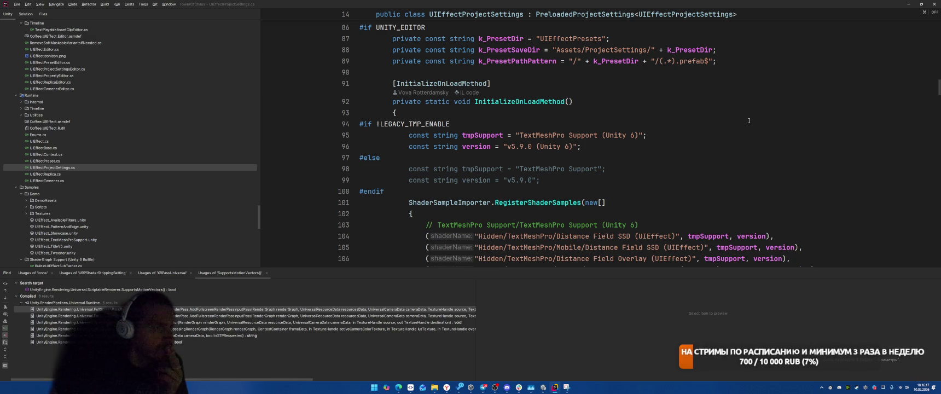
# Review the UNITY_EDITOR section, GetPresetPath helper and shader-import Postprocessor in UIEffectProjectSettings.cs
pyautogui.scroll(-3, 749, 121)
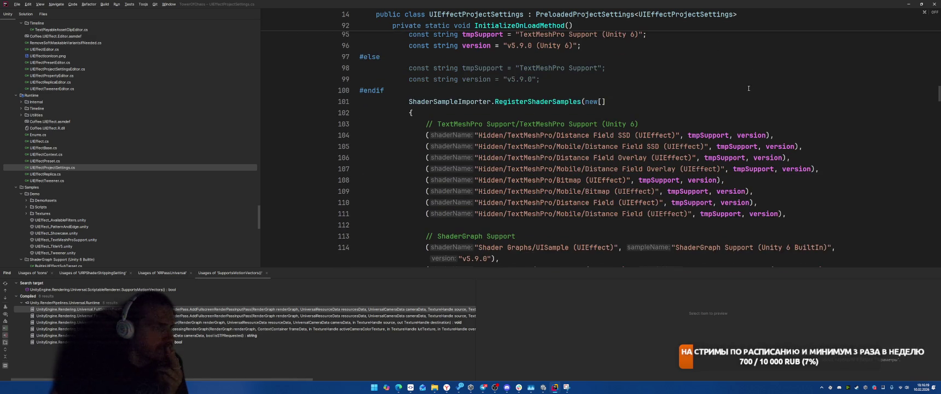
pyautogui.scroll(-4, 747, 90)
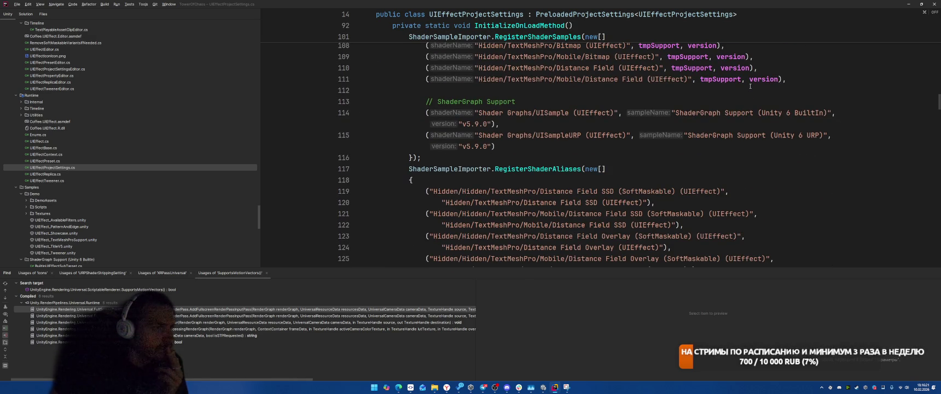
pyautogui.scroll(-10, 750, 86)
pyautogui.scroll(-7, 710, 130)
pyautogui.scroll(-10, 718, 133)
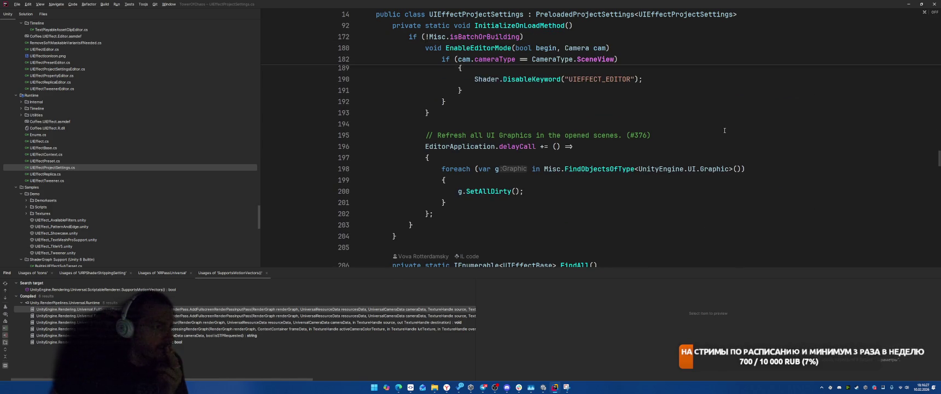
pyautogui.scroll(20, 725, 130)
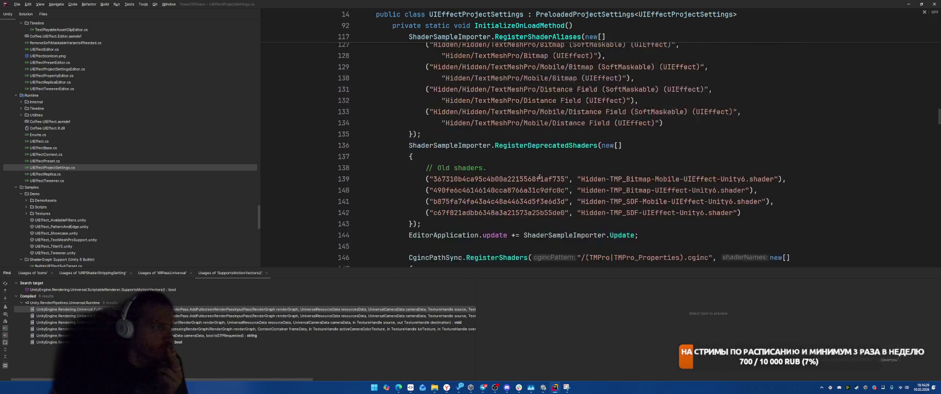
pyautogui.scroll(8, 500, 184)
pyautogui.click(500, 190)
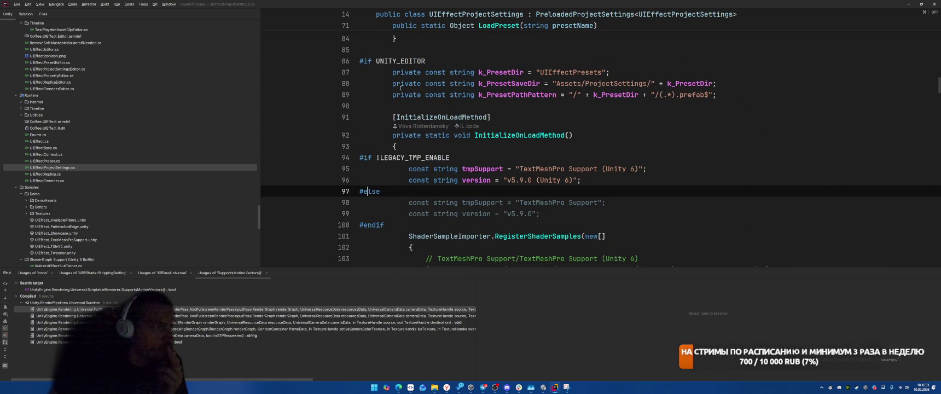
pyautogui.click(409, 61)
pyautogui.scroll(-20, 536, 110)
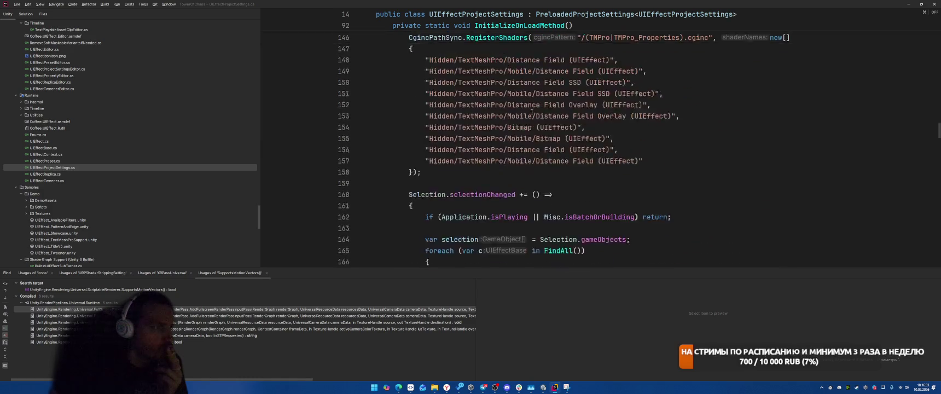
pyautogui.scroll(-20, 536, 110)
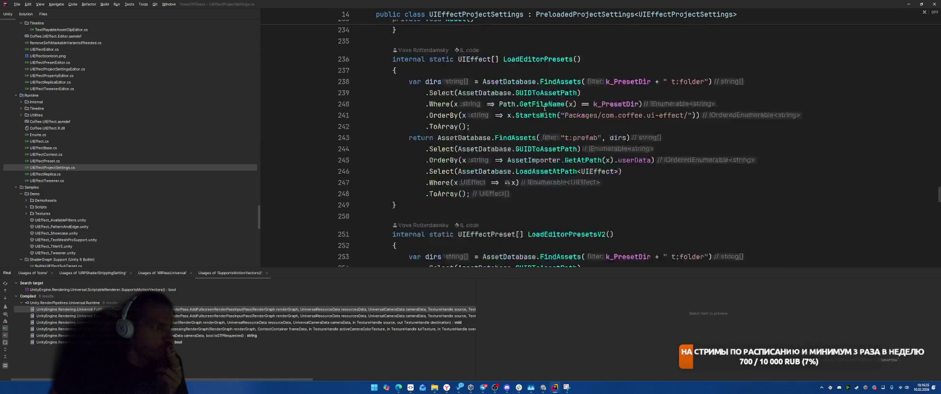
pyautogui.scroll(-7, 550, 108)
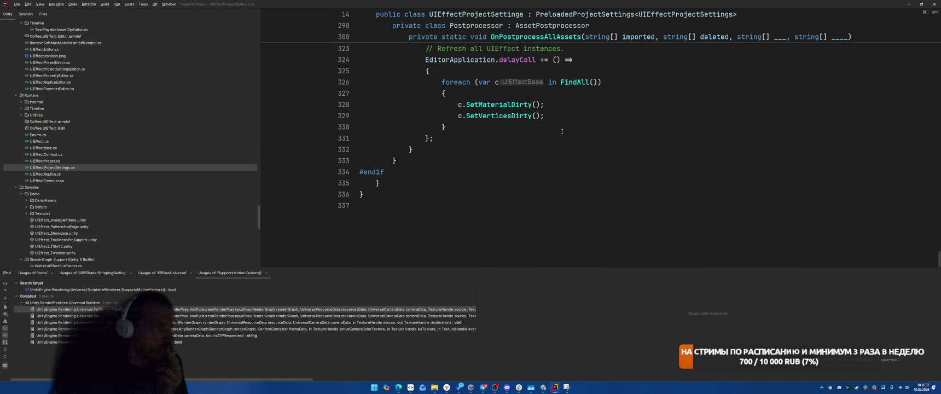
pyautogui.click(396, 175)
pyautogui.scroll(10, 485, 164)
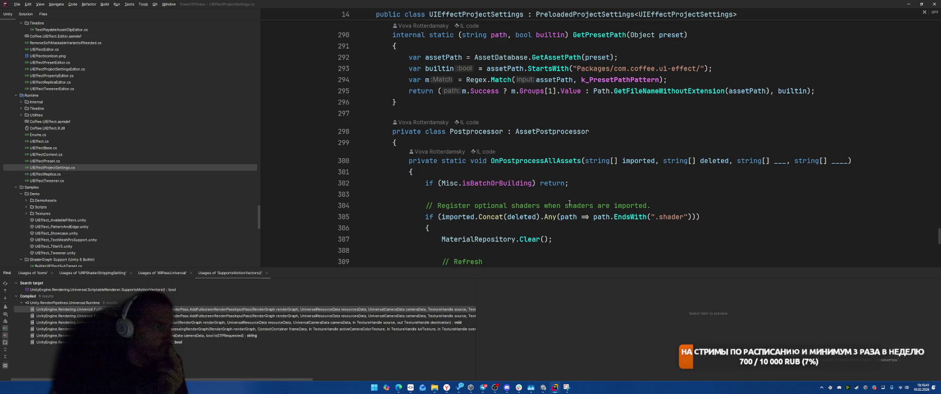
pyautogui.scroll(3, 643, 160)
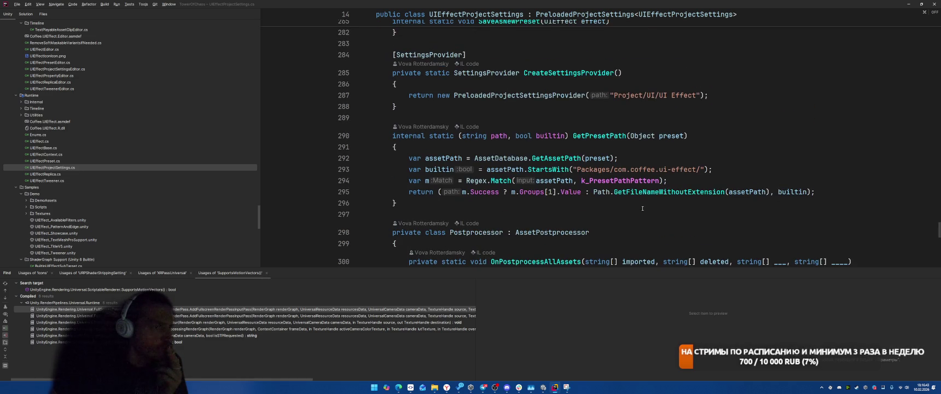
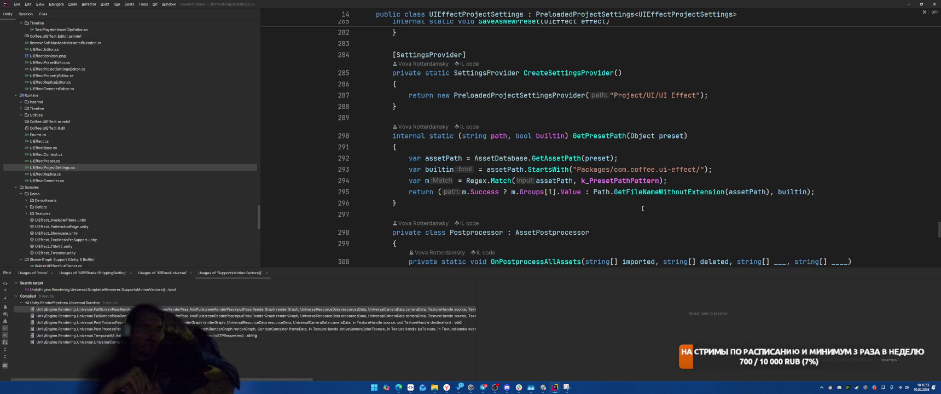
# Wrap the #if UNITY_EDITOR … #endif block in UIEffectProjectSettings.cs in a /* */ block comment
pyautogui.scroll(-10, 615, 201)
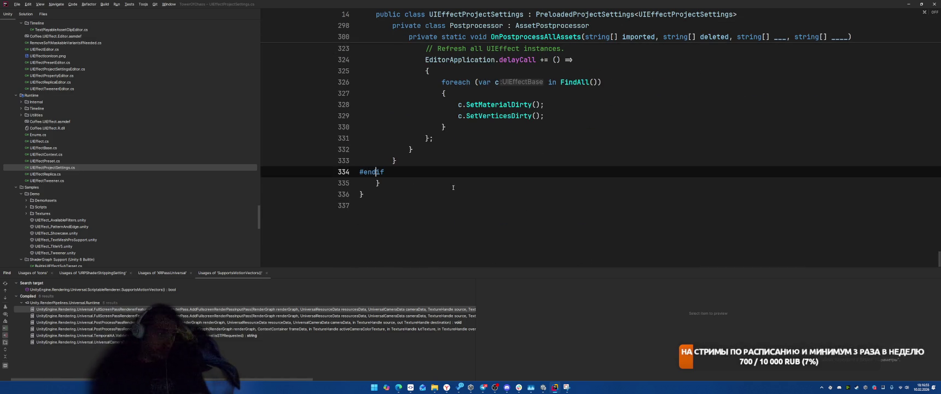
pyautogui.click(514, 180)
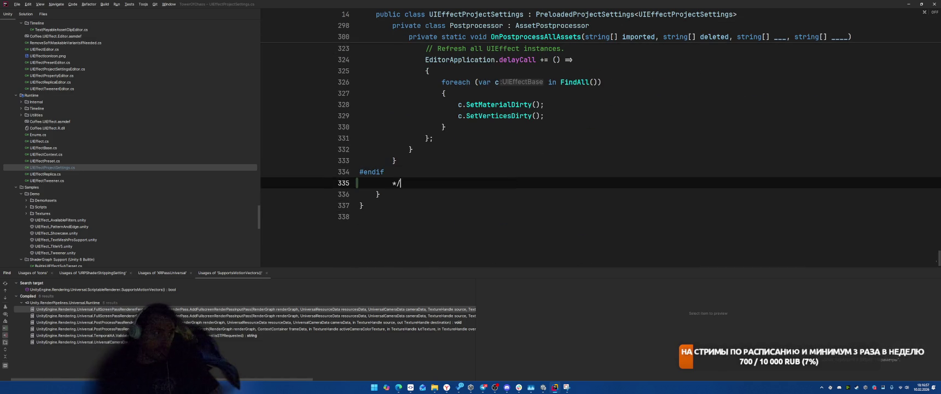
pyautogui.scroll(15, 516, 164)
pyautogui.scroll(20, 517, 152)
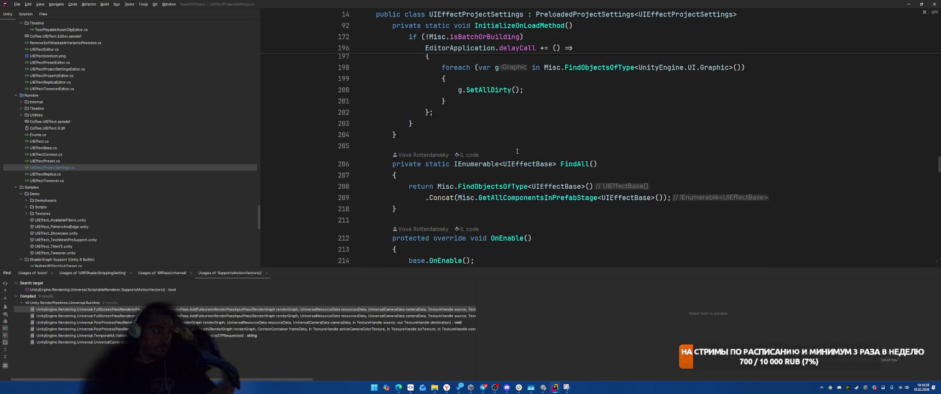
pyautogui.scroll(20, 452, 204)
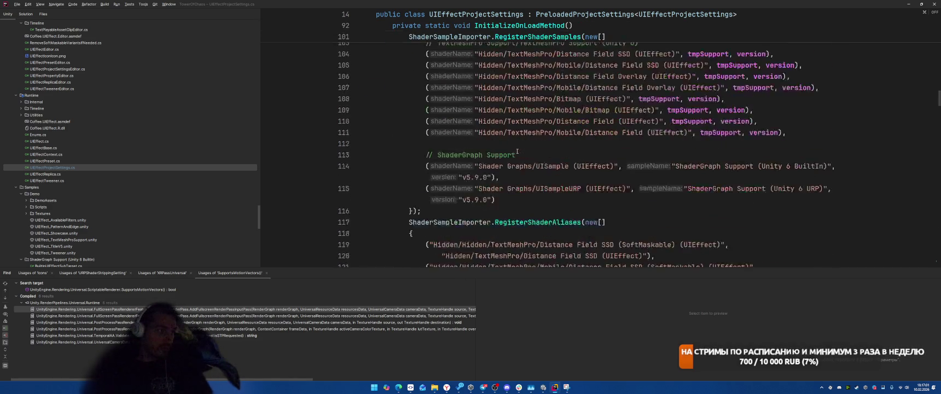
pyautogui.scroll(1, 452, 204)
pyautogui.click(513, 145)
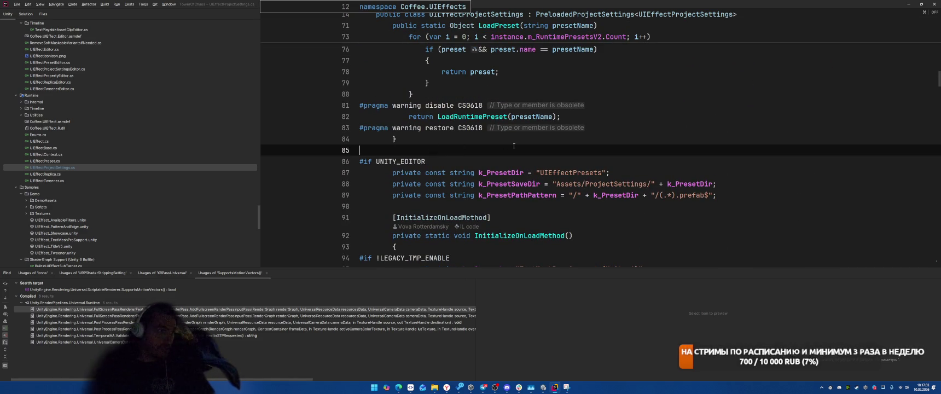
pyautogui.write('/*')
pyautogui.click(702, 141)
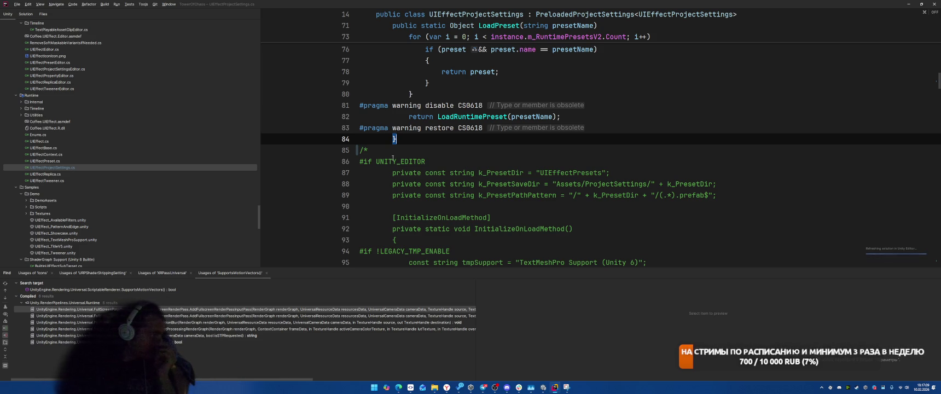
pyautogui.scroll(-6, 468, 157)
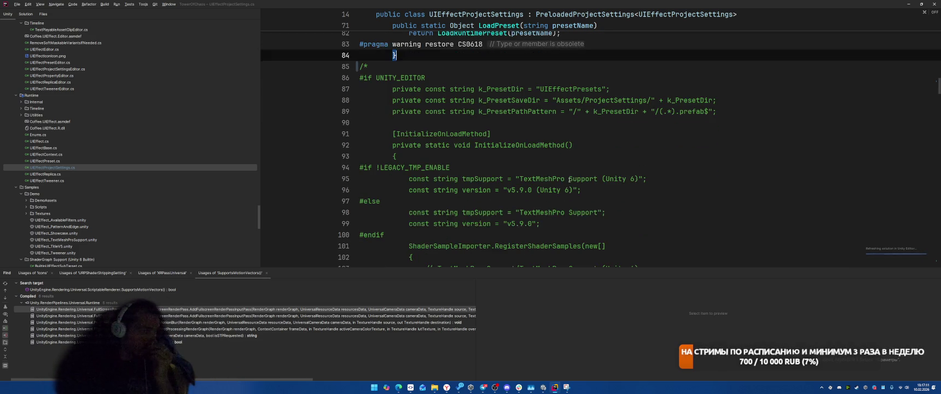
pyautogui.click(699, 114)
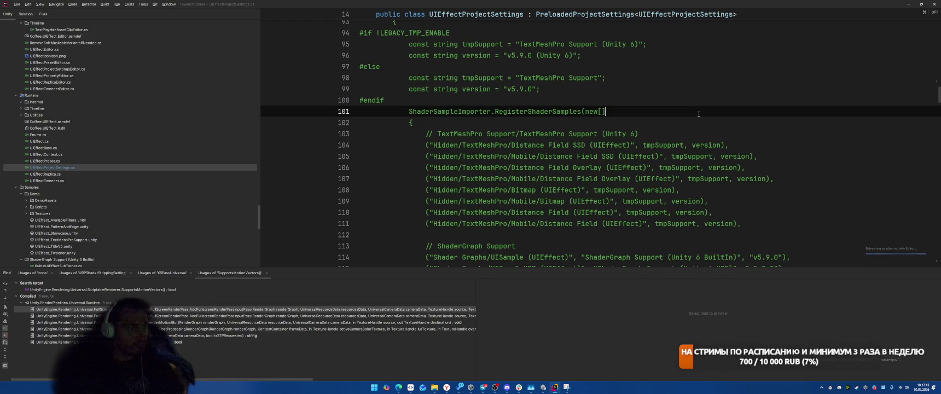
# Let Unity recompile and open the first compile error, the SaveAsNewPreset call in UIEffectEditor.cs
pyautogui.hotkey('alt', 'Tab')
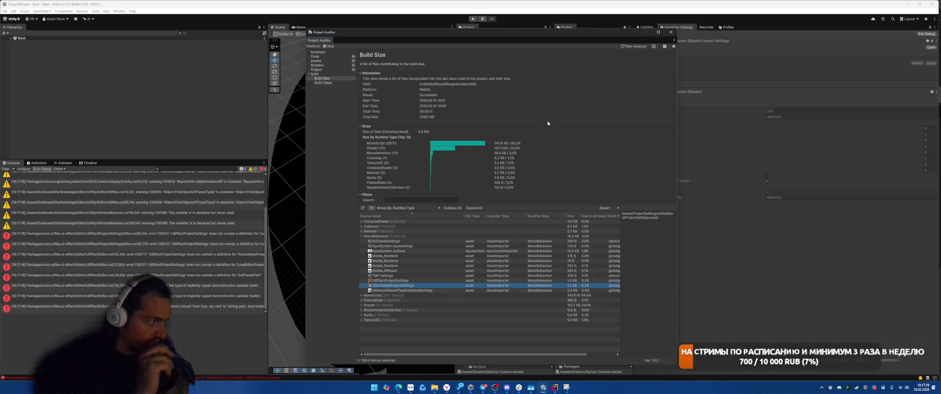
pyautogui.doubleClick(217, 260)
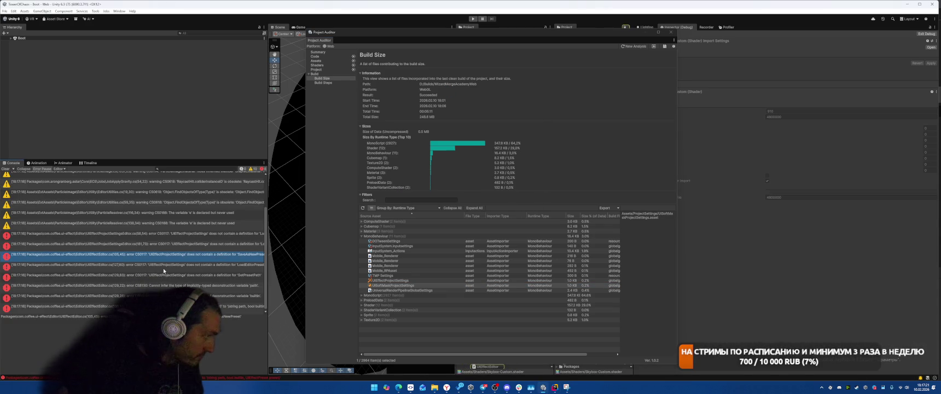
pyautogui.scroll(15, 647, 141)
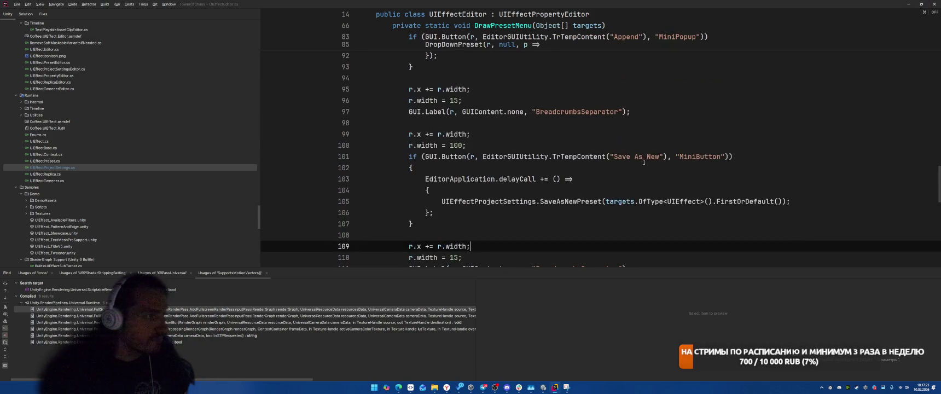
# Review the namespace and class declaration in UIEffectEditor.cs, leaving the file unchanged
pyautogui.scroll(10, 577, 136)
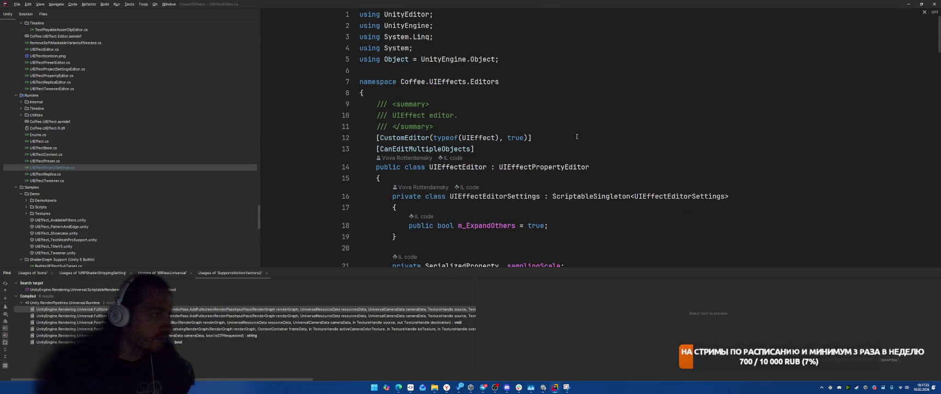
pyautogui.click(652, 101)
pyautogui.click(529, 89)
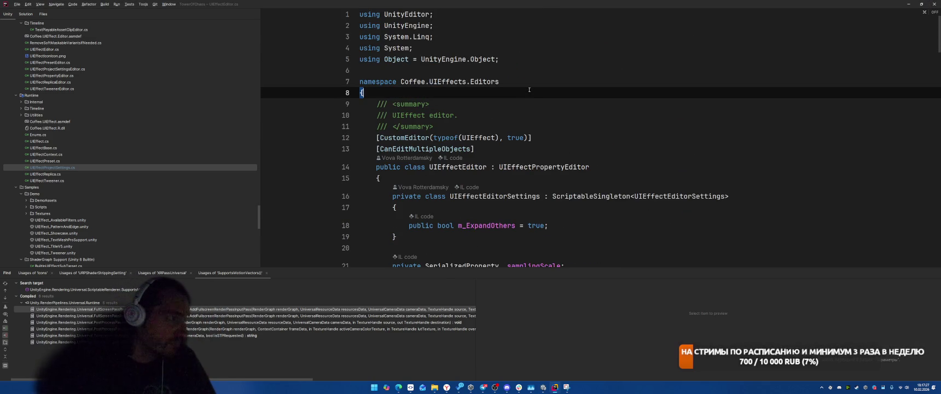
pyautogui.press('Return')
pyautogui.press('BackSpace')
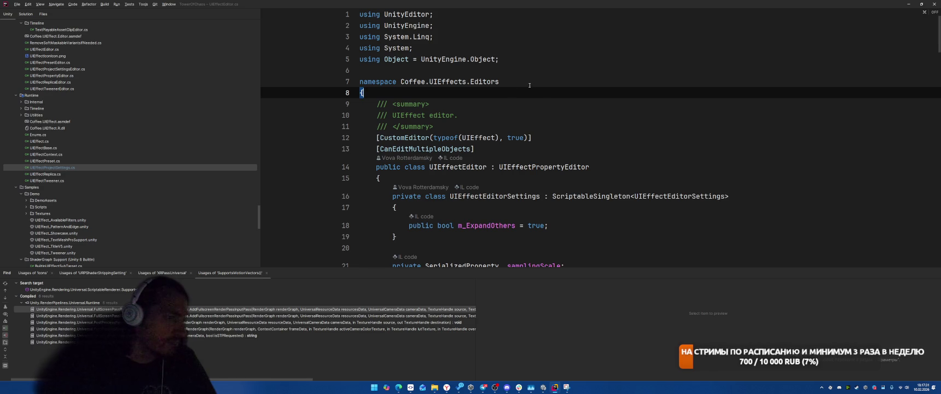
pyautogui.scroll(-15, 528, 86)
pyautogui.scroll(5, 569, 112)
pyautogui.scroll(10, 568, 112)
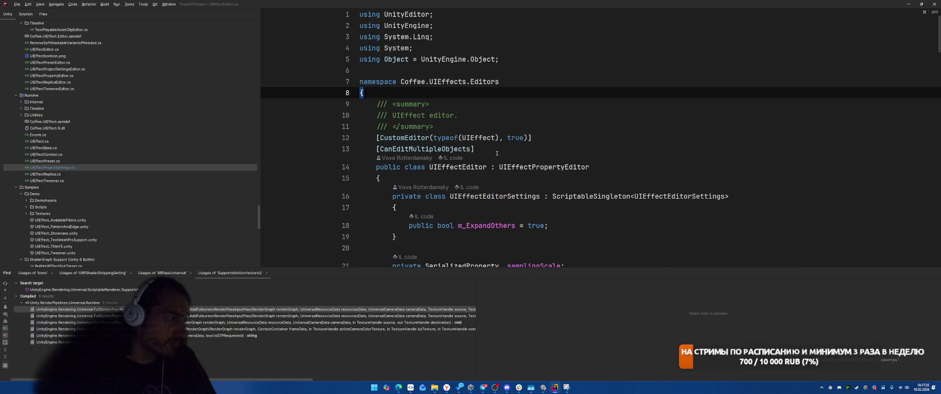
pyautogui.click(547, 167)
# Open the UIEffectProjectSettingsEditor.cs(58,54) compile error from Unity's console
pyautogui.scroll(-20, 574, 159)
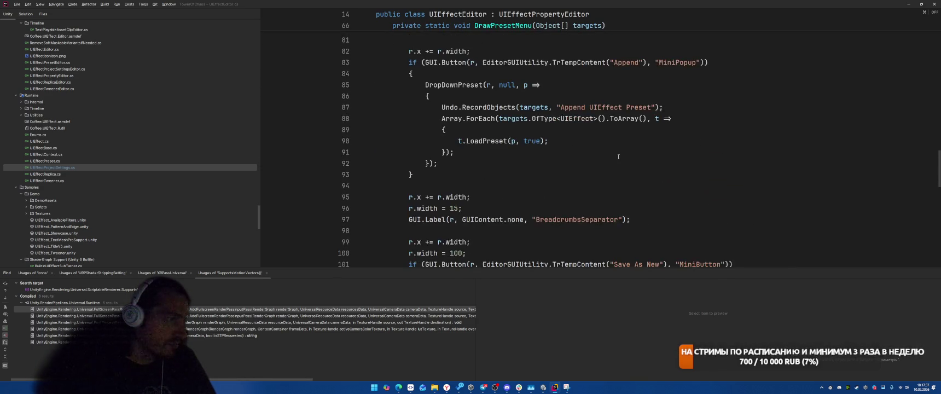
pyautogui.scroll(-6, 618, 157)
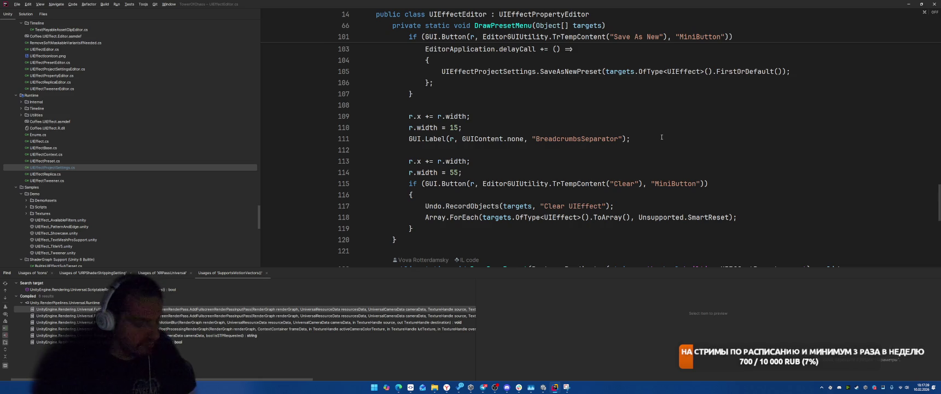
pyautogui.hotkey('alt', 'Tab')
pyautogui.doubleClick(170, 235)
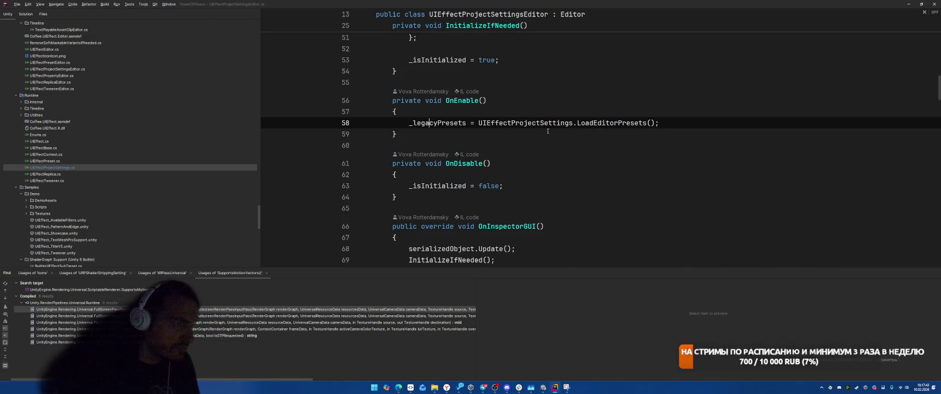
# Block-comment the UIEffectProjectSettingsEditor class from the line 11 namespace brace to line 215
pyautogui.scroll(2, 425, 210)
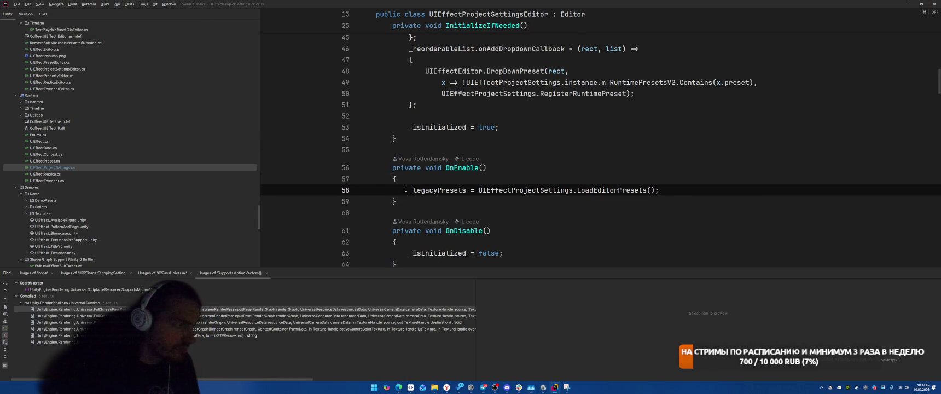
pyautogui.scroll(15, 711, 172)
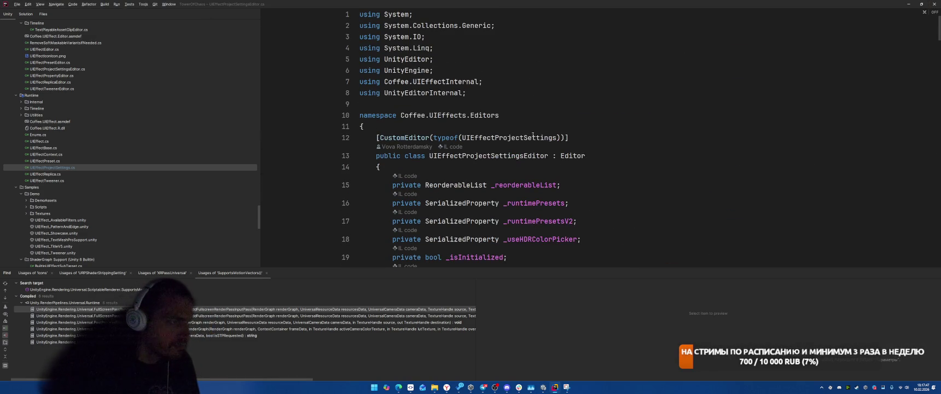
pyautogui.click(616, 126)
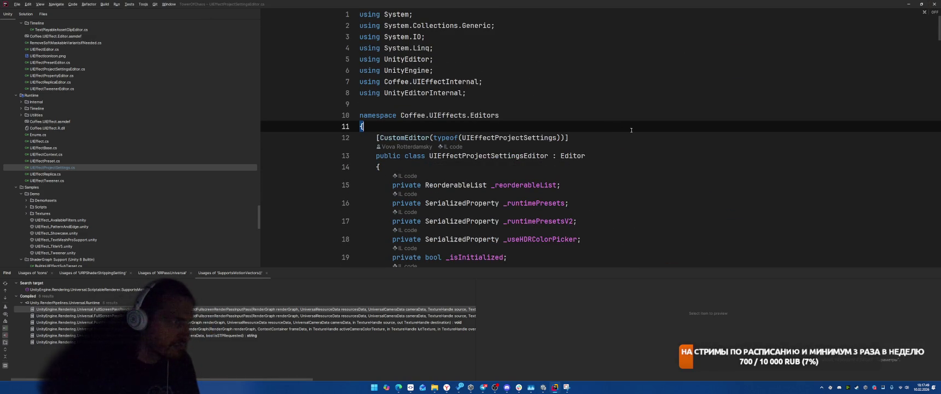
pyautogui.scroll(-13, 630, 134)
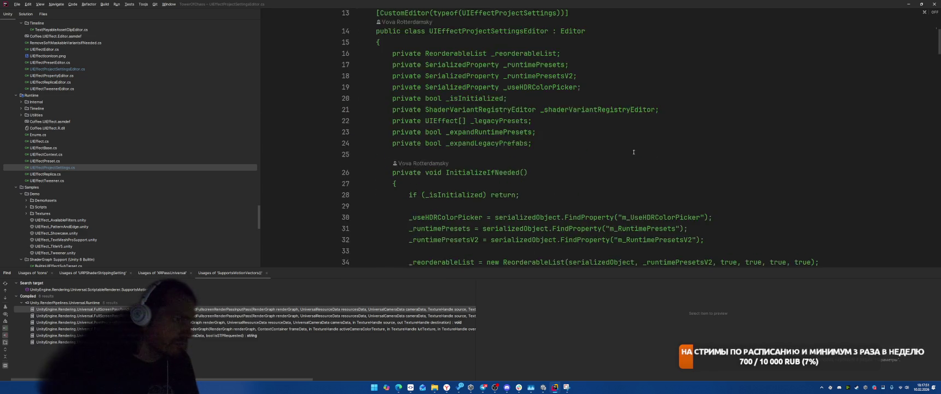
pyautogui.scroll(-20, 628, 139)
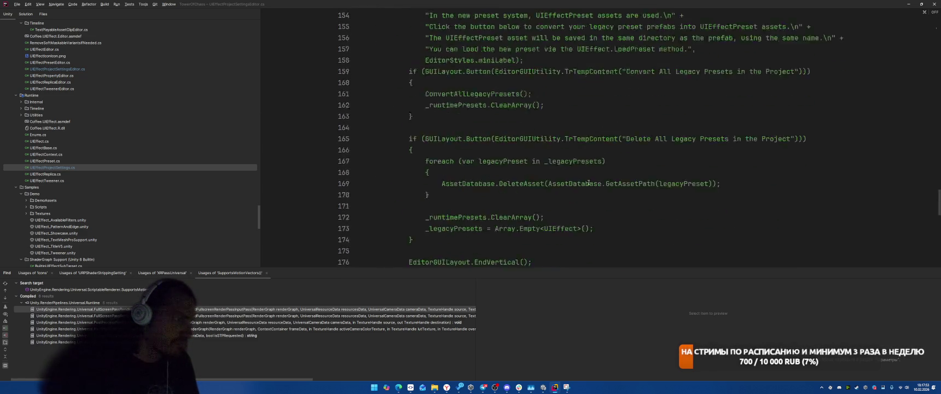
pyautogui.scroll(-4, 556, 206)
pyautogui.click(383, 183)
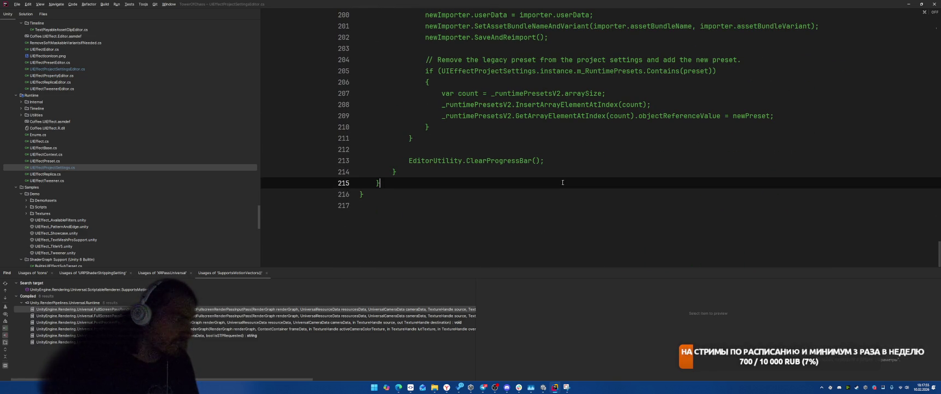
pyautogui.write('*/')
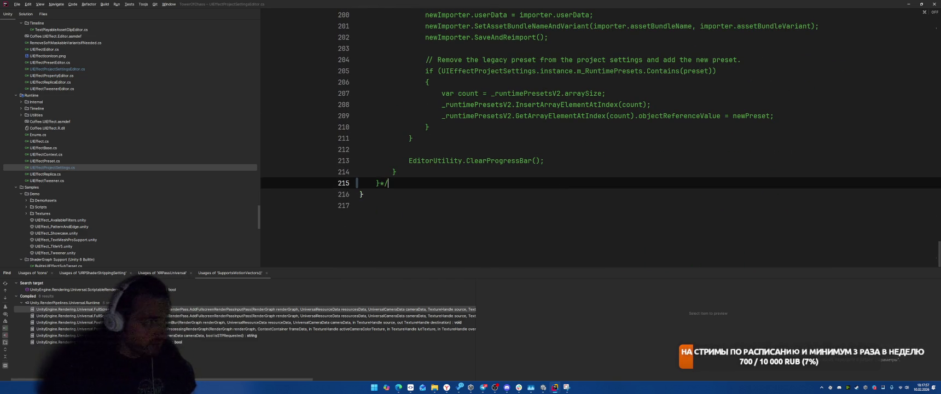
pyautogui.hotkey('alt', 'Tab')
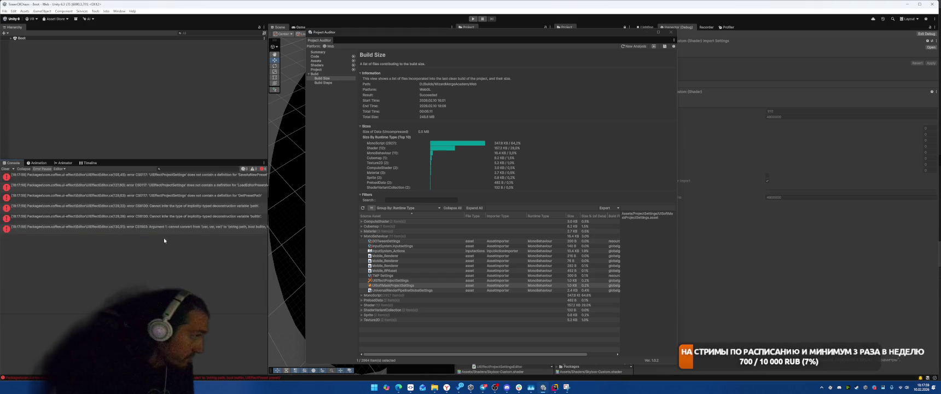
# Open the LoadEditorPresetsV2 error in UIEffectEditor.cs and add a blank line before the foreach loop
pyautogui.doubleClick(165, 187)
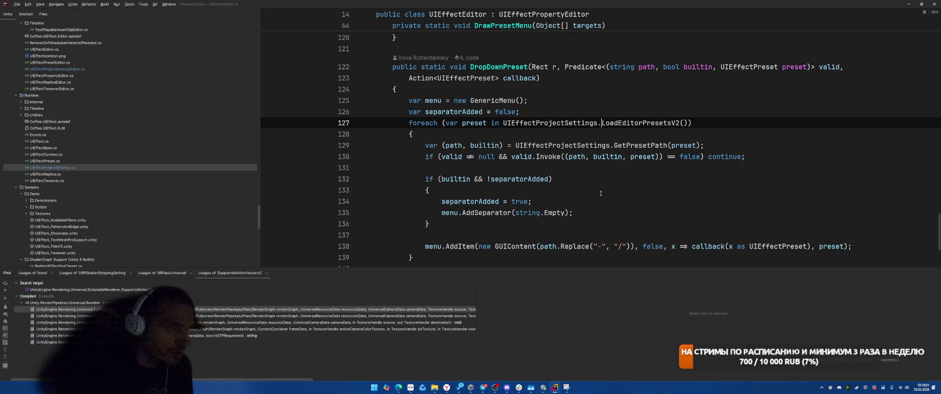
pyautogui.click(586, 111)
pyautogui.press('Return')
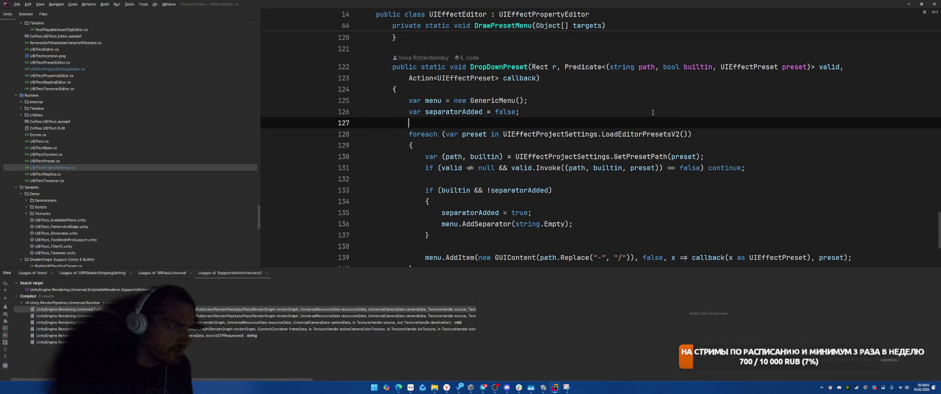
pyautogui.write('/')
pyautogui.press('Down')
pyautogui.press('Down')
pyautogui.press('Down')
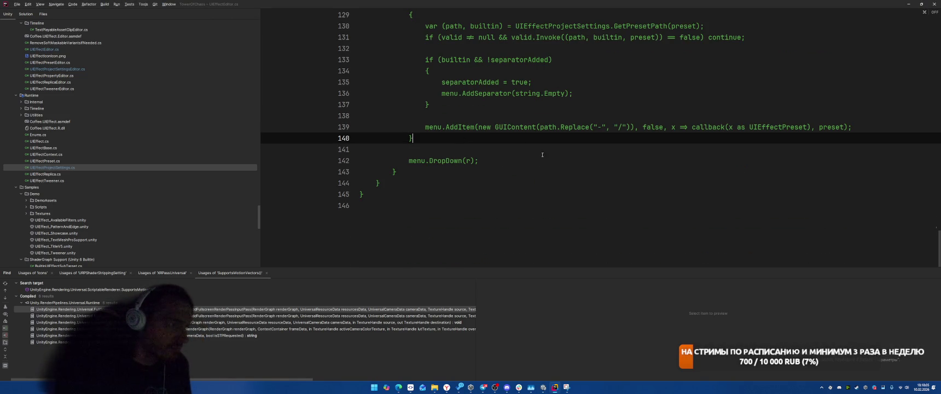
pyautogui.hotkey('alt', 'Tab')
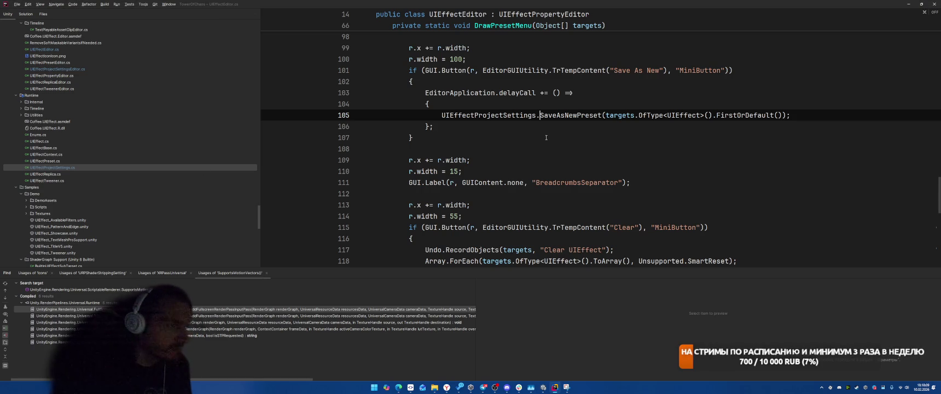
# Comment out the Save As New button block in DrawPresetMenu with /* */ across lines 102–109
pyautogui.scroll(3, 547, 137)
pyautogui.click(565, 115)
pyautogui.click(565, 127)
pyautogui.press('Return')
pyautogui.write('/*')
pyautogui.click(496, 227)
pyautogui.write('*/')
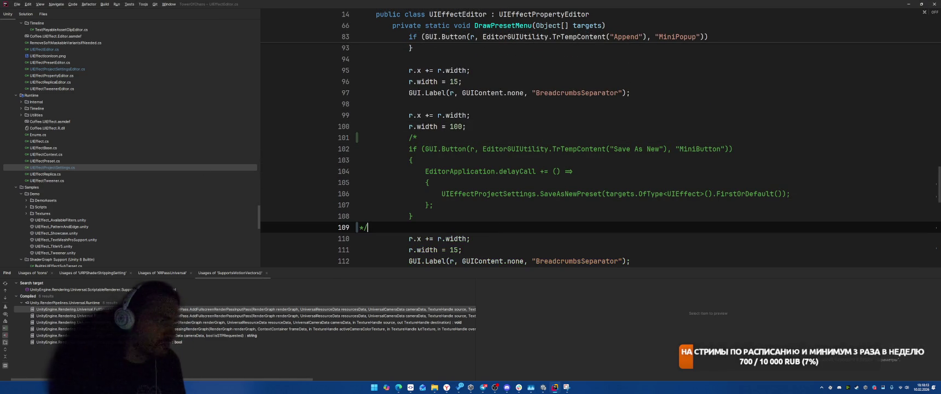
pyautogui.hotkey('alt', 'Tab')
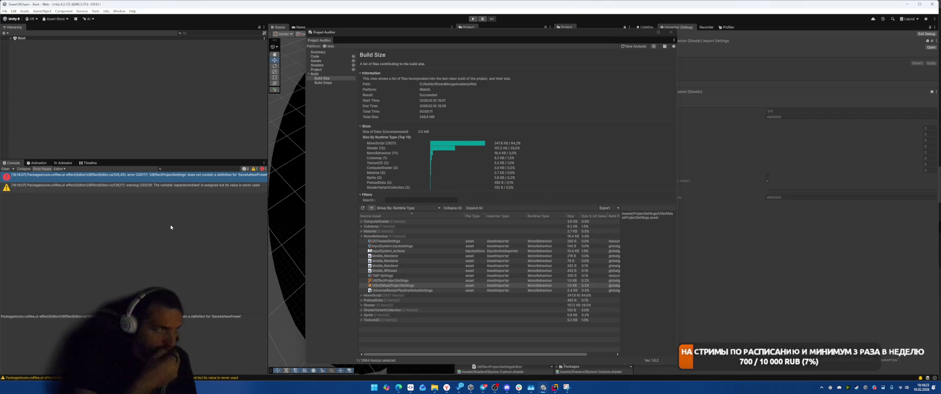
# Clear all errors from Unity's Console and shift the Project Auditor window aside and back
pyautogui.click(5, 169)
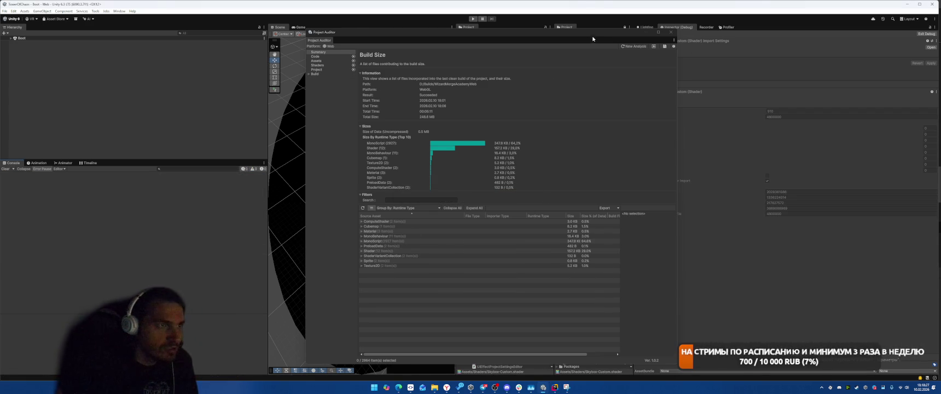
pyautogui.moveTo(593, 41); pyautogui.dragTo(314, 36)
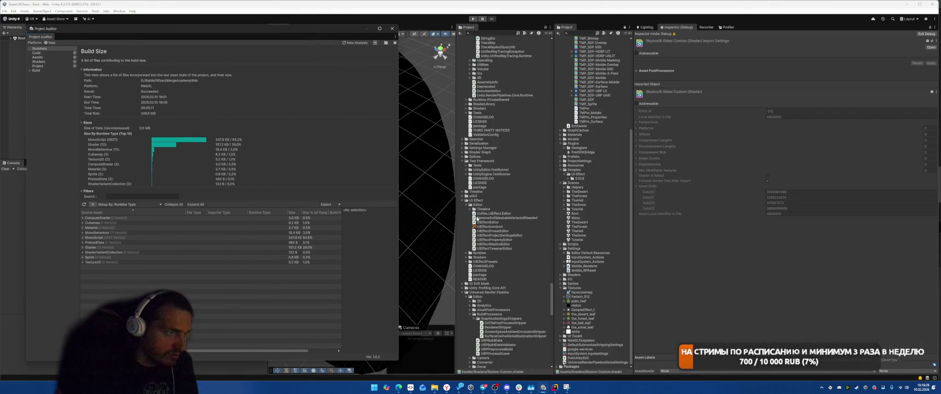
pyautogui.scroll(-15, 476, 219)
pyautogui.scroll(10, 509, 307)
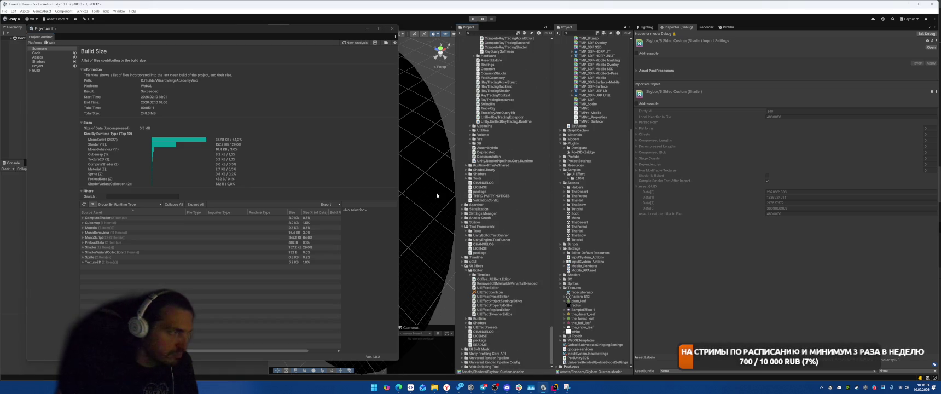
pyautogui.moveTo(158, 30); pyautogui.dragTo(289, 35)
# In Project Settings > Player > Optimization, set the Preloaded Assets size to 0
pyautogui.click(14, 11)
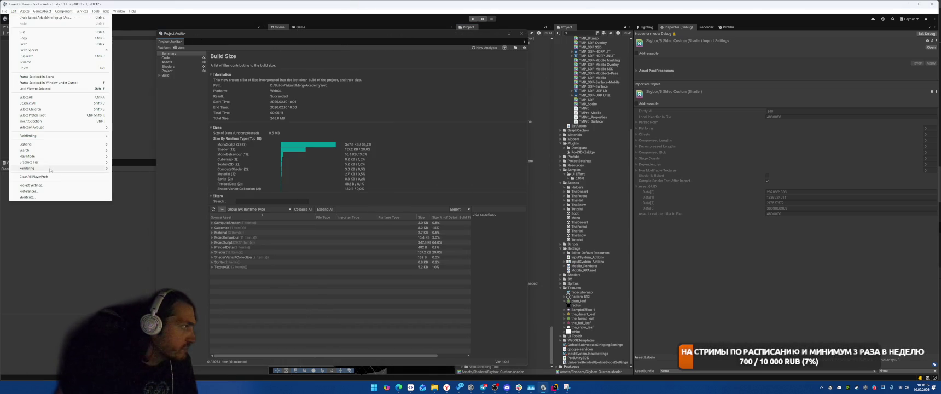
pyautogui.click(44, 185)
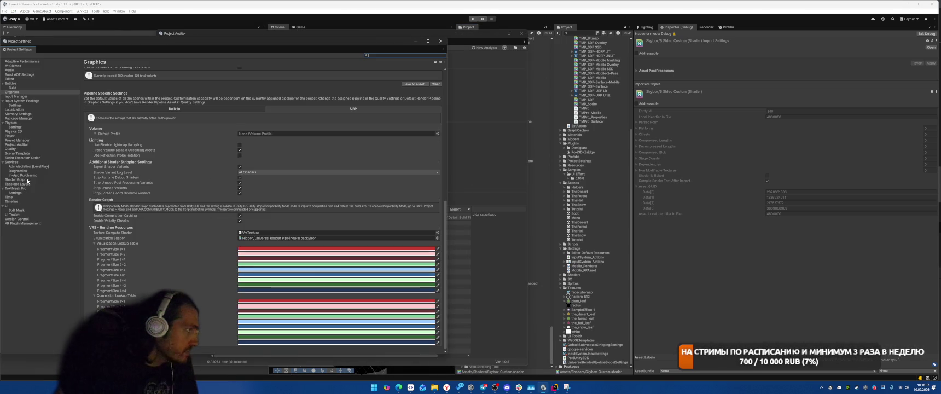
pyautogui.click(10, 136)
pyautogui.scroll(-10, 317, 177)
pyautogui.scroll(-3, 317, 177)
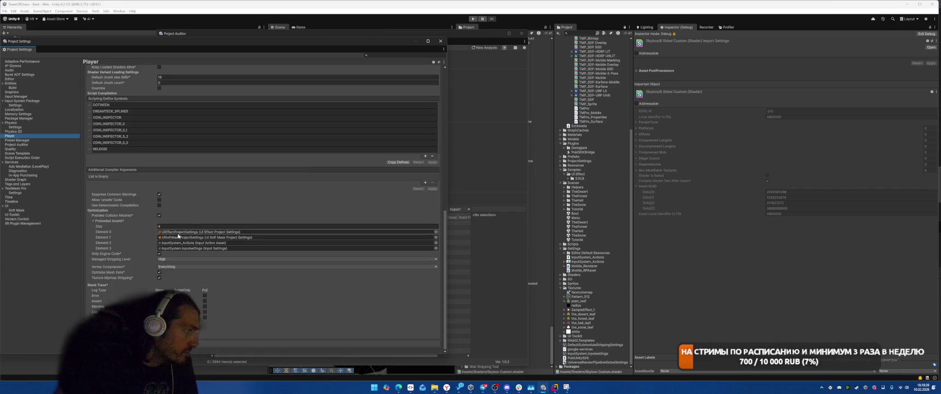
pyautogui.click(285, 225)
pyautogui.write('0')
pyautogui.press('Return')
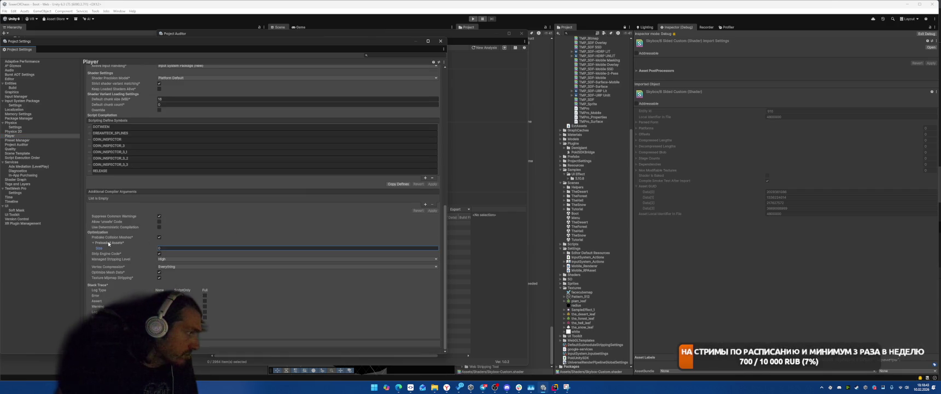
# Check that Preloaded Assets now lists only the UIEffect and Soft Mask project settings
pyautogui.click(158, 247)
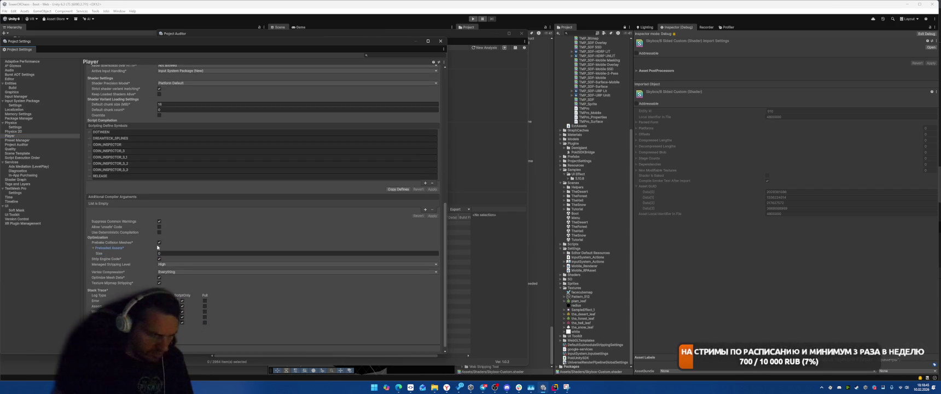
pyautogui.click(213, 259)
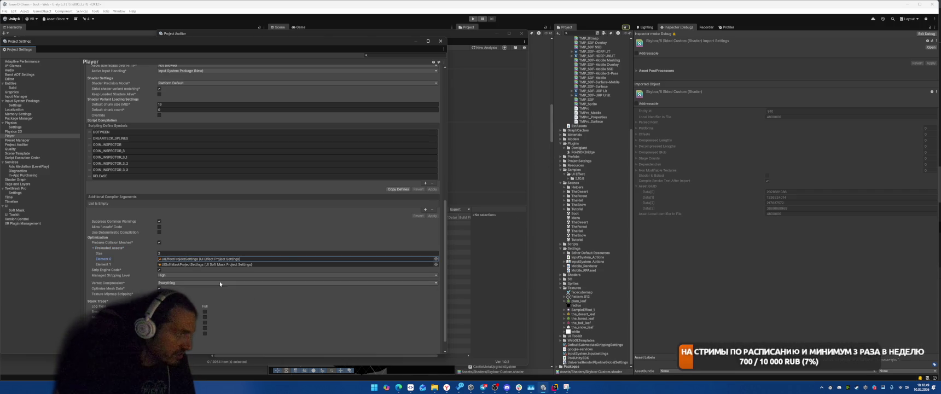
pyautogui.hotkey('alt', 'Tab')
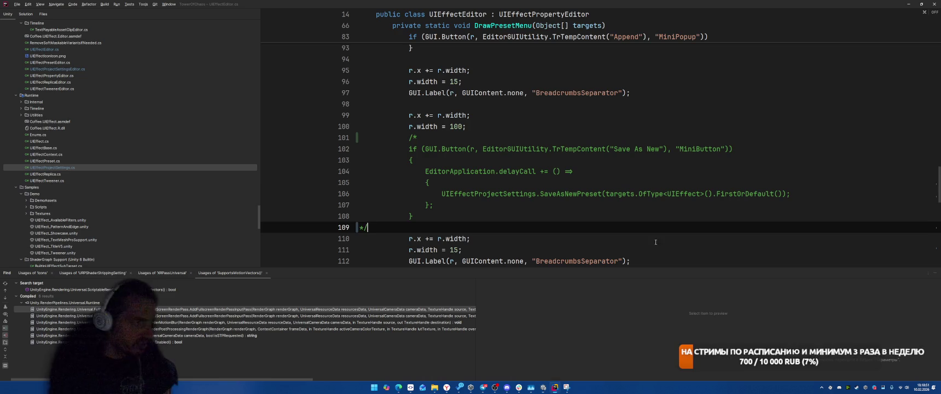
# Open UIEffectProjectSettingsEditor.cs and RemoveSoftMaskableVariantsIfNeeded.cs from the Solution tree
pyautogui.press('Up')
pyautogui.press('Up')
pyautogui.press('Up')
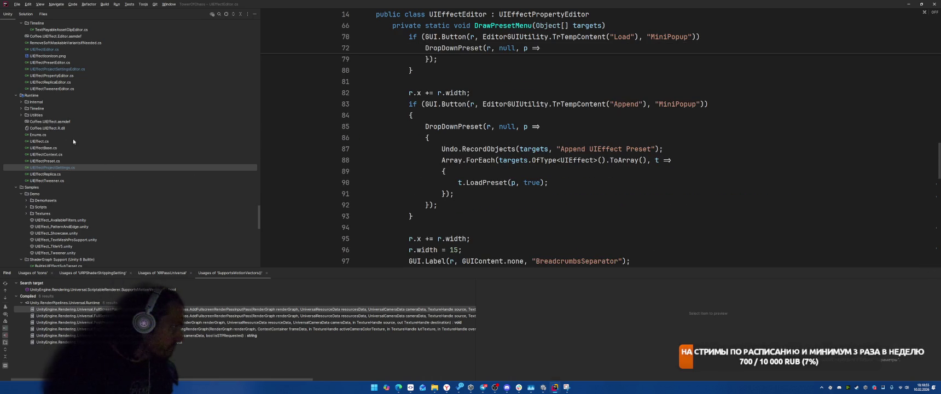
pyautogui.scroll(5, 69, 142)
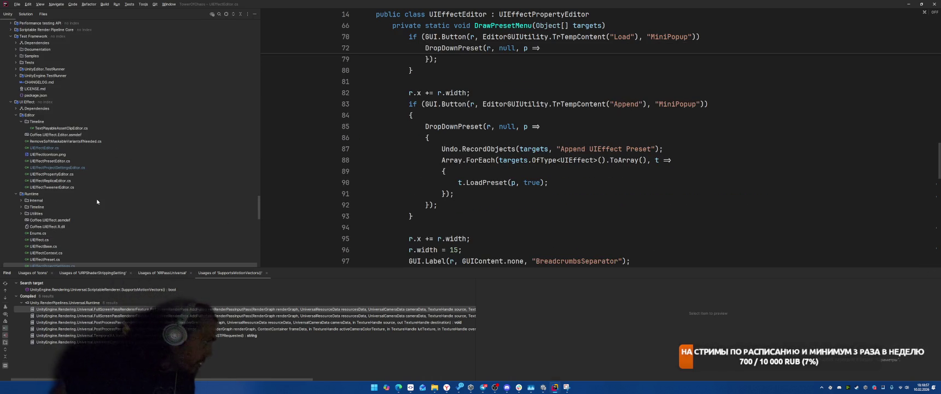
pyautogui.doubleClick(66, 167)
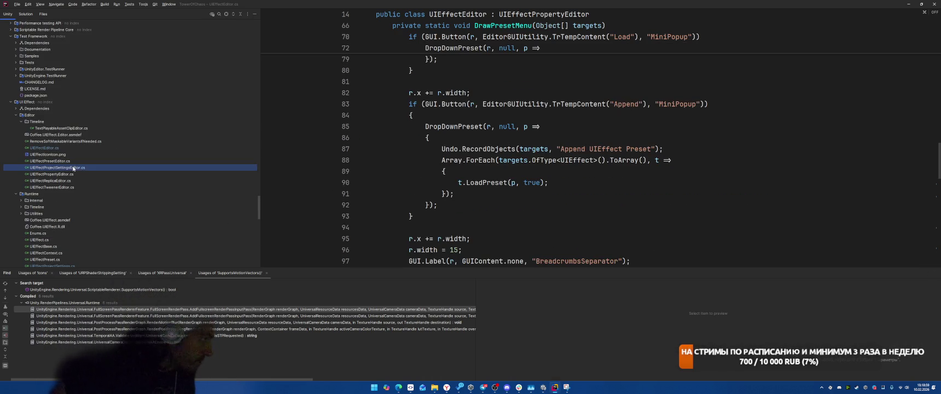
pyautogui.scroll(10, 564, 135)
pyautogui.scroll(20, 564, 134)
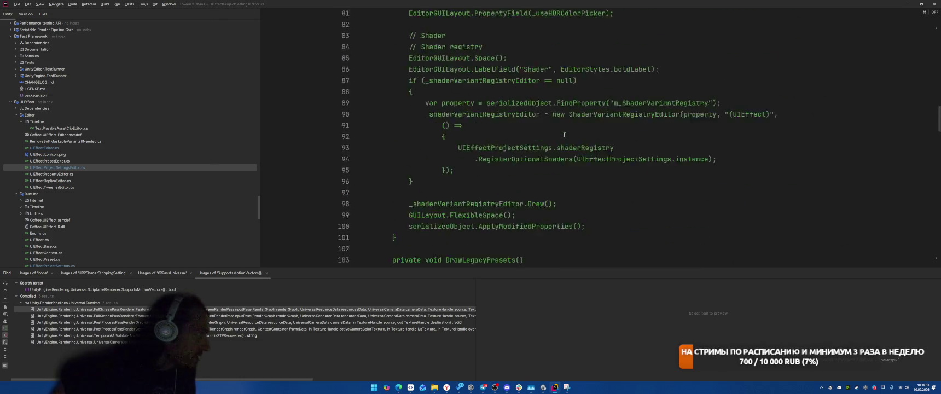
pyautogui.click(91, 141)
pyautogui.doubleClick(92, 142)
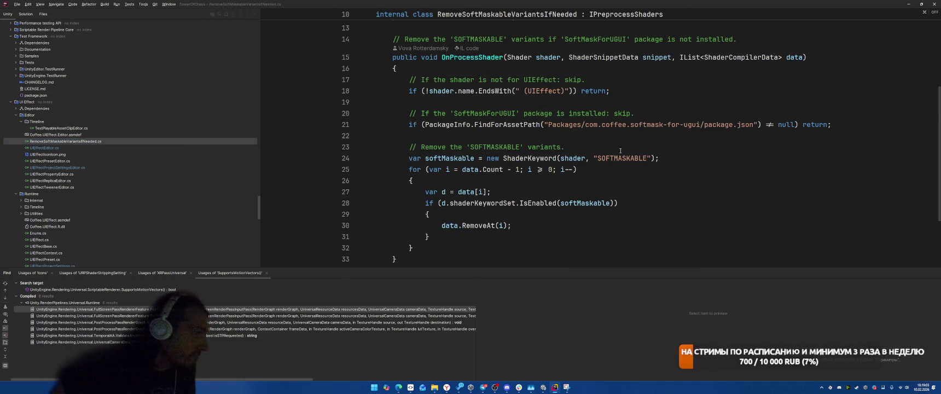
pyautogui.scroll(-5, 559, 144)
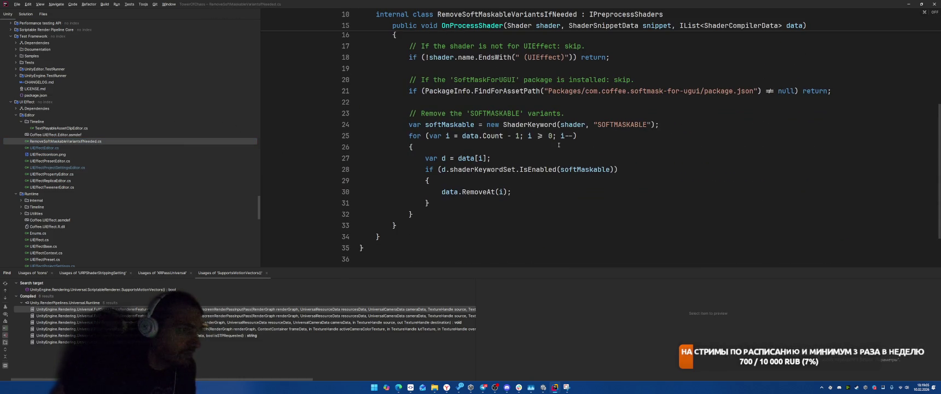
# Browse UIEffectEditor.cs, UIEffectPresetEditor.cs and UIEffectPropertyEditor.cs
pyautogui.doubleClick(47, 148)
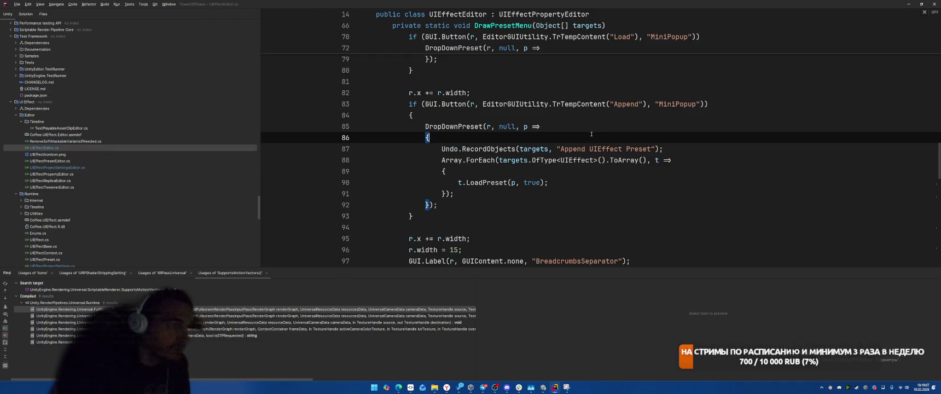
pyautogui.write('pos')
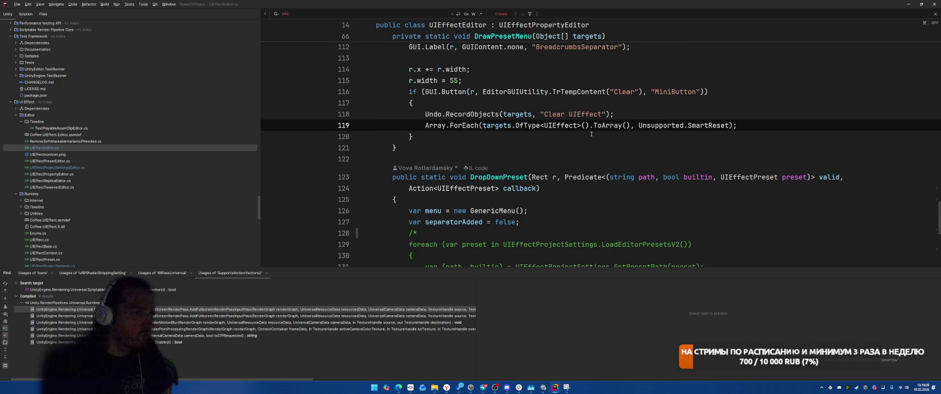
pyautogui.press('Escape')
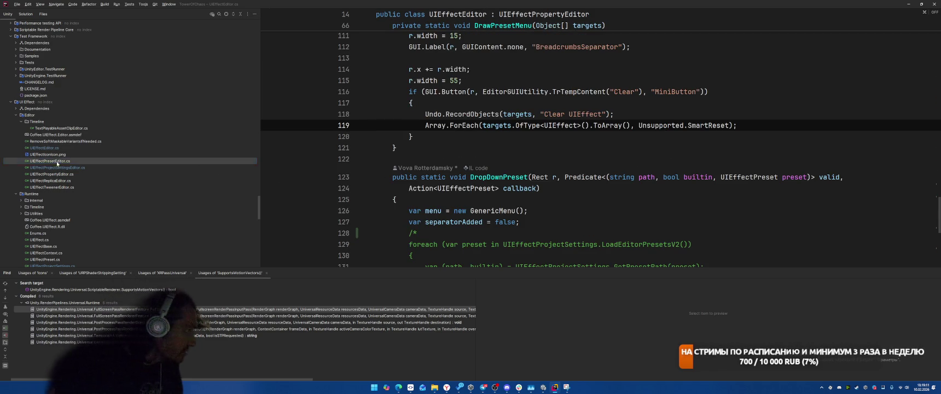
pyautogui.doubleClick(57, 161)
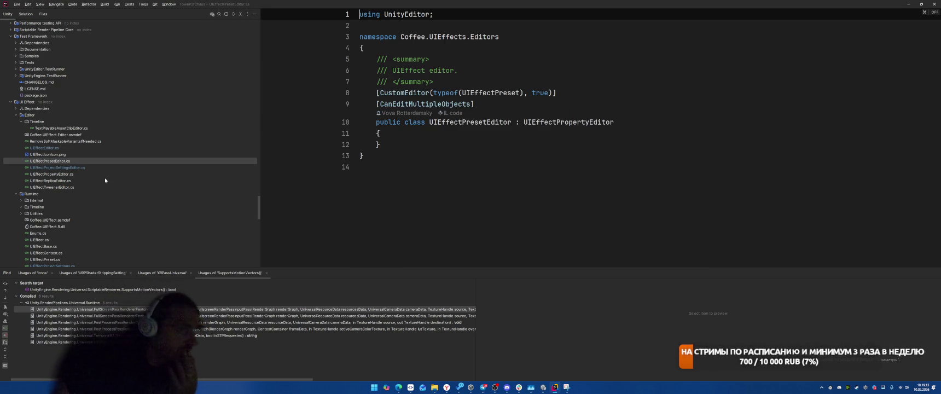
pyautogui.click(57, 168)
pyautogui.click(52, 174)
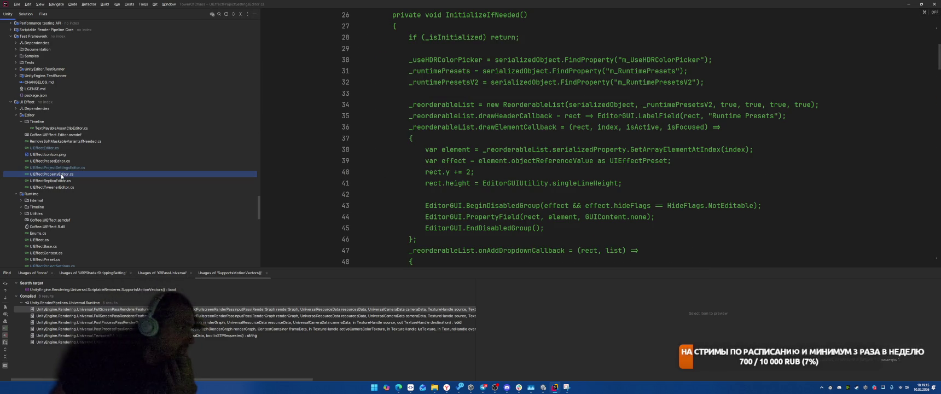
pyautogui.scroll(-5, 483, 170)
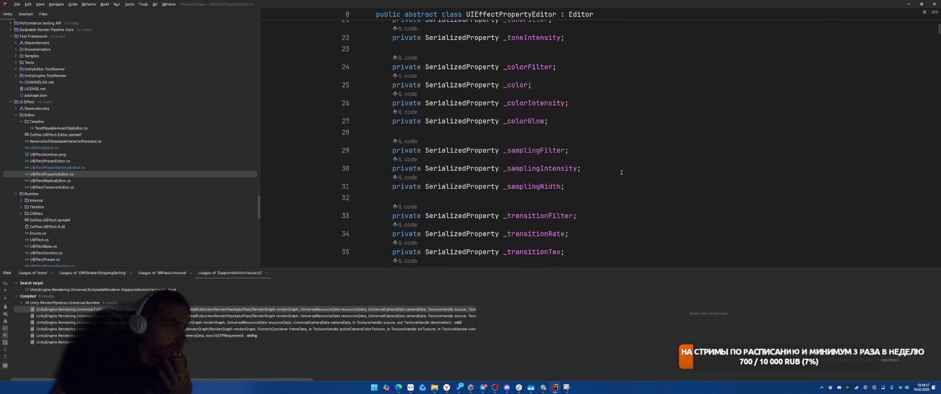
pyautogui.scroll(-20, 641, 158)
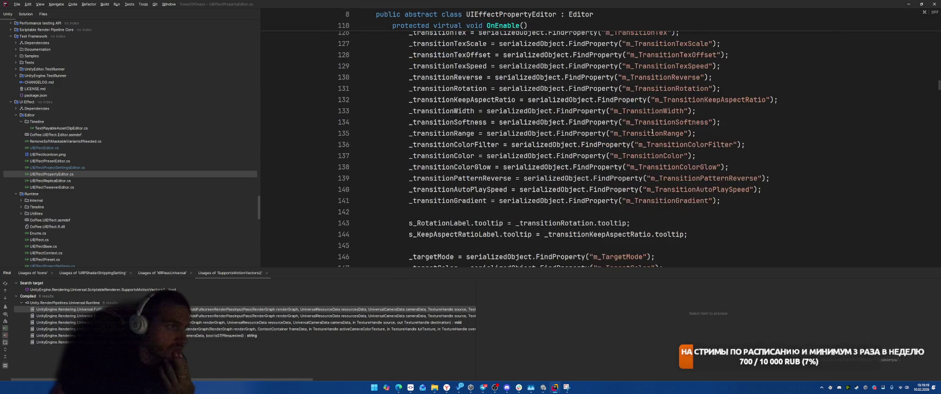
pyautogui.scroll(-20, 656, 123)
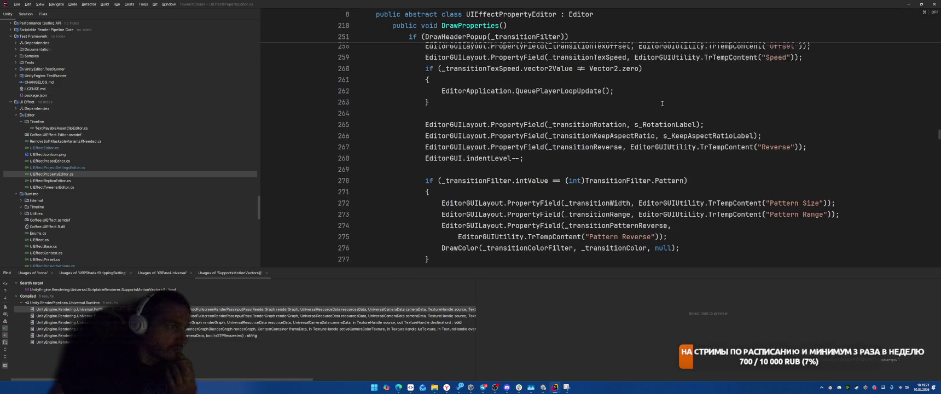
# Search UIEffectPropertyEditor.cs for 'pool', then start a Find in Files search for 'postrpo'
pyautogui.hotkey('ctrl', 'f')
pyautogui.write('pool')
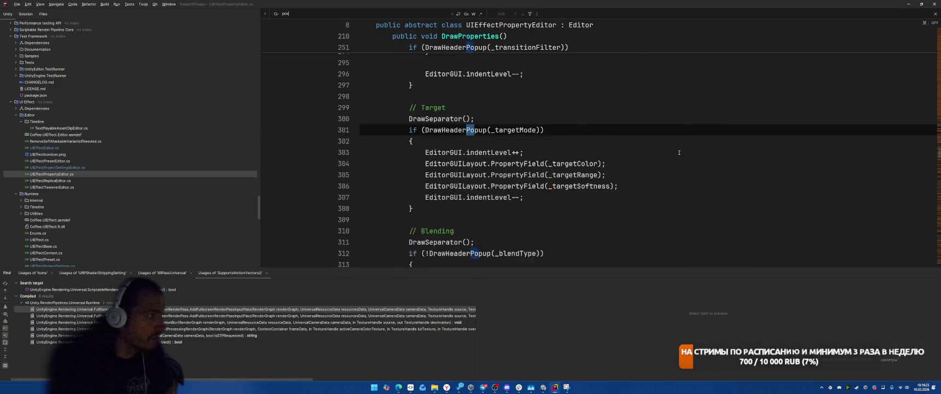
pyautogui.press('Escape')
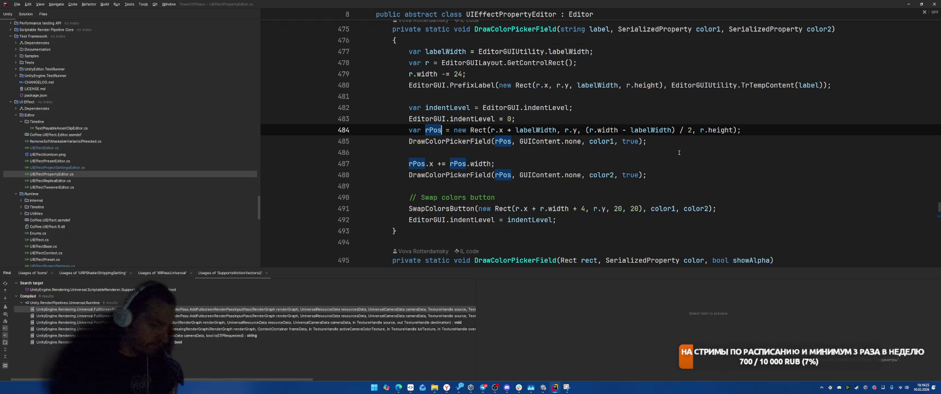
pyautogui.hotkey('ctrl', 'shift', 'f')
pyautogui.write('postrpo')
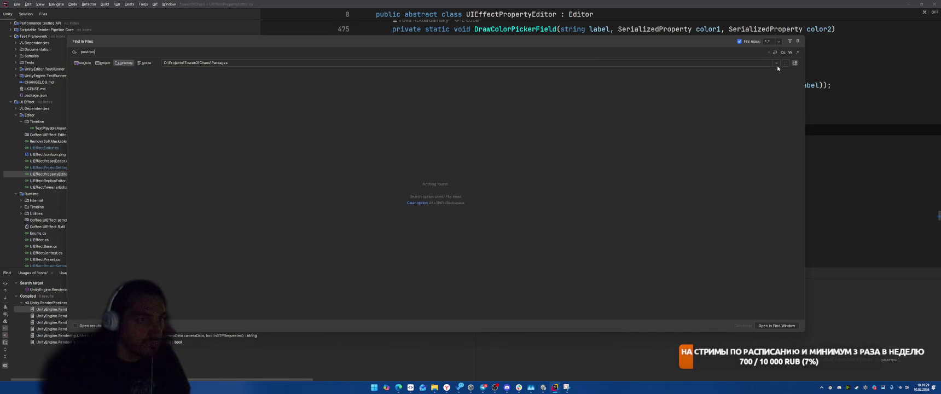
# Limit the Find in Files directory to Packages\com.coffee.ui-effect
pyautogui.click(785, 64)
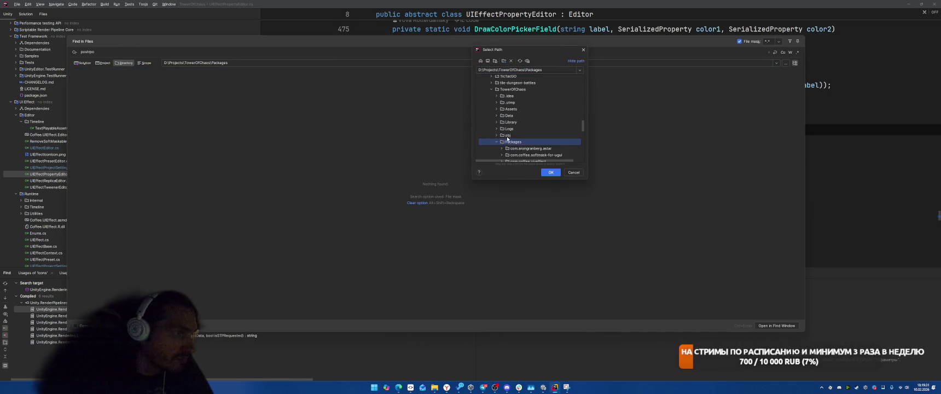
pyautogui.scroll(-2, 520, 143)
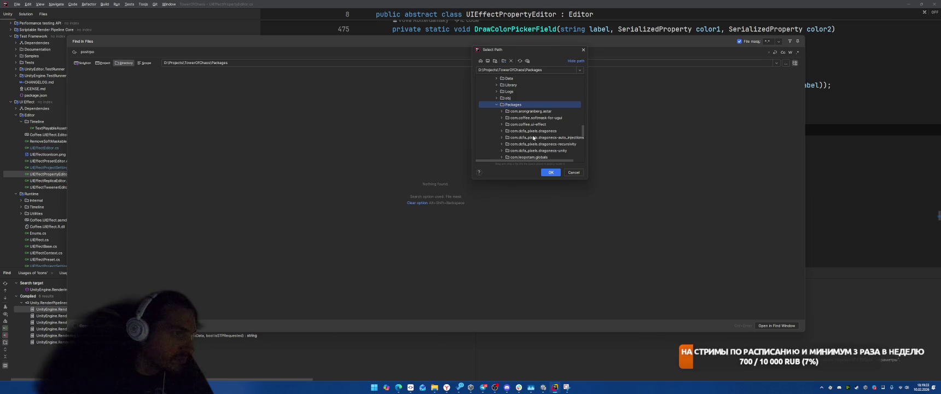
pyautogui.click(533, 126)
pyautogui.click(551, 173)
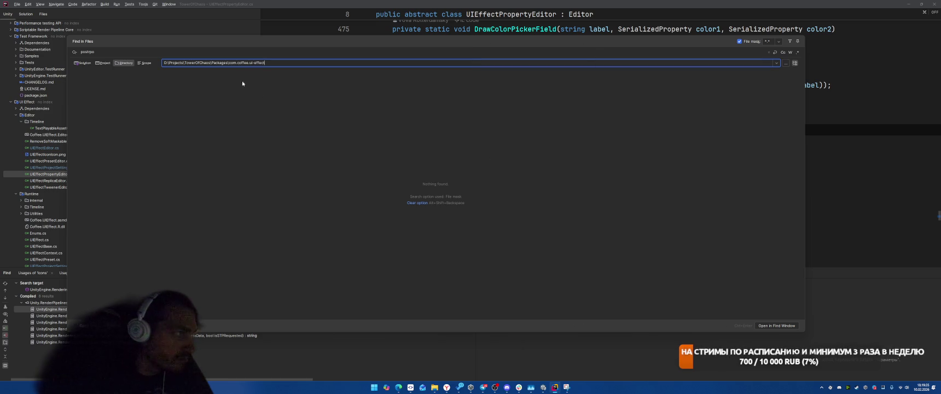
# Search for postprocess and postbuild patterns with Regex enabled, find nothing, and close the dialog
pyautogui.click(165, 52)
pyautogui.press('BackSpace')
pyautogui.press('BackSpace')
pyautogui.press('BackSpace')
pyautogui.write('proccess')
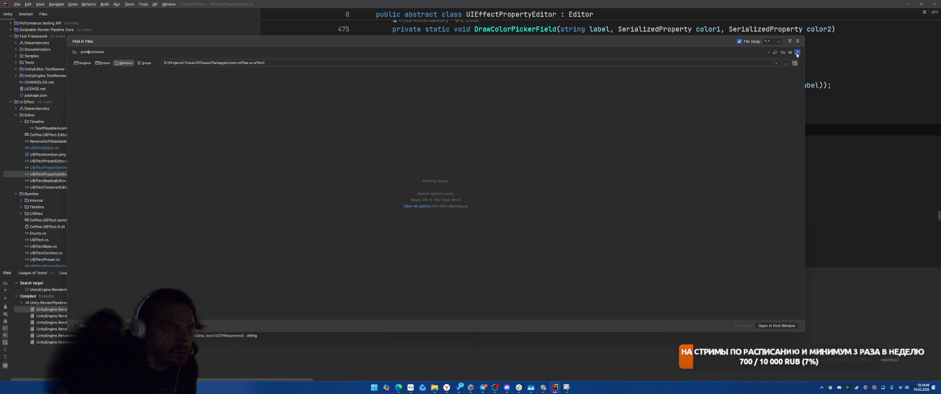
pyautogui.click(797, 53)
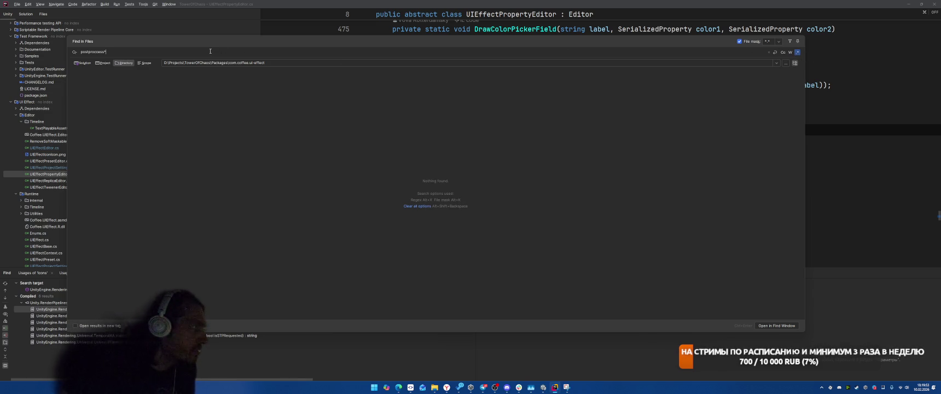
pyautogui.write('*')
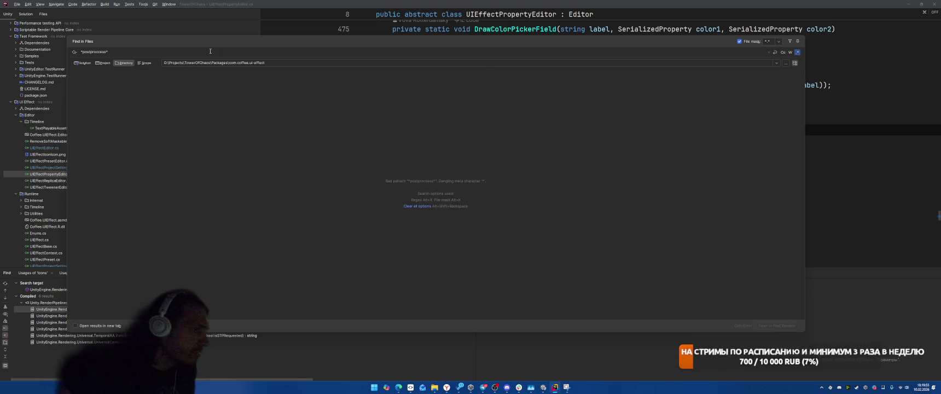
pyautogui.press('Delete')
pyautogui.press('Delete')
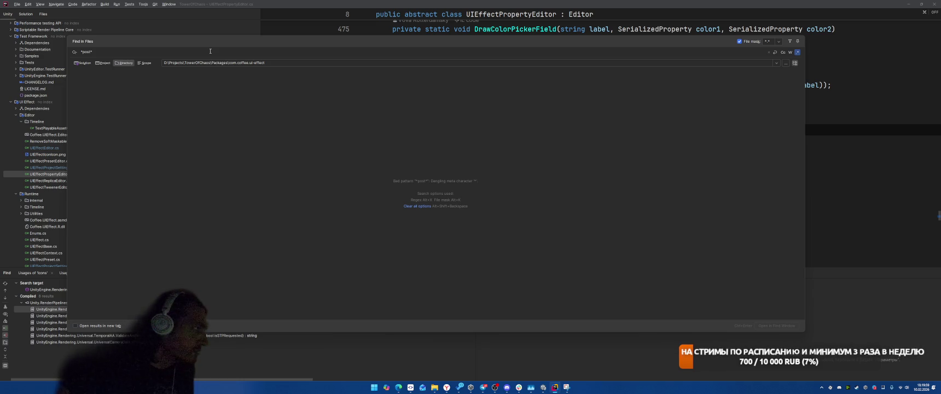
pyautogui.write('build')
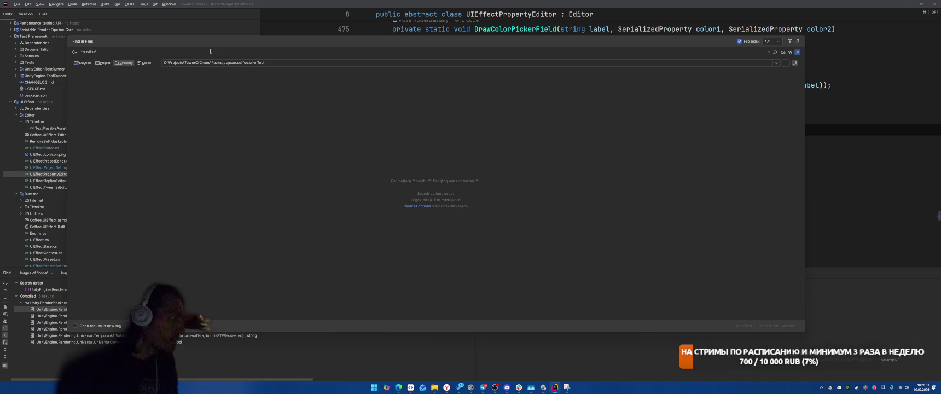
pyautogui.press('Escape')
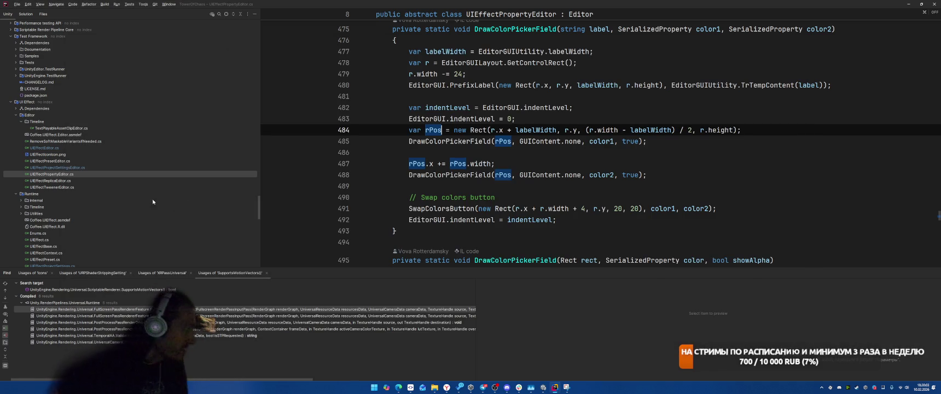
# Expand UI Soft Mask > Editor and open UISoftMaskProjectSettingsEditor.cs
pyautogui.scroll(-5, 137, 172)
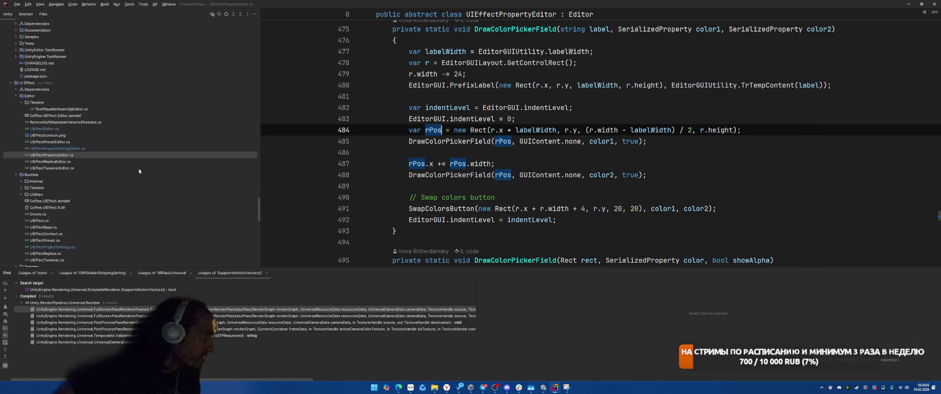
pyautogui.scroll(-15, 136, 171)
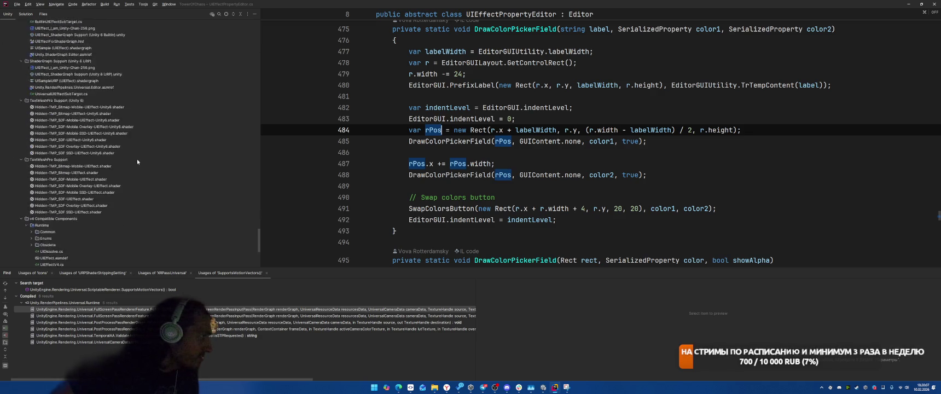
pyautogui.scroll(2, 50, 222)
pyautogui.scroll(-3, 76, 224)
pyautogui.click(12, 237)
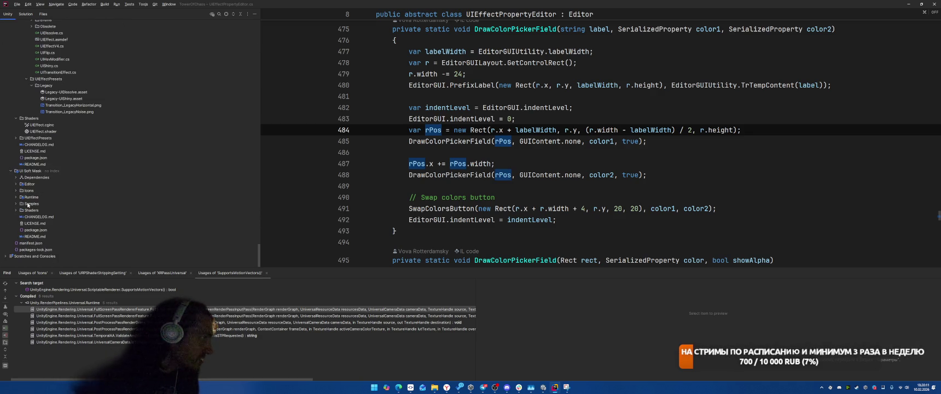
pyautogui.doubleClick(29, 184)
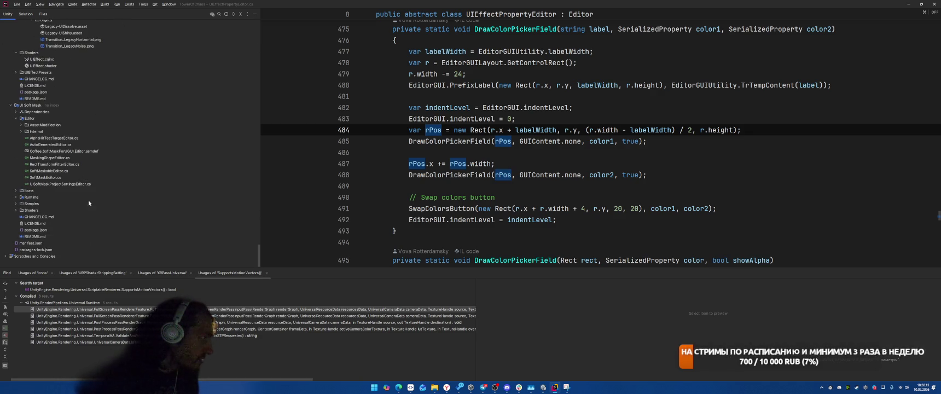
pyautogui.doubleClick(60, 184)
# Expand the Internal and AssetModification folders in the project tree
pyautogui.scroll(-10, 619, 123)
pyautogui.scroll(5, 612, 132)
pyautogui.scroll(-5, 580, 148)
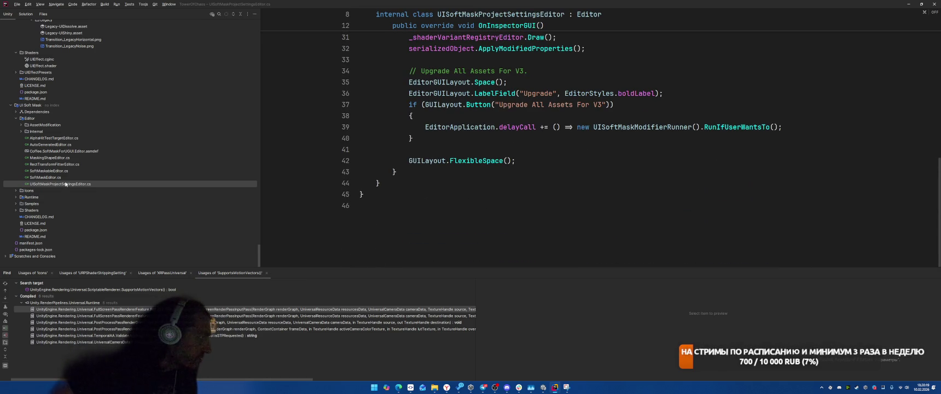
pyautogui.click(20, 131)
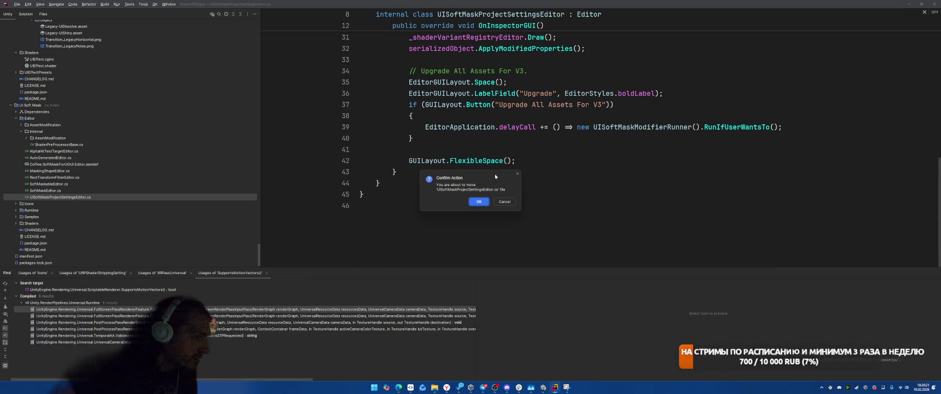
pyautogui.doubleClick(58, 126)
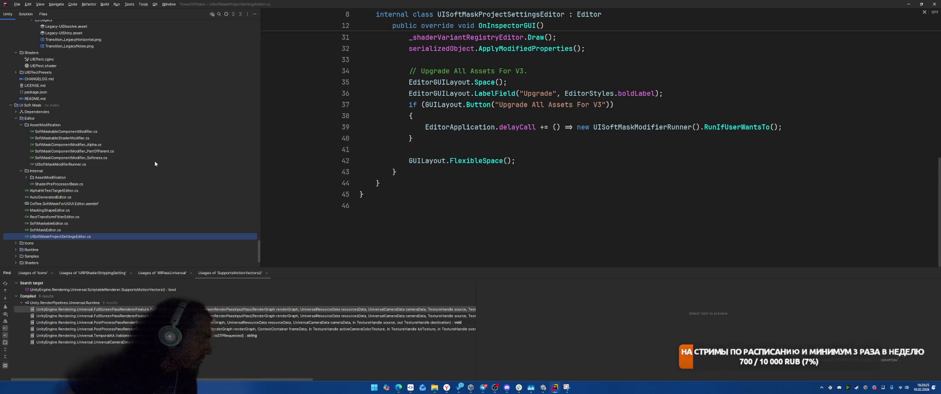
# Open and read through SoftMaskableEditor.cs
pyautogui.doubleClick(70, 223)
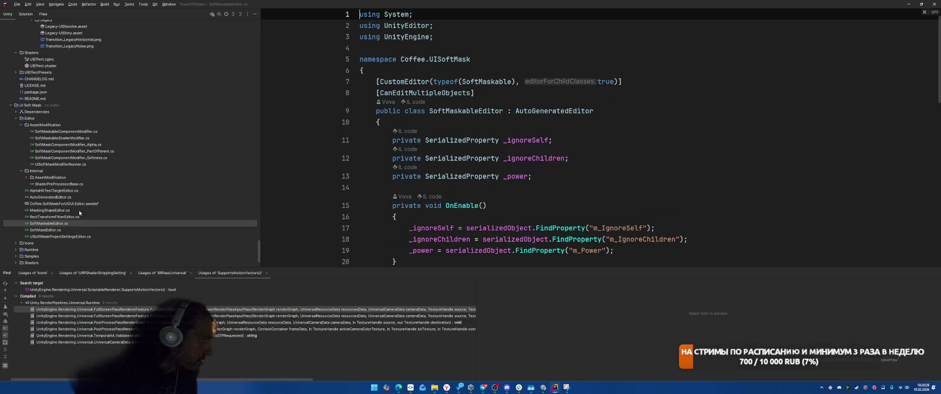
pyautogui.scroll(-2, 80, 213)
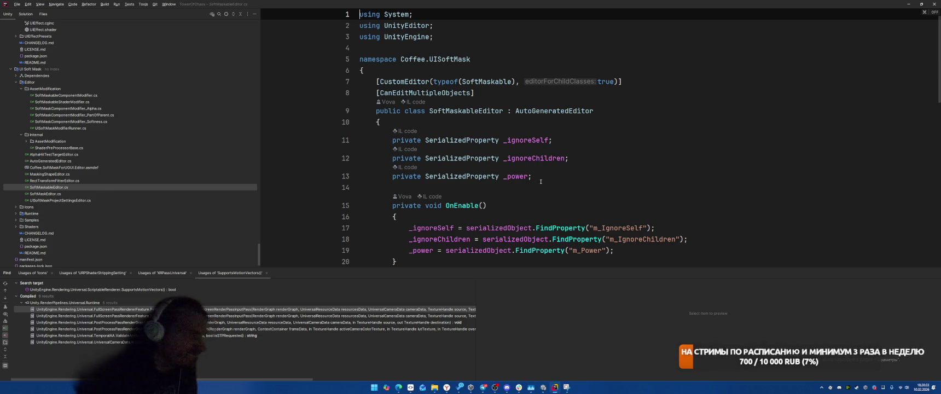
pyautogui.scroll(-12, 548, 184)
pyautogui.scroll(5, 547, 184)
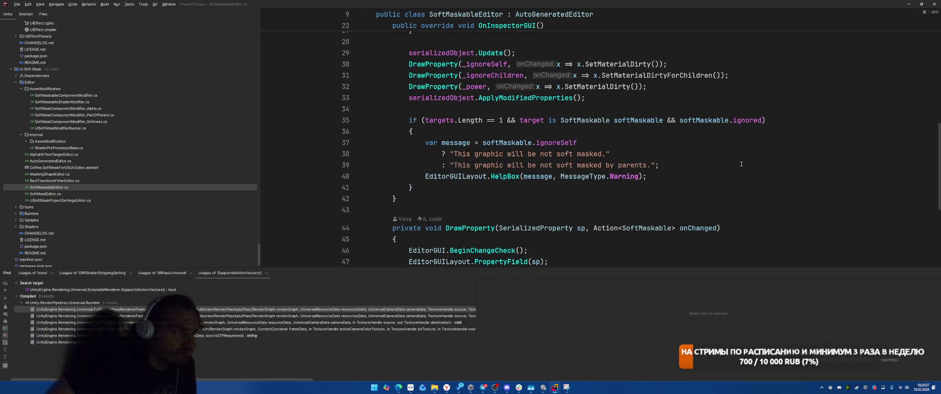
pyautogui.scroll(10, 723, 172)
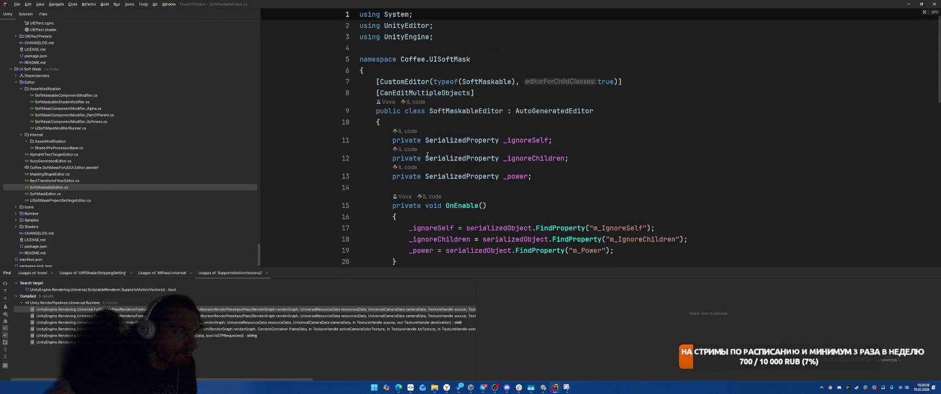
# Open RectTransformFitterEditor.cs and then AutoGeneratedEditor.cs
pyautogui.click(33, 181)
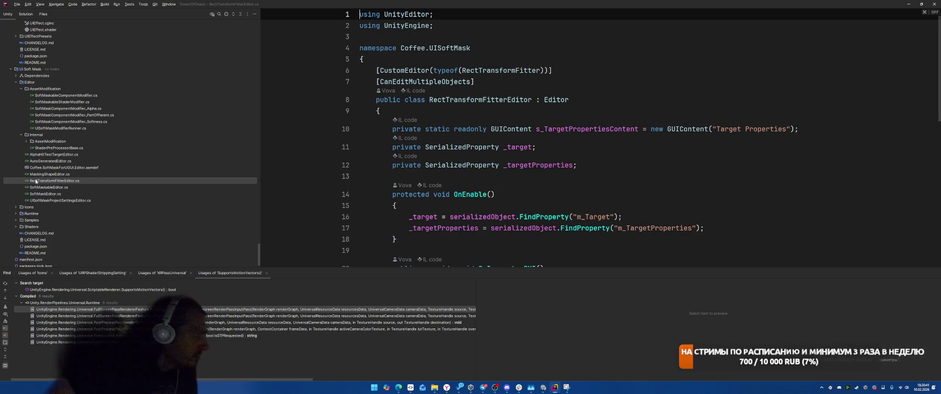
pyautogui.press('Up')
pyautogui.press('Up')
pyautogui.press('Up')
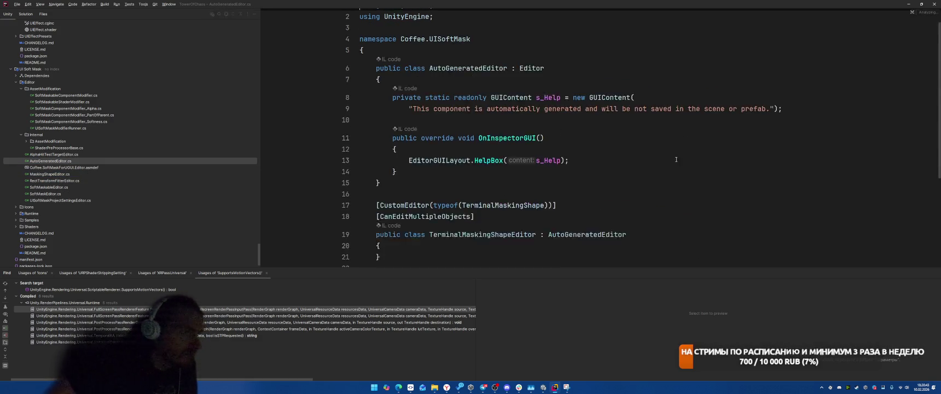
pyautogui.scroll(-2, 681, 152)
pyautogui.scroll(2, 691, 144)
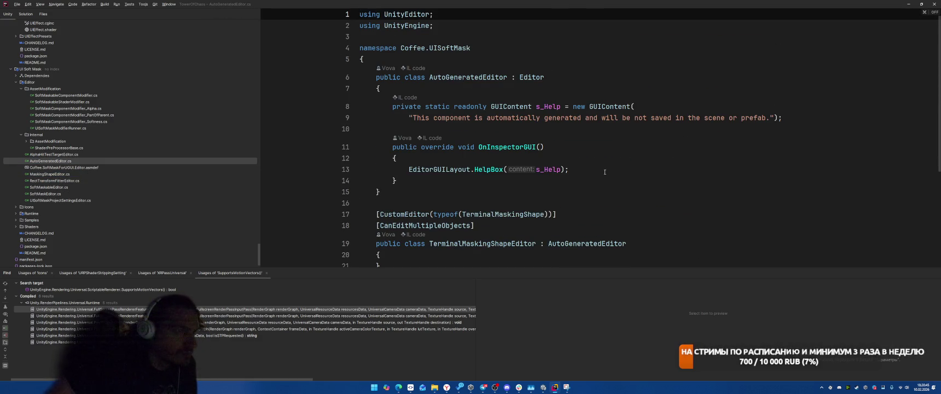
pyautogui.scroll(-4, 605, 172)
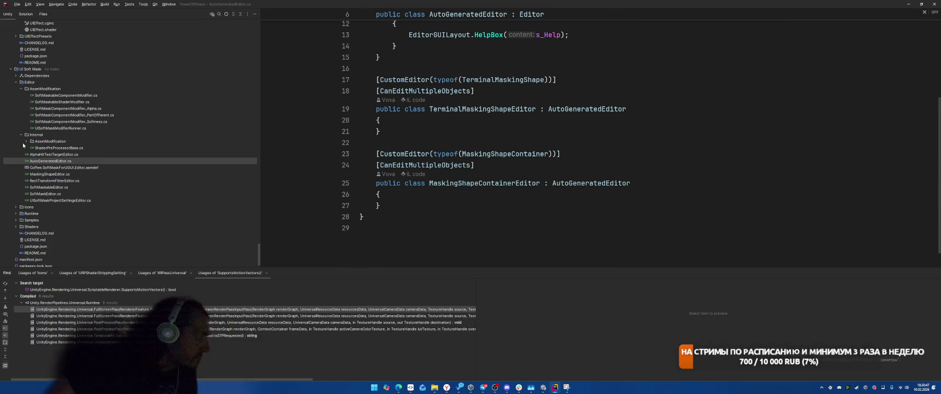
# Open and browse ShaderPreProcessorBase.cs
pyautogui.click(34, 147)
pyautogui.scroll(-6, 589, 159)
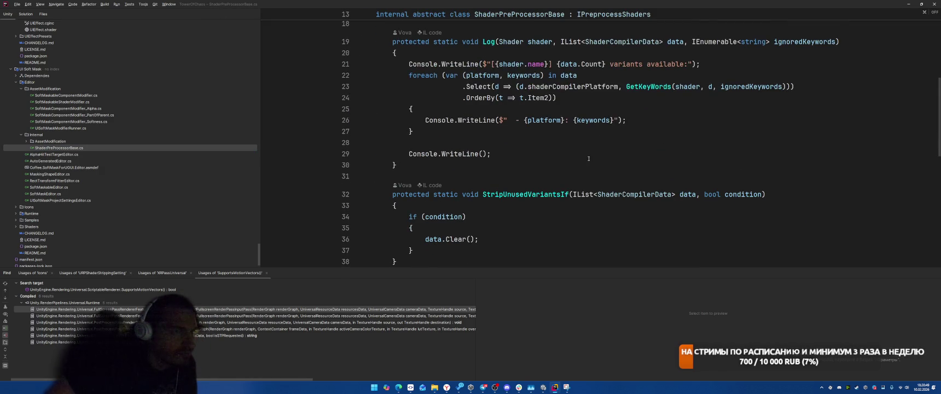
pyautogui.scroll(-10, 545, 170)
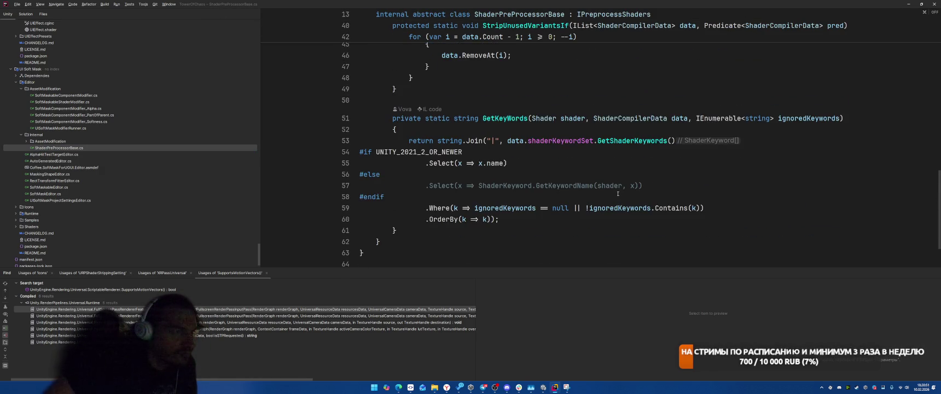
pyautogui.scroll(13, 617, 197)
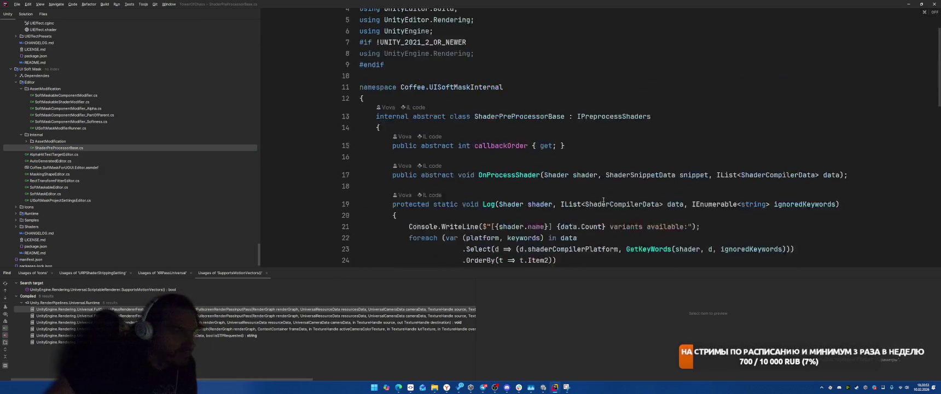
# Open AlwaysIncludedShadersModifier.cs from Internal/AssetModification
pyautogui.click(50, 141)
pyautogui.click(26, 142)
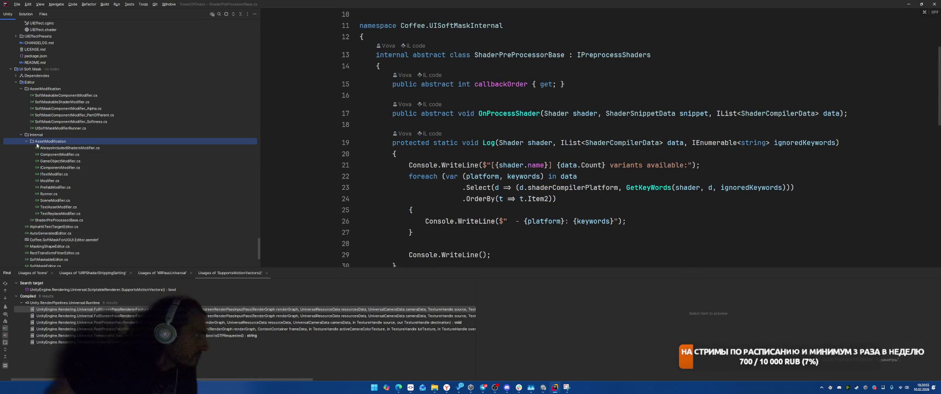
pyautogui.click(65, 147)
pyautogui.doubleClick(65, 147)
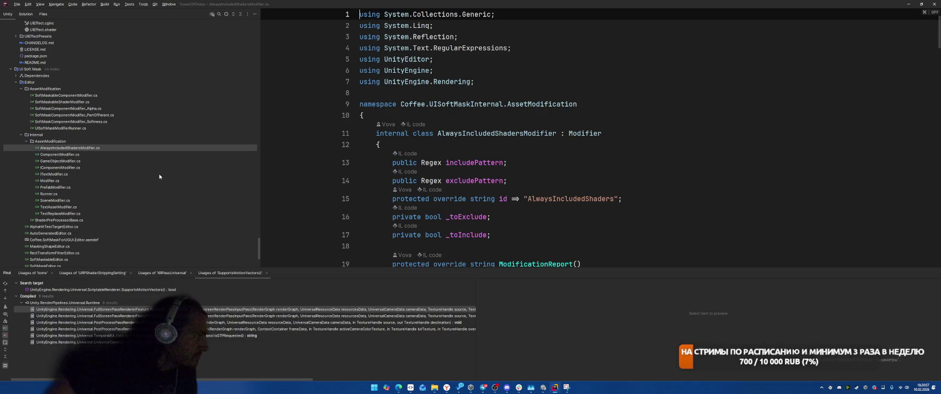
# Insert /* before the AlwaysIncludedShadersModifier class declaration on line 11
pyautogui.scroll(-6, 597, 179)
pyautogui.scroll(-20, 597, 178)
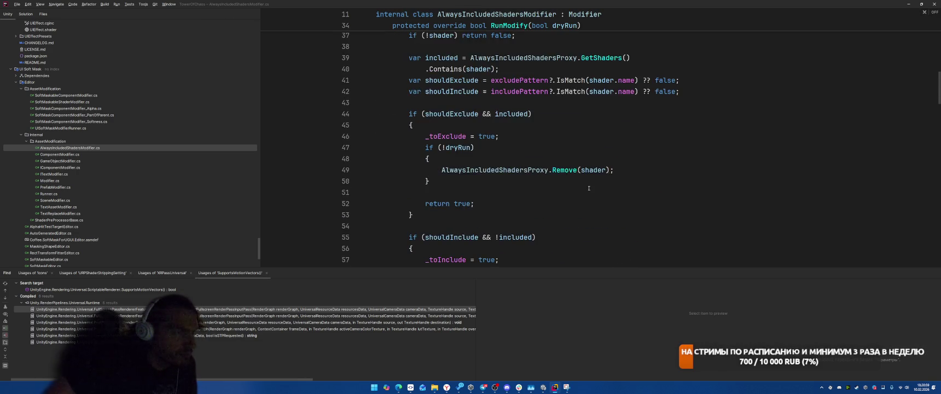
pyautogui.scroll(-8, 605, 177)
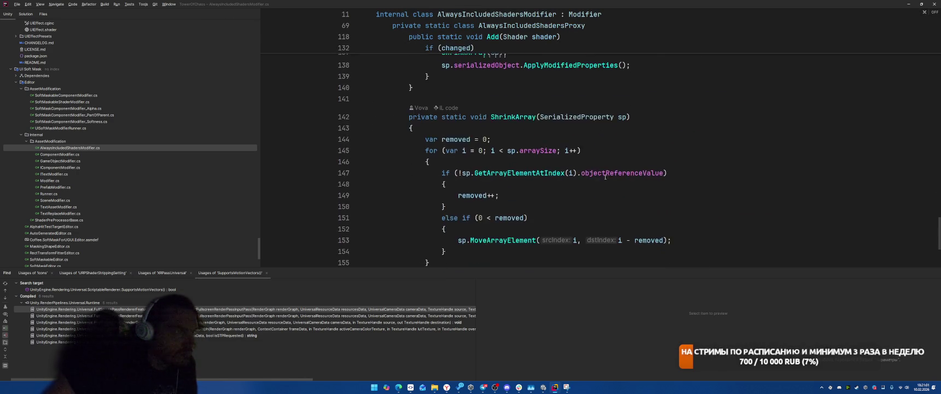
pyautogui.scroll(7, 605, 178)
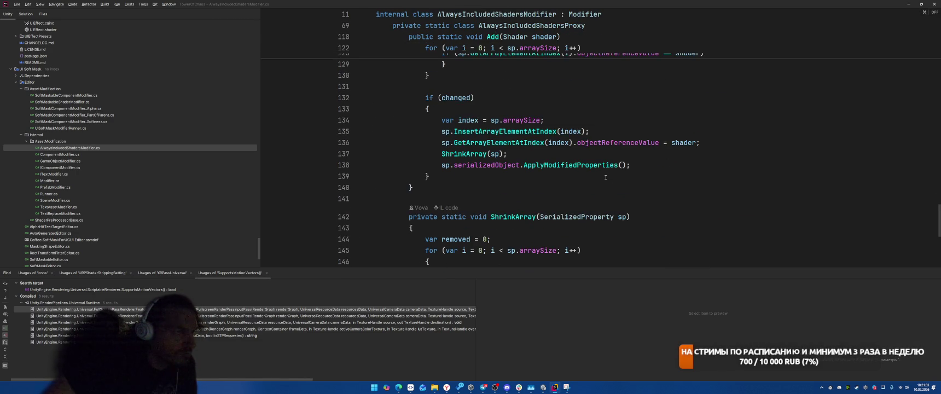
pyautogui.scroll(15, 670, 176)
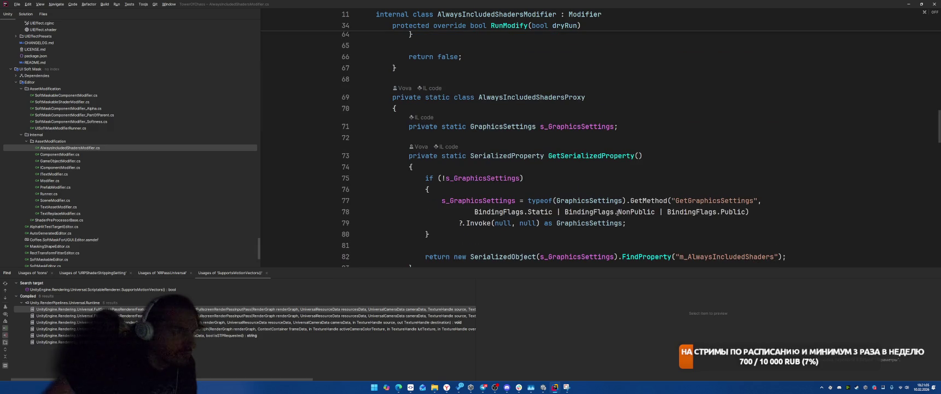
pyautogui.scroll(1, 692, 140)
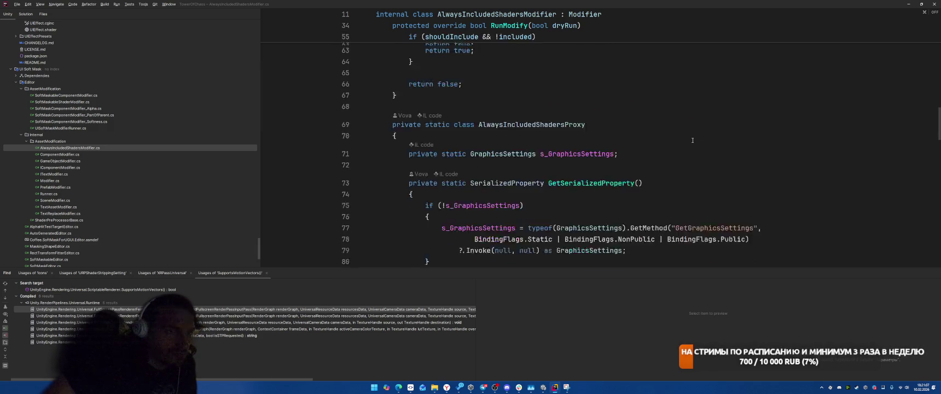
pyautogui.scroll(-3, 692, 140)
pyautogui.doubleClick(722, 194)
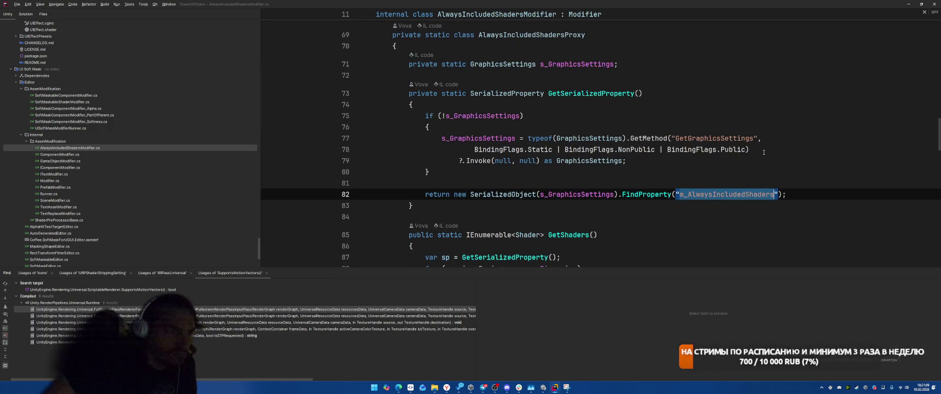
pyautogui.scroll(14, 643, 172)
pyautogui.scroll(8, 644, 173)
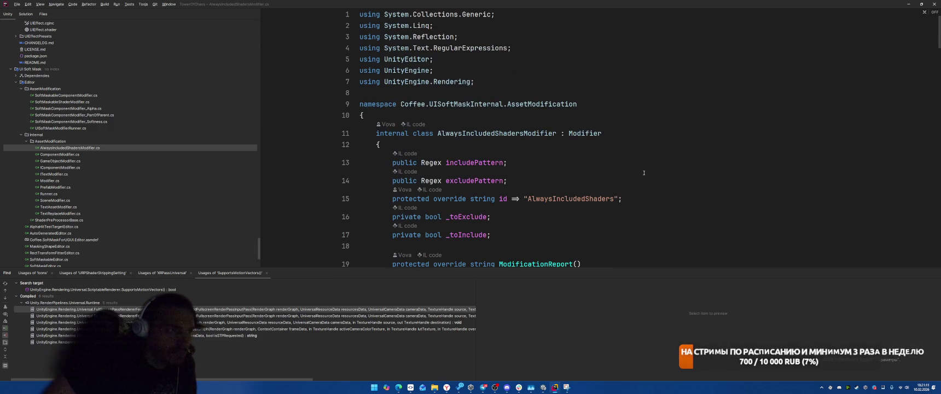
pyautogui.doubleClick(626, 133)
pyautogui.click(649, 120)
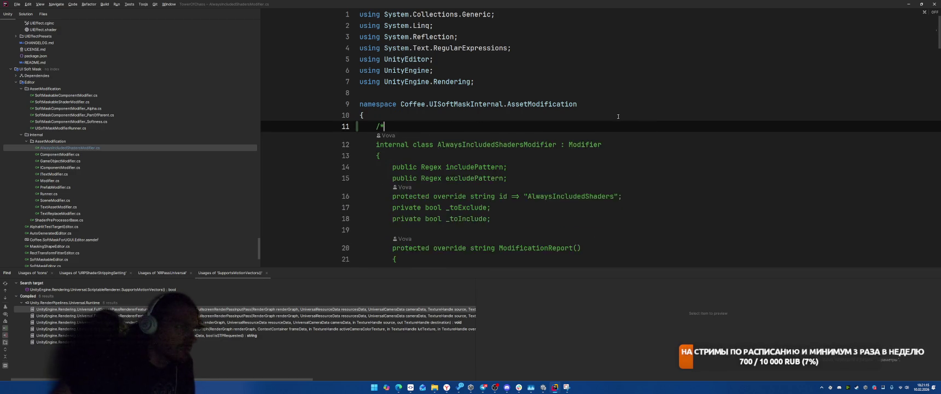
# Close the comment with */ after the class's brace at line 161, then open ComponentModifier.cs
pyautogui.scroll(-10, 493, 143)
pyautogui.scroll(-20, 477, 148)
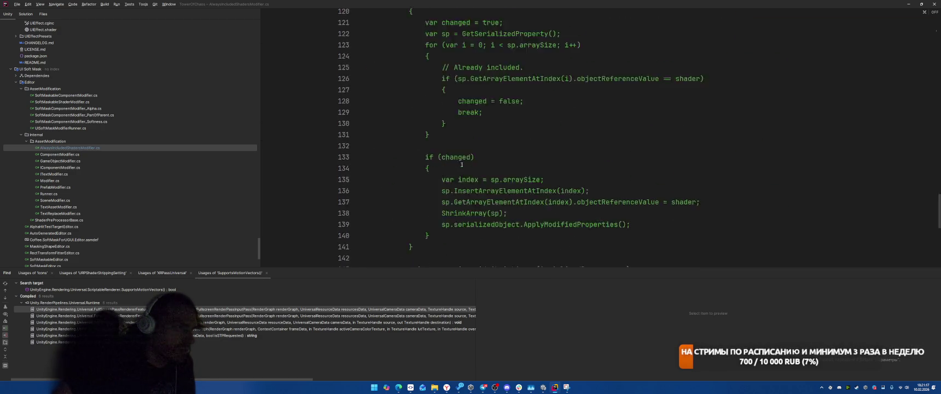
pyautogui.write('}*/')
pyautogui.click(437, 179)
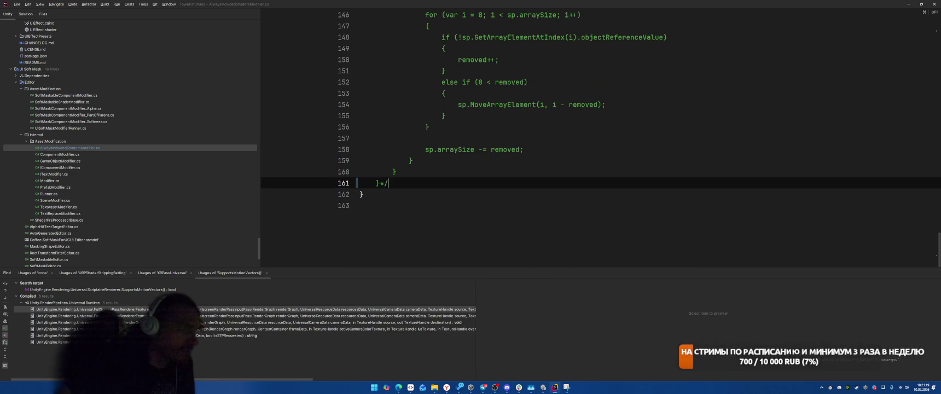
pyautogui.click(427, 126)
pyautogui.click(219, 155)
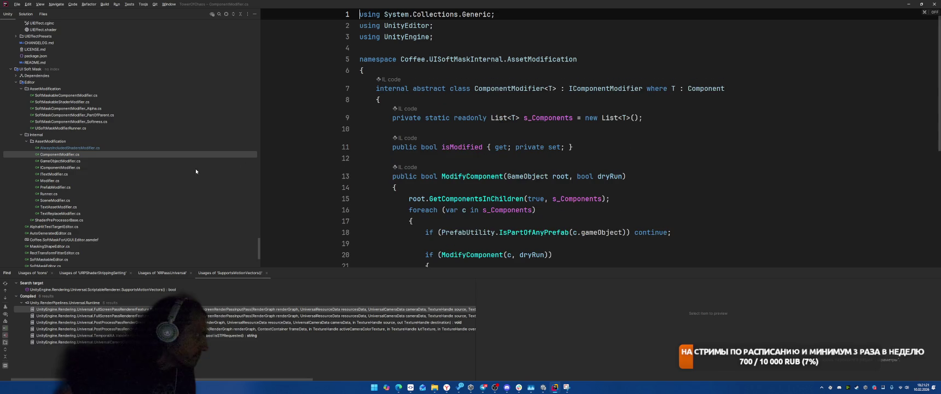
# In Unity's Player settings, try editing the Preloaded Assets size, then undo to keep two entries
pyautogui.click(637, 153)
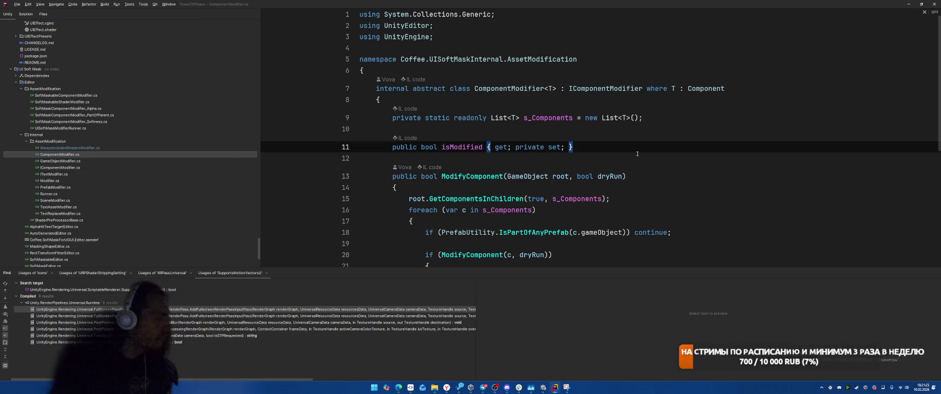
pyautogui.hotkey('alt', 'Tab')
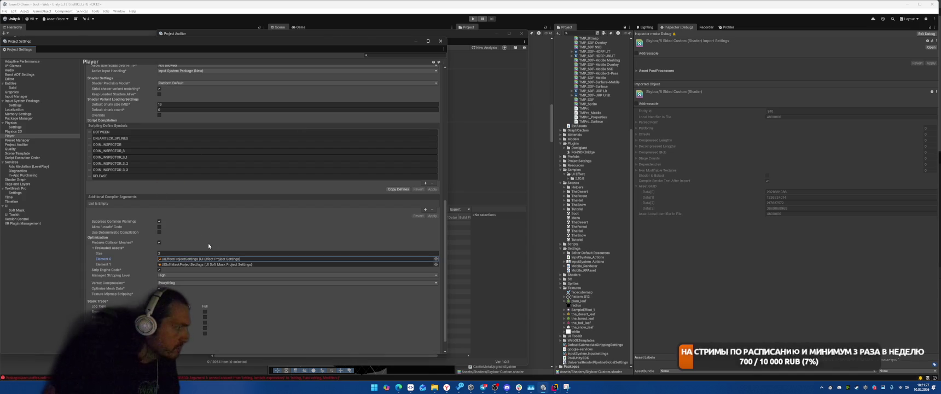
pyautogui.click(216, 253)
pyautogui.press('Return')
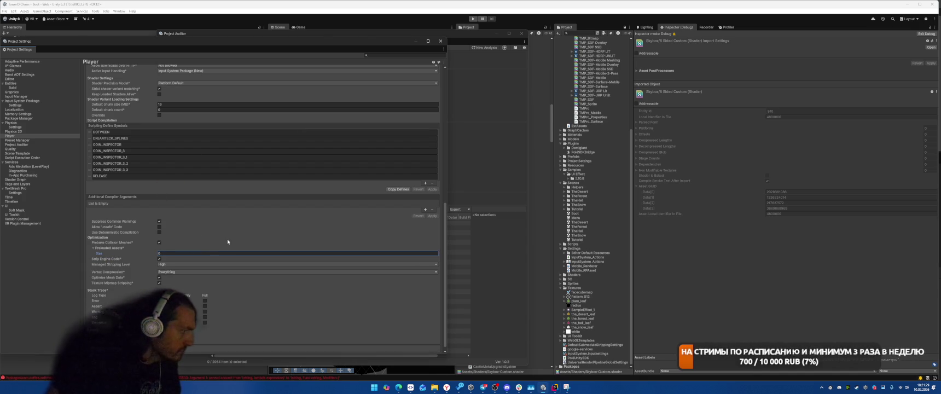
pyautogui.hotkey('ctrl', 'z')
pyautogui.doubleClick(52, 378)
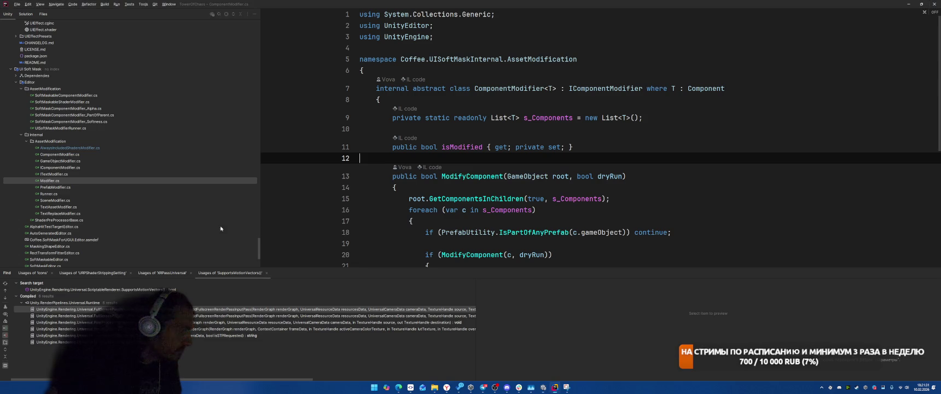
pyautogui.hotkey('alt', 'Tab')
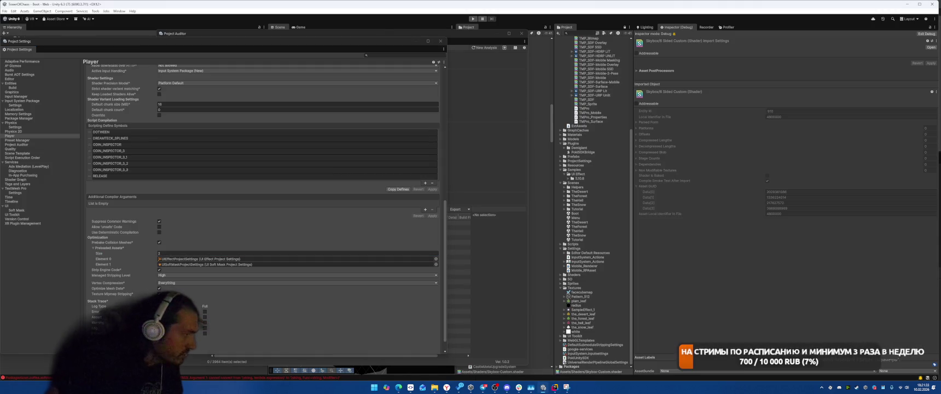
# Return to Rider and review the modifier list in UISoftMaskModifierRunner.cs
pyautogui.hotkey('alt', 'Tab')
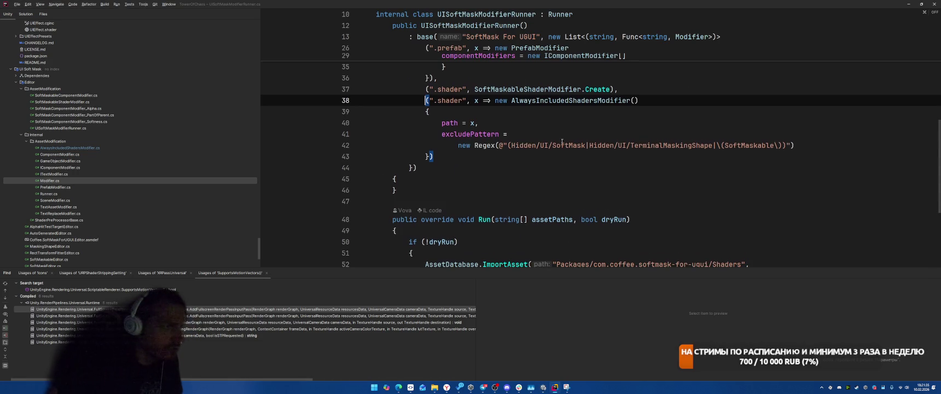
pyautogui.scroll(3, 652, 159)
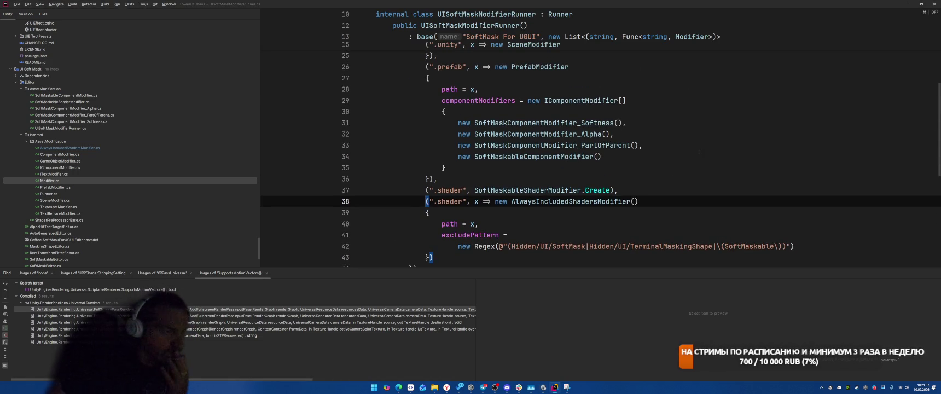
pyautogui.scroll(-1, 700, 151)
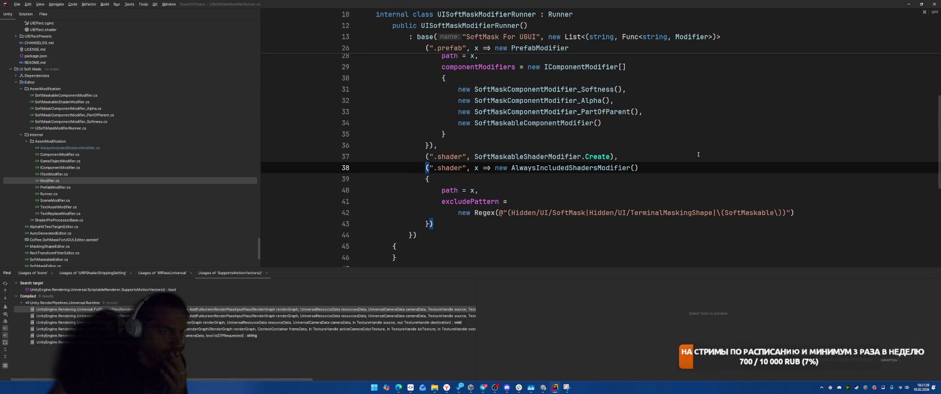
pyautogui.scroll(5, 690, 157)
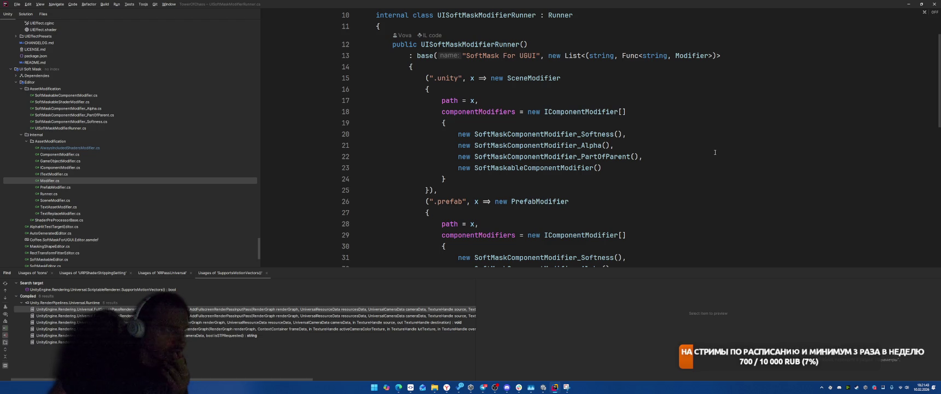
pyautogui.scroll(-5, 714, 152)
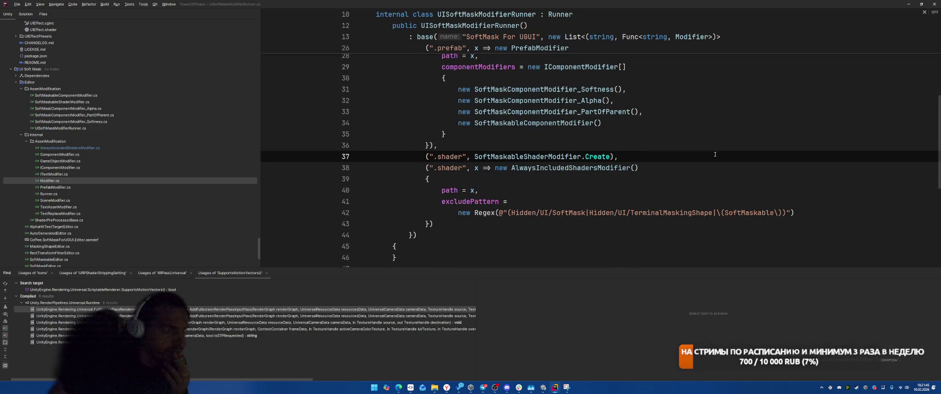
pyautogui.scroll(8, 720, 151)
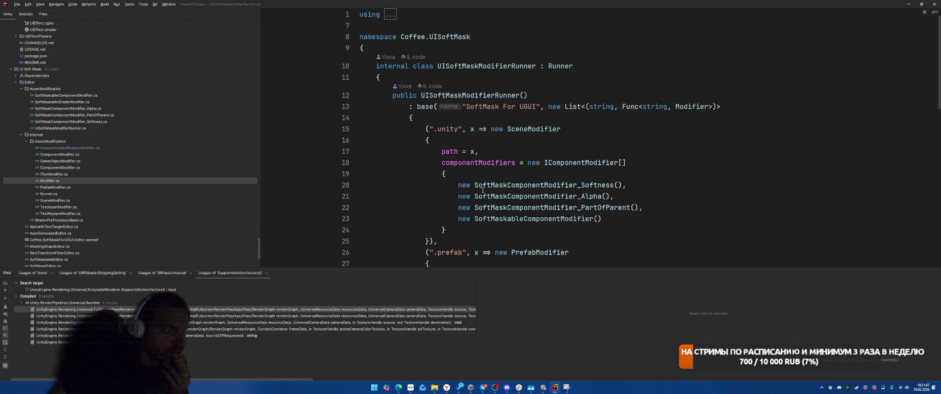
pyautogui.scroll(-10, 689, 162)
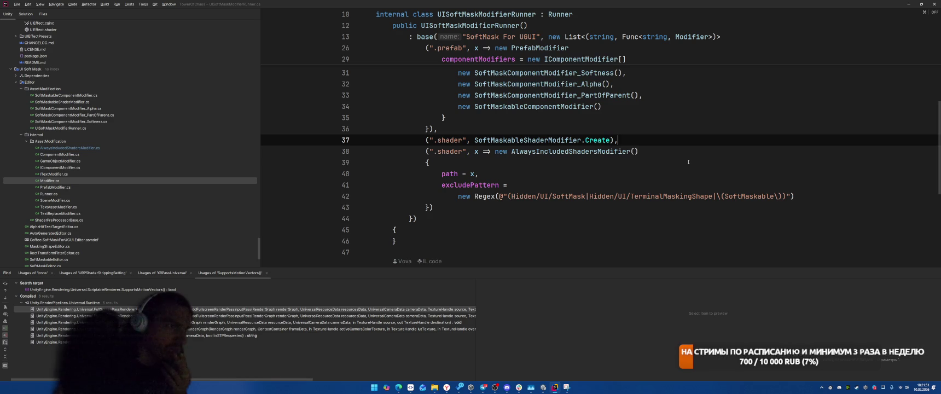
pyautogui.scroll(3, 688, 162)
pyautogui.scroll(5, 695, 168)
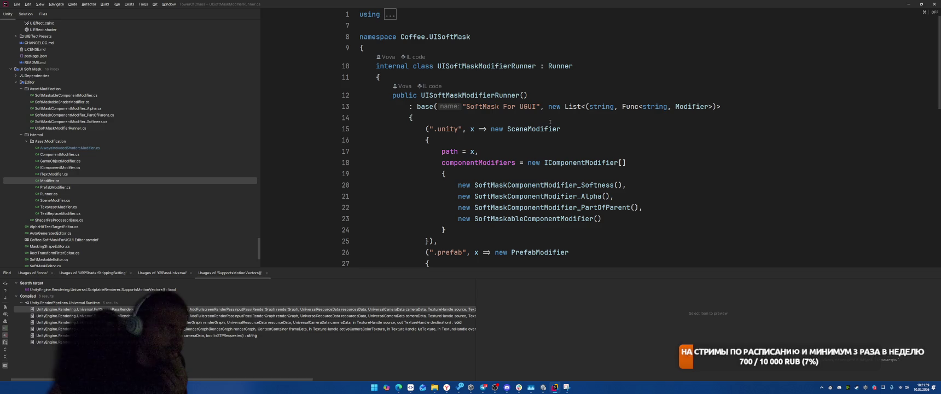
# Wrap the AlwaysIncludedShadersModifier entry in a /* */ block comment
pyautogui.click(549, 121)
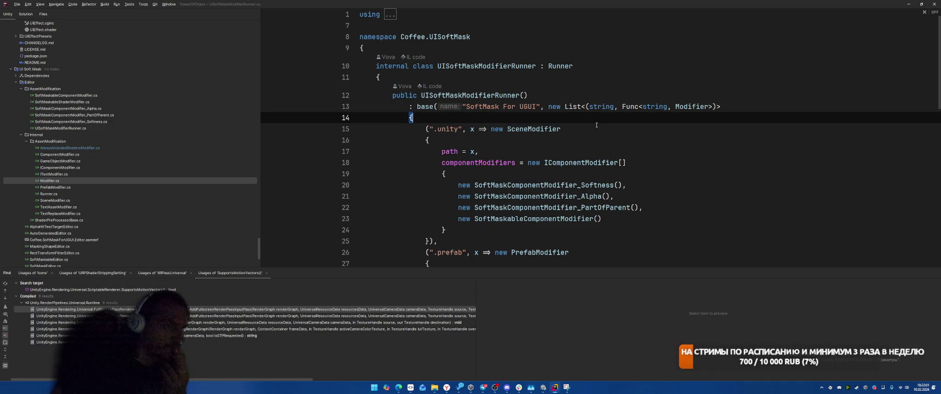
pyautogui.press('Return')
pyautogui.scroll(-10, 471, 137)
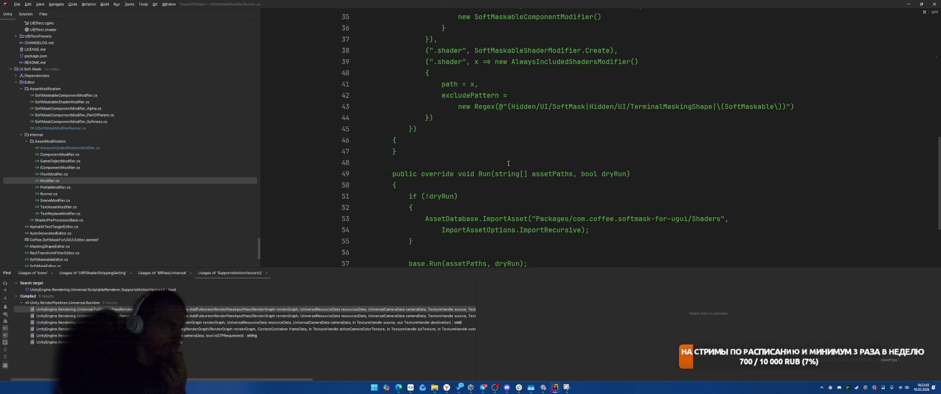
pyautogui.click(470, 113)
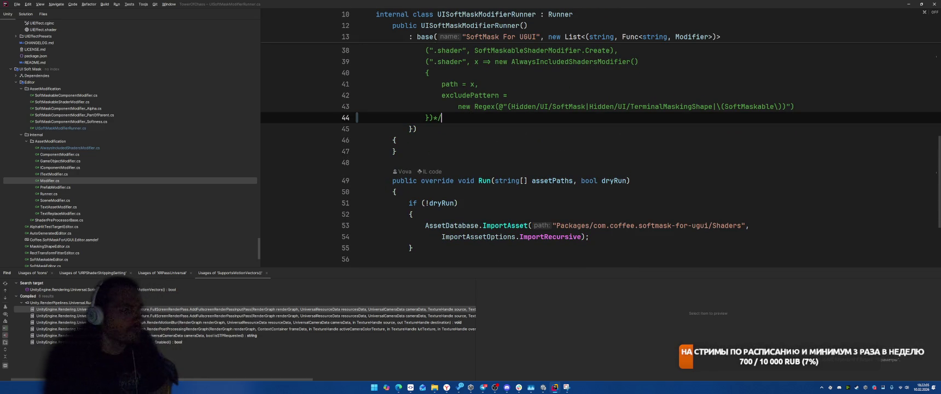
pyautogui.scroll(-3, 643, 109)
pyautogui.scroll(2, 642, 109)
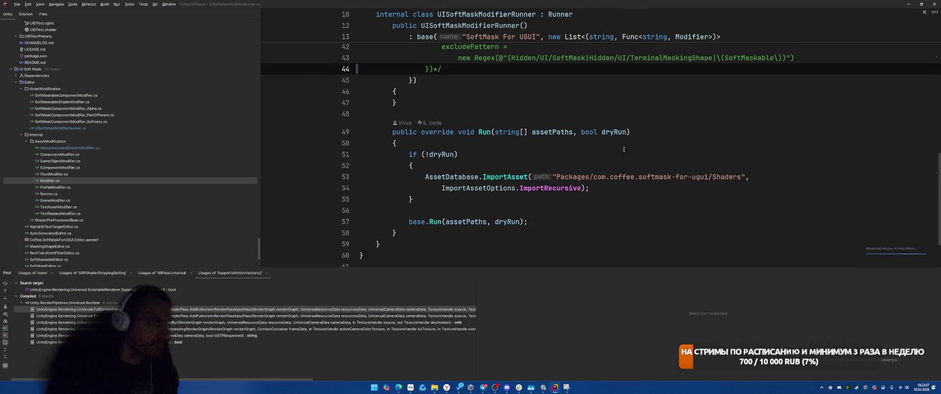
pyautogui.click(644, 149)
pyautogui.click(646, 173)
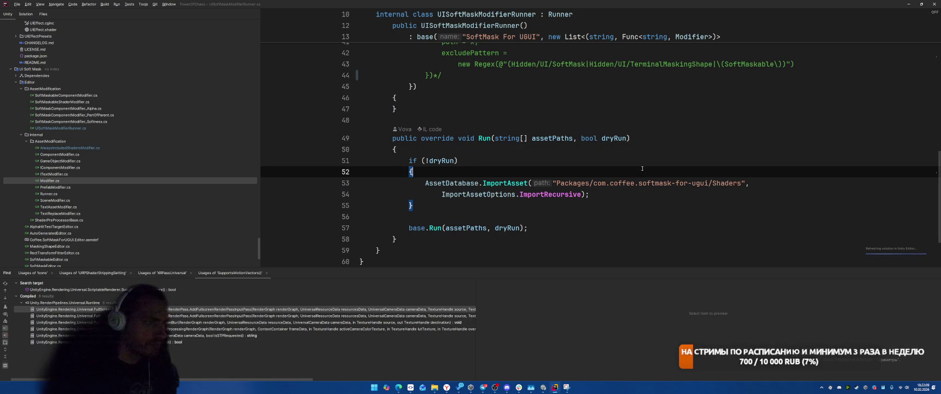
# Switch back to Unity's Player settings page showing two Preloaded Assets
pyautogui.hotkey('alt', 'Tab')
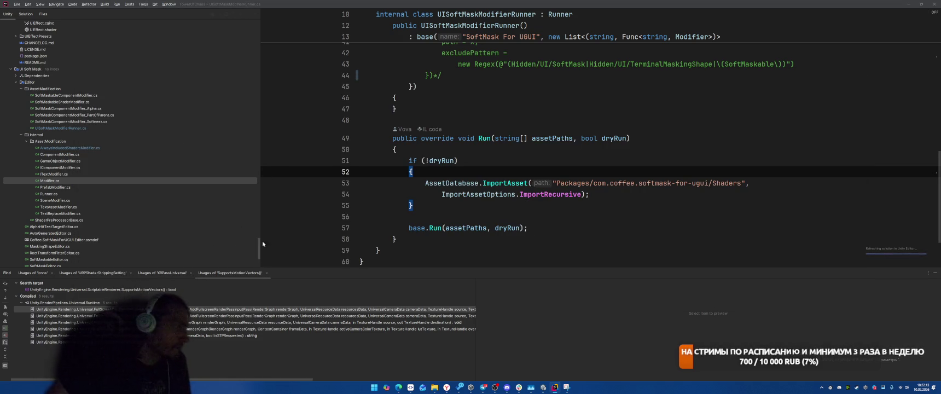
pyautogui.moveTo(519, 387)
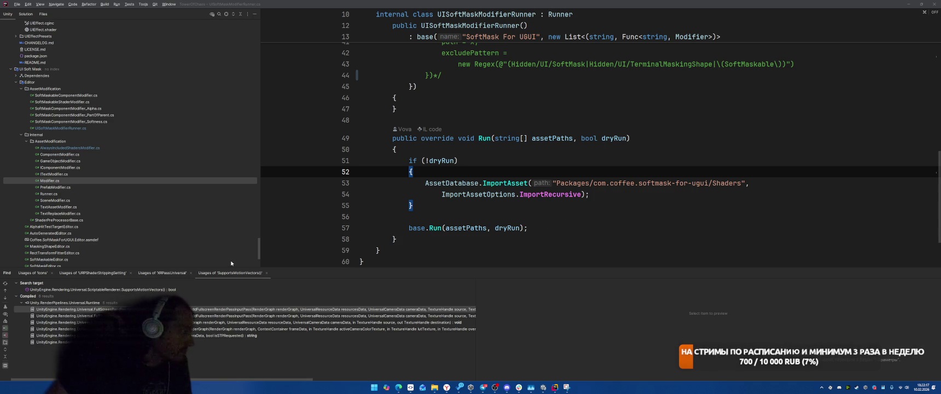
pyautogui.hotkey('alt', 'Tab')
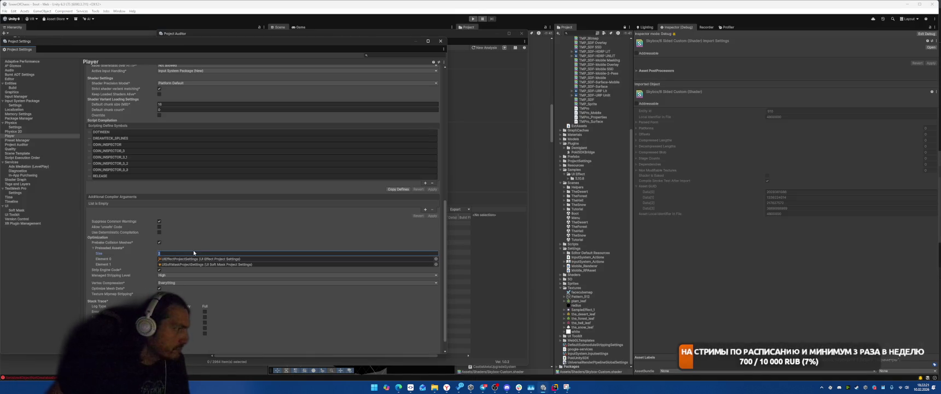
# Set Preloaded Assets size to 0, undo to restore both entries, and ping Element 1
pyautogui.write('0')
pyautogui.press('Return')
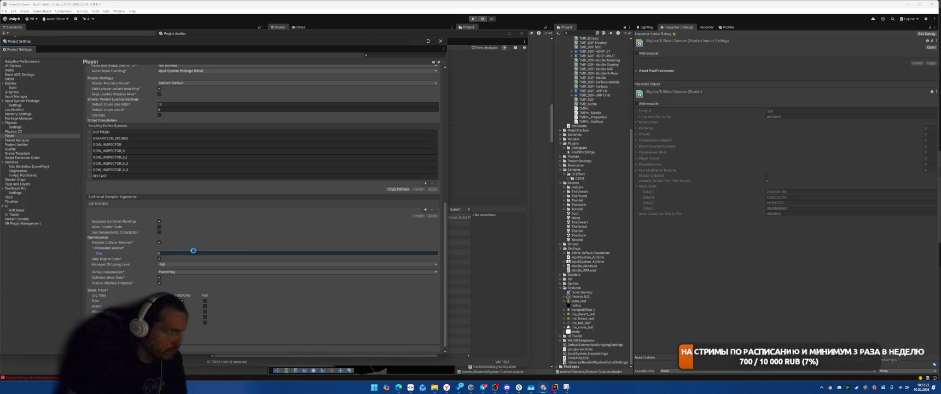
pyautogui.hotkey('ctrl', 'z')
pyautogui.click(198, 265)
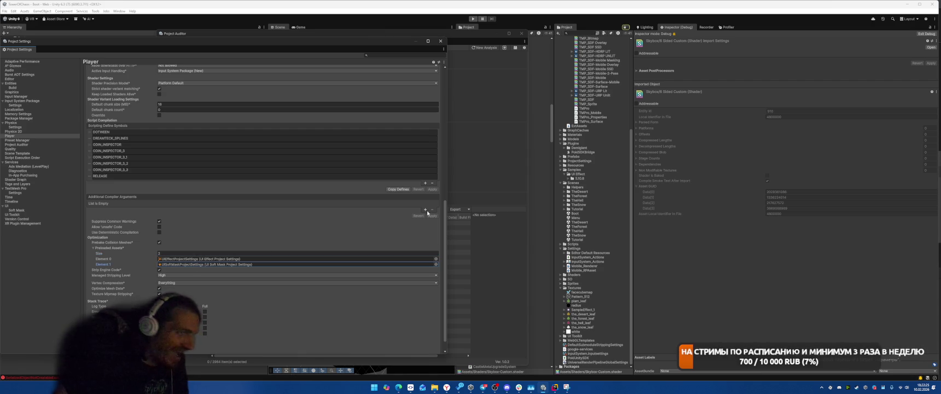
# Inspect the UISoftMaskProjectSettings asset, glance at Project Auditor, then return to Rider
pyautogui.scroll(5, 584, 246)
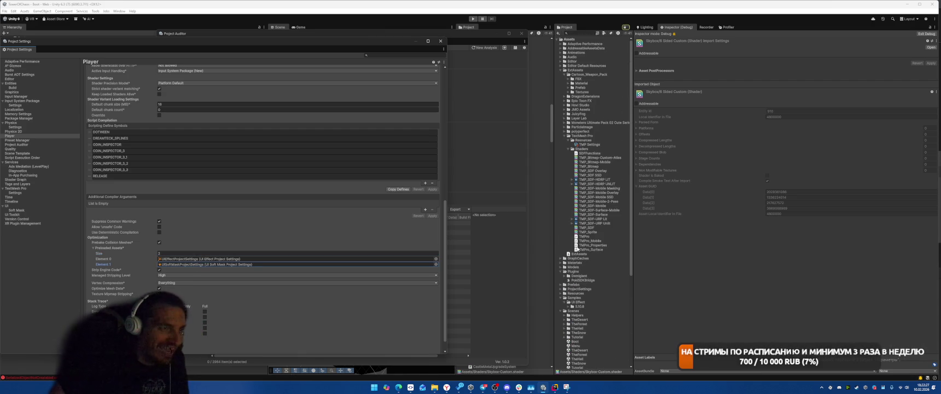
pyautogui.doubleClick(205, 264)
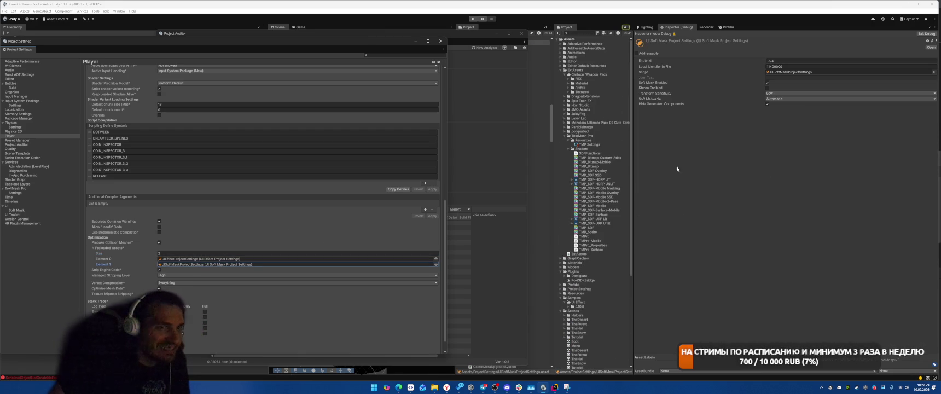
pyautogui.click(521, 33)
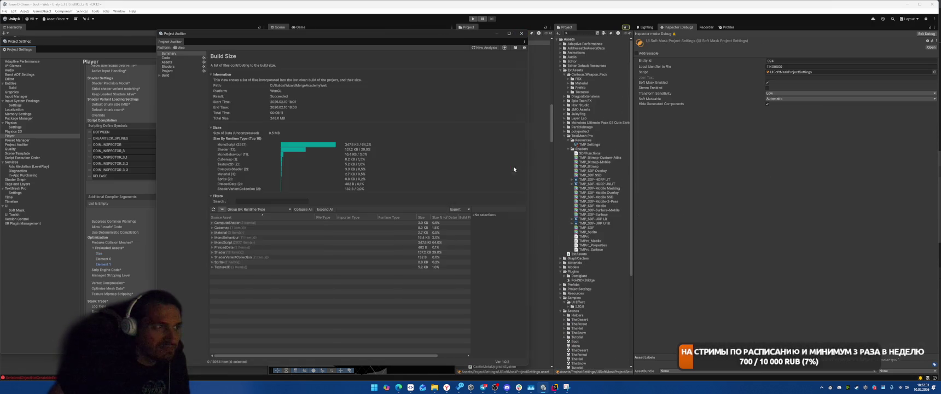
pyautogui.click(521, 33)
pyautogui.rightClick(494, 108)
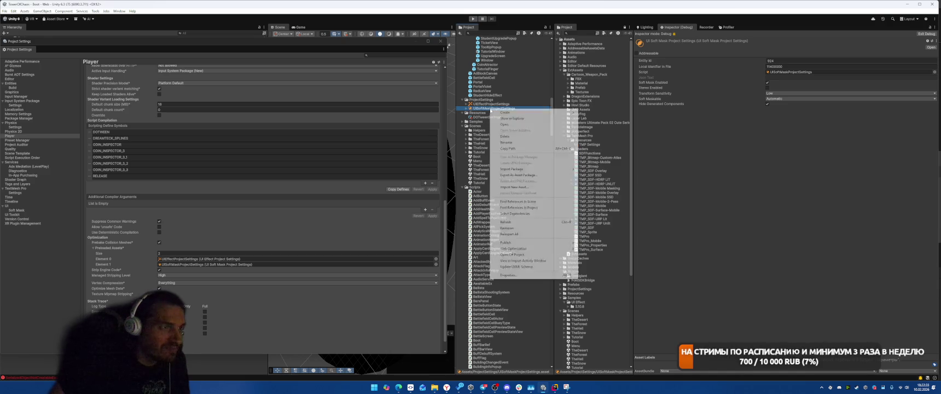
pyautogui.press('Escape')
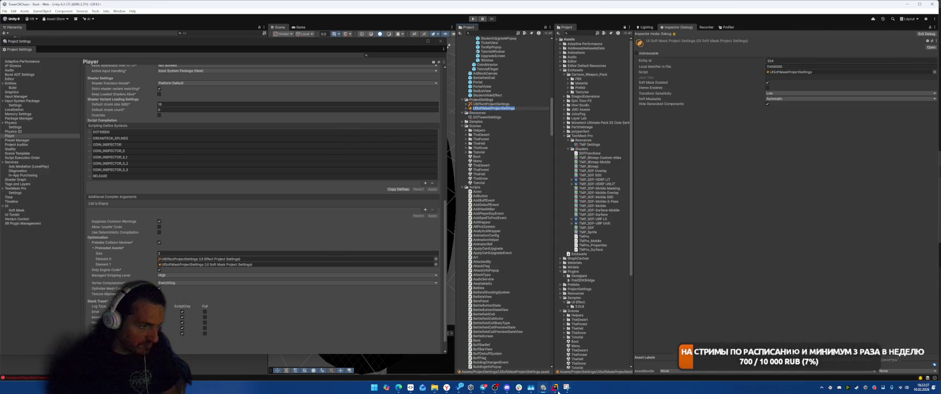
pyautogui.hotkey('alt', 'Tab')
pyautogui.hotkey('ctrl', 'shift', 'f')
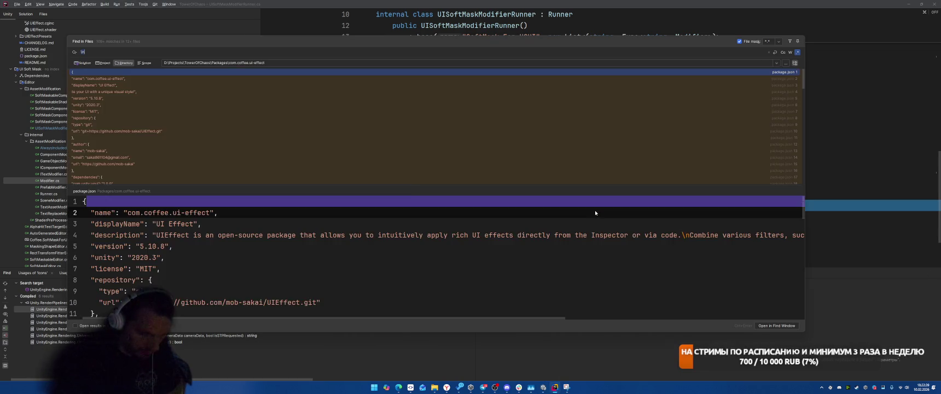
# Search Packages for UISoftMaskProjectSettings and open its class declaration in UISoftMaskProjectSettings.cs
pyautogui.write('UISoftMaskProjectSettings')
pyautogui.moveTo(229, 63); pyautogui.dragTo(337, 64)
pyautogui.press('BackSpace')
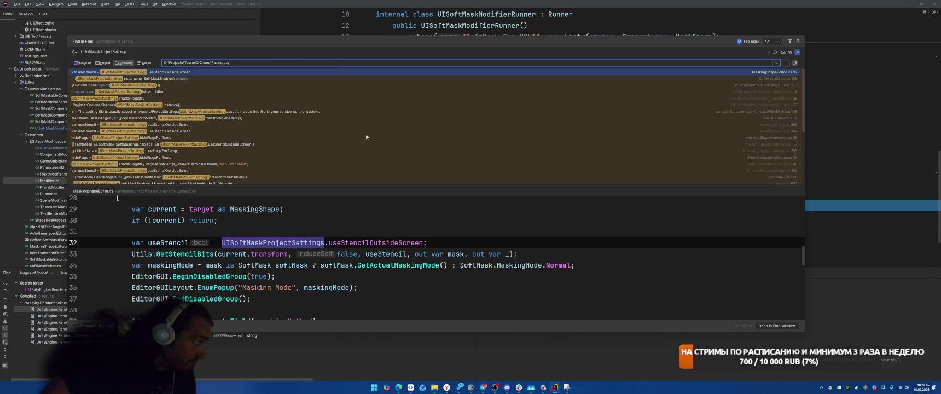
pyautogui.scroll(-5, 366, 137)
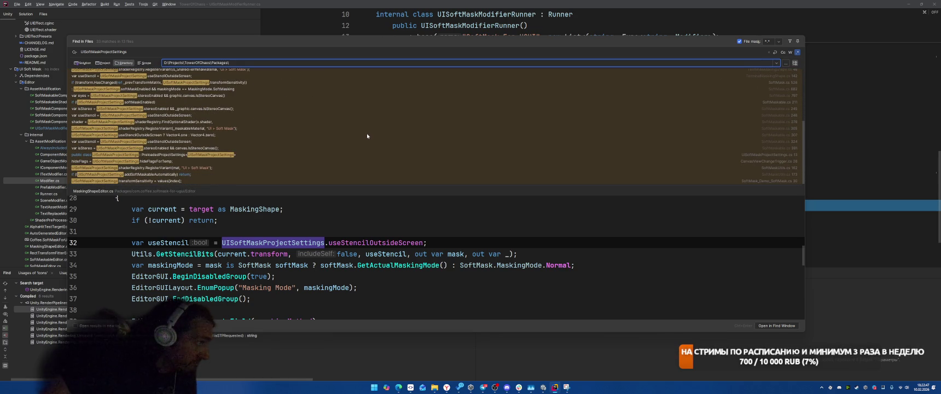
pyautogui.click(192, 155)
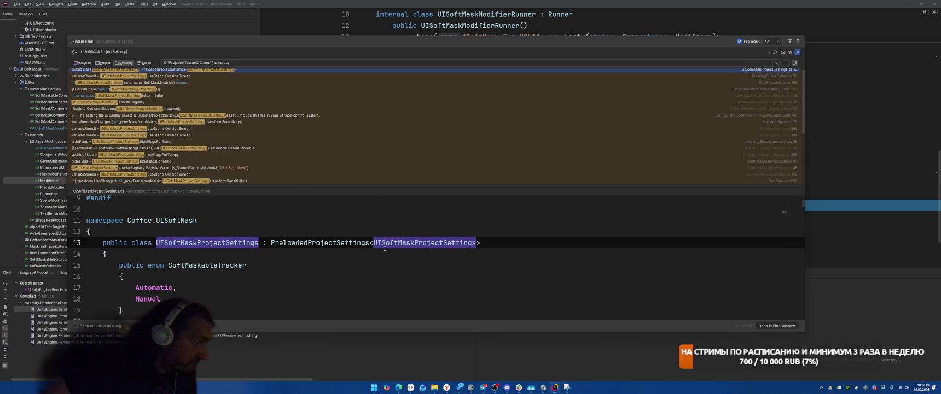
pyautogui.scroll(-1, 378, 235)
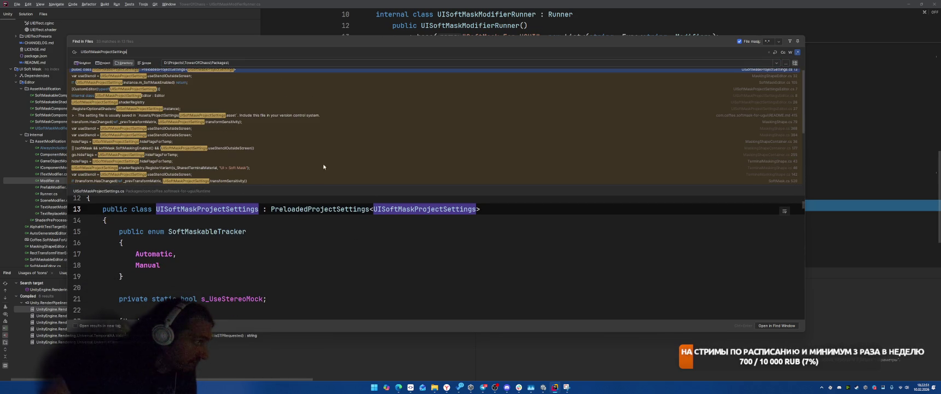
pyautogui.scroll(-1, 339, 234)
pyautogui.scroll(3, 339, 234)
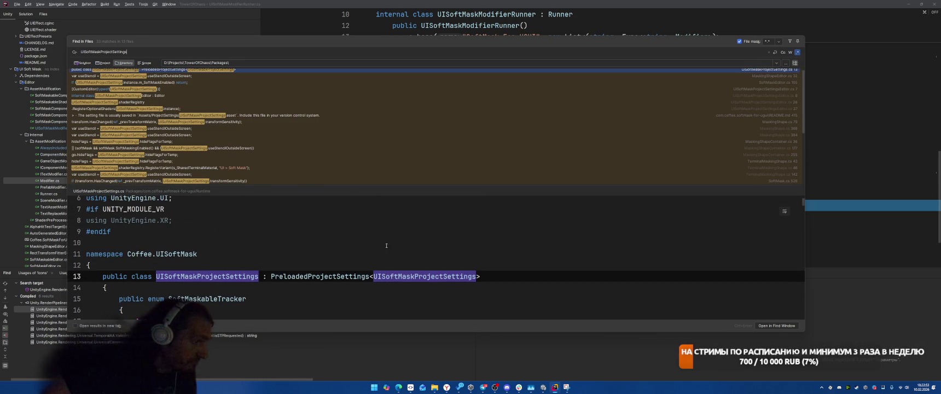
pyautogui.scroll(1, 202, 107)
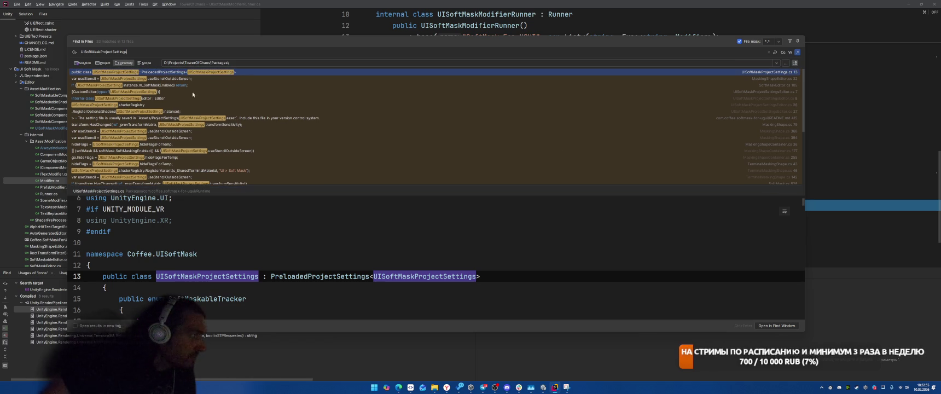
pyautogui.doubleClick(172, 73)
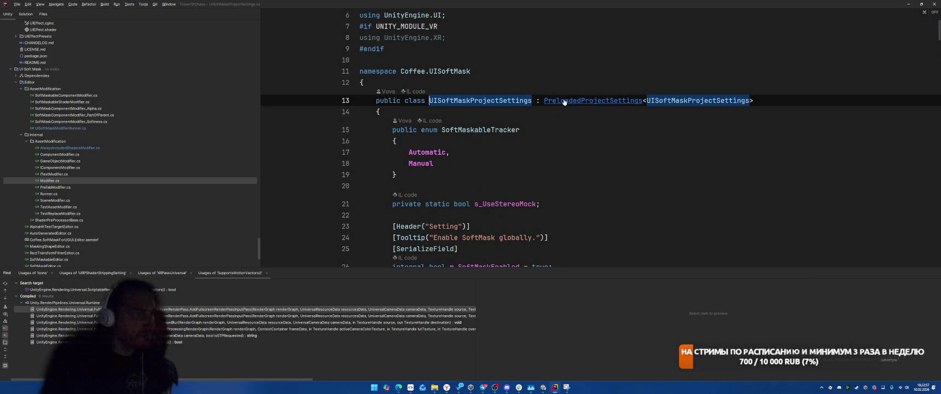
pyautogui.keyDown('ctrl'); pyautogui.click(593, 103); pyautogui.keyUp('ctrl')
pyautogui.scroll(-10, 673, 169)
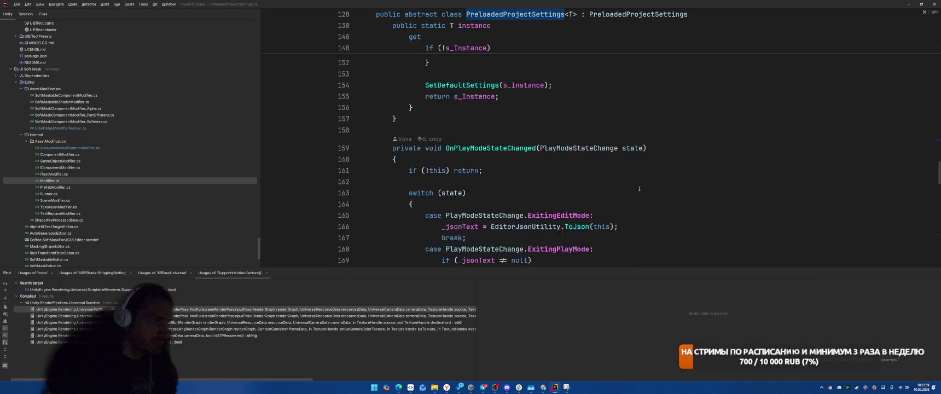
pyautogui.scroll(-7, 675, 166)
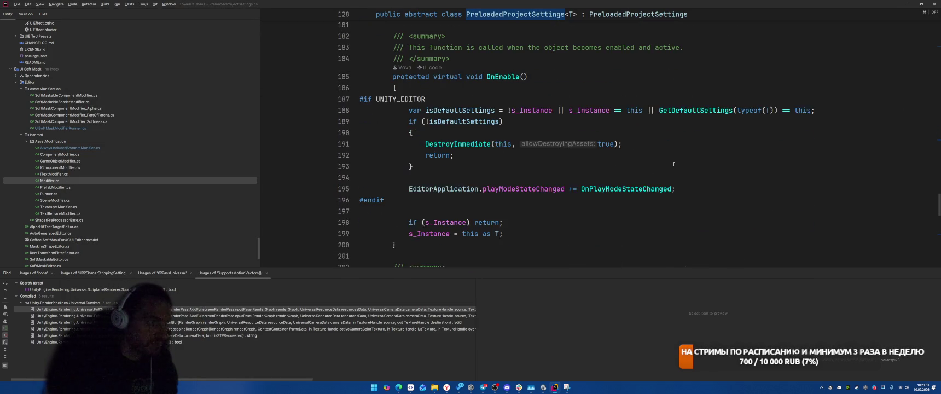
pyautogui.scroll(-12, 677, 166)
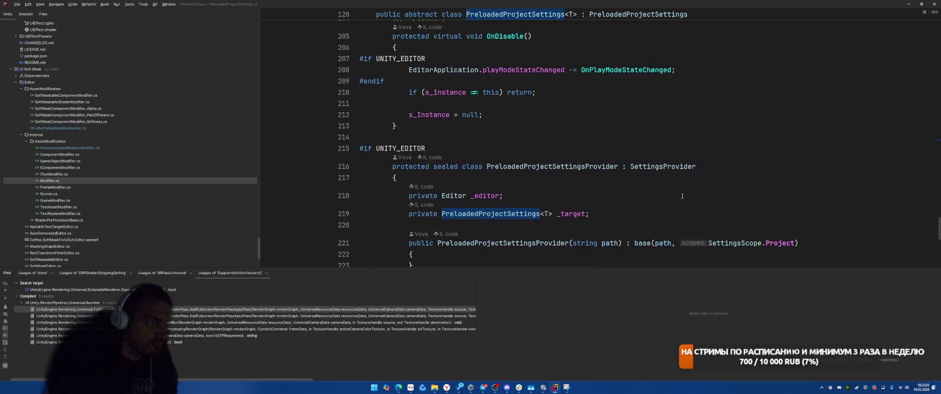
pyautogui.scroll(-2, 696, 190)
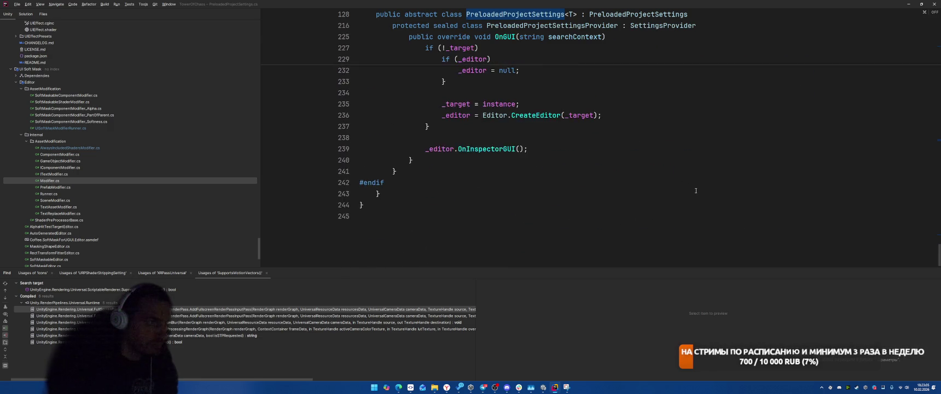
pyautogui.scroll(3, 696, 190)
pyautogui.scroll(-3, 670, 226)
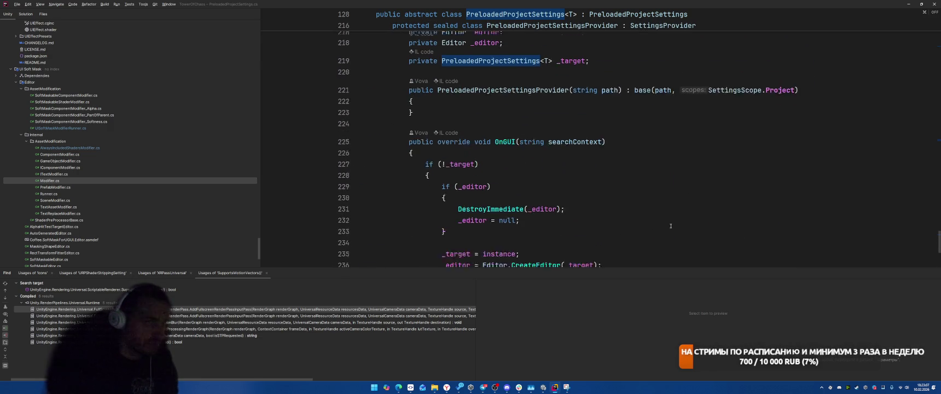
pyautogui.scroll(4, 682, 197)
pyautogui.scroll(4, 682, 197)
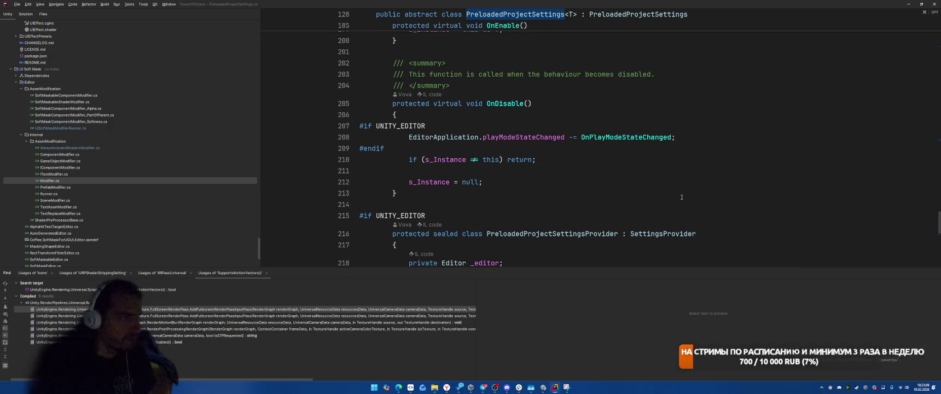
pyautogui.hotkey('ctrl', 'alt', 'Left')
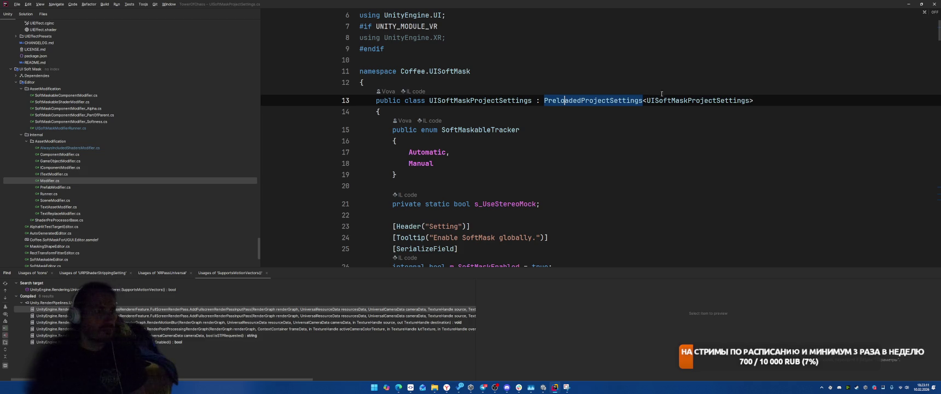
pyautogui.rightClick(668, 100)
pyautogui.click(686, 142)
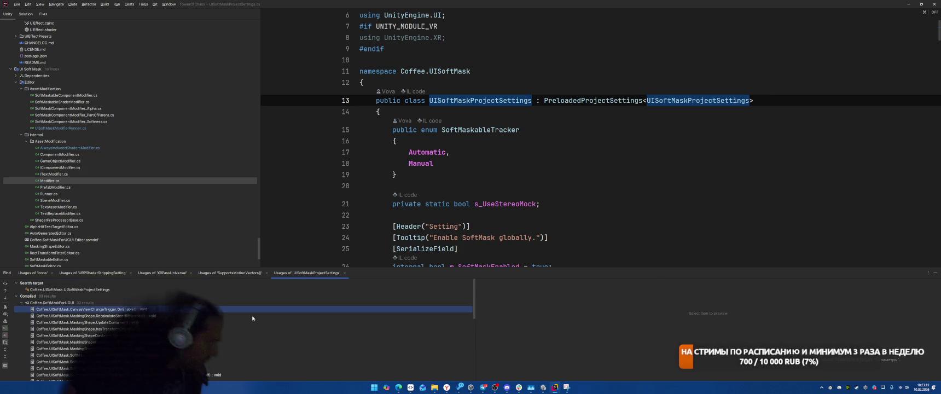
# Open the UISoftMaskProjectSettings usages in MaskingShapeEditor and then SoftMaskEditor.cs
pyautogui.scroll(-1, 251, 315)
pyautogui.doubleClick(149, 356)
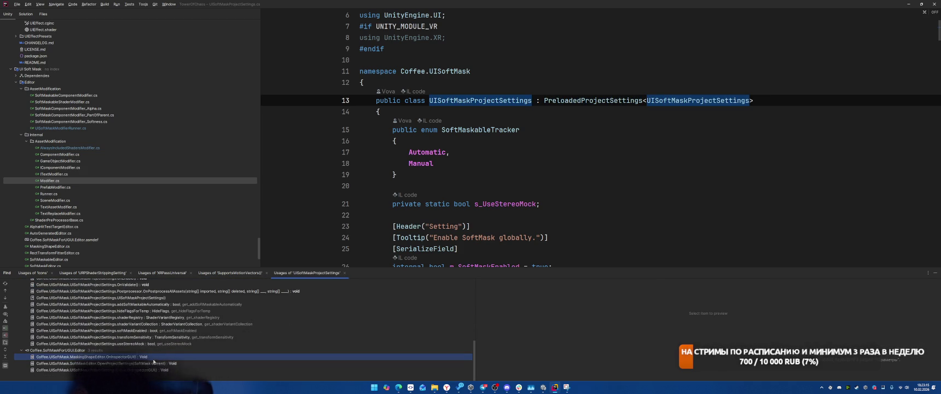
pyautogui.scroll(-3, 688, 165)
pyautogui.hotkey('ctrl', 'alt', 'Down')
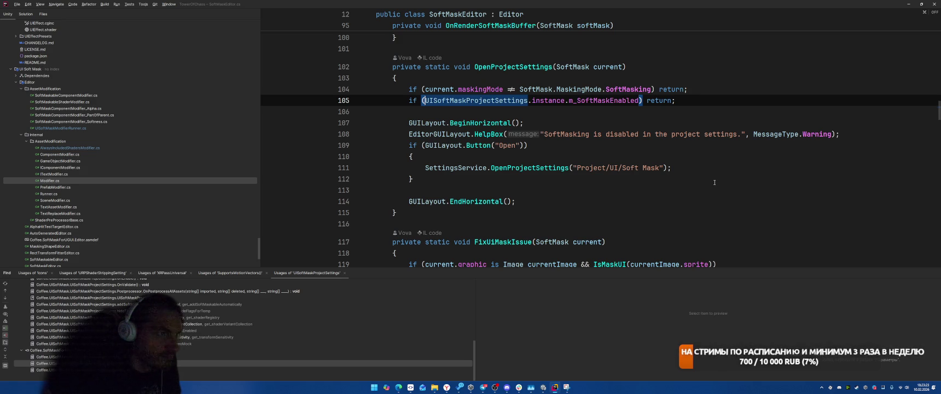
# Start a new line under the ConvertTo<Mask>() call in ConvertToMask
pyautogui.scroll(-2, 714, 182)
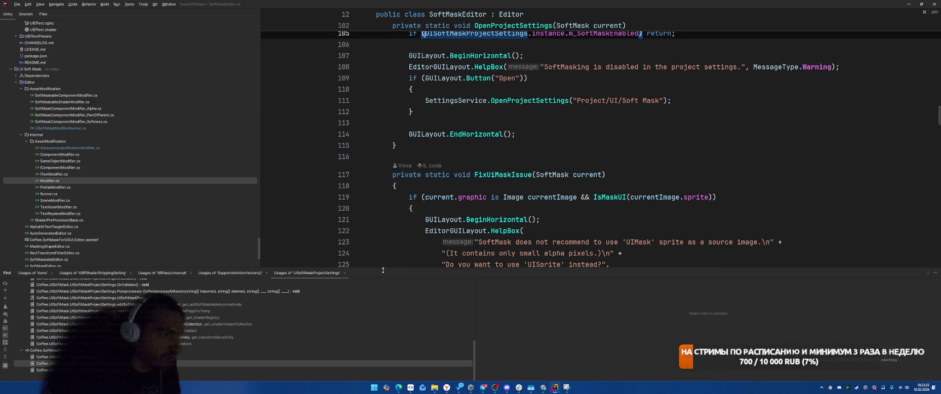
pyautogui.scroll(-3, 606, 180)
pyautogui.scroll(-13, 628, 159)
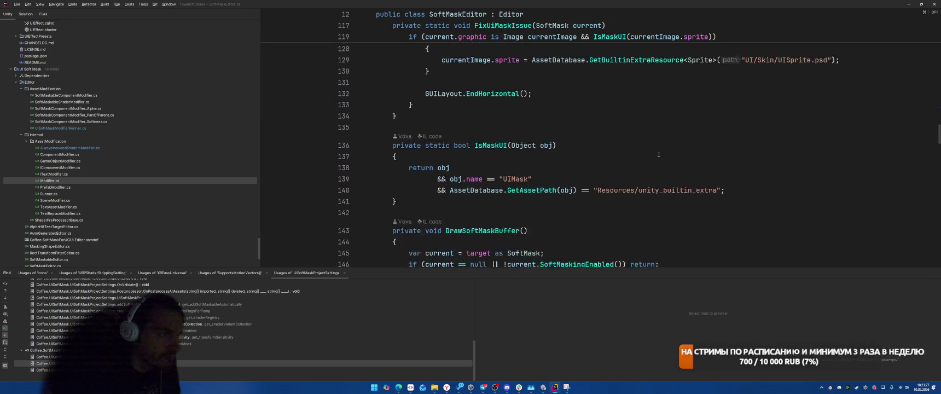
pyautogui.scroll(-20, 659, 155)
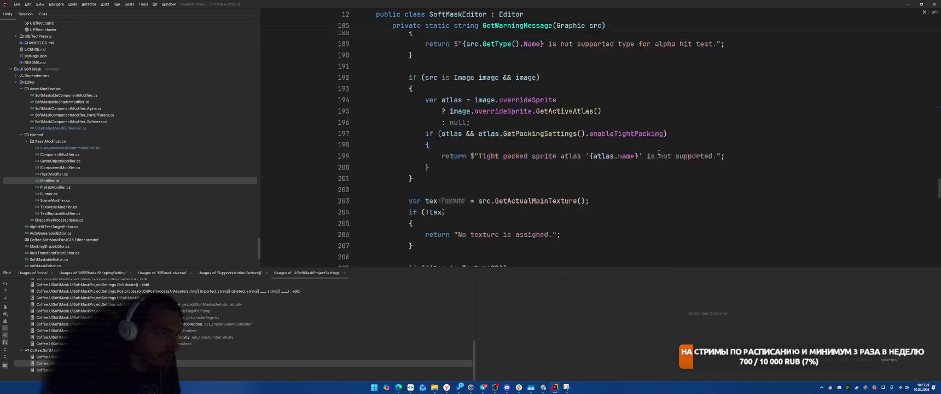
pyautogui.scroll(-5, 670, 142)
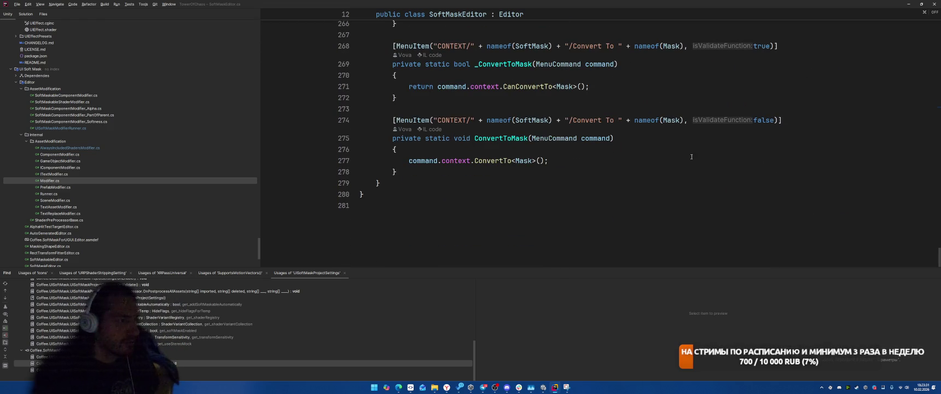
pyautogui.click(625, 177)
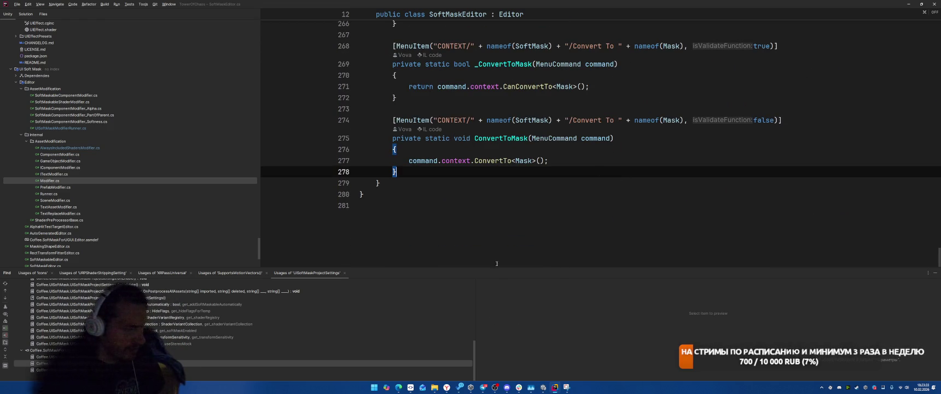
pyautogui.click(542, 204)
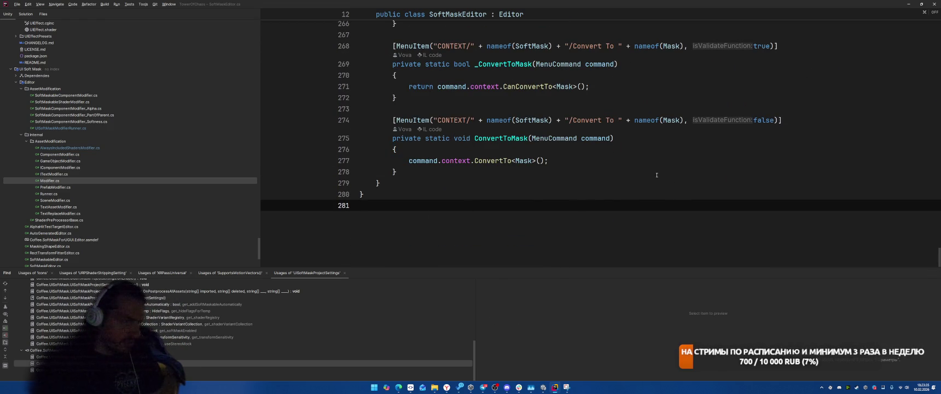
pyautogui.click(589, 159)
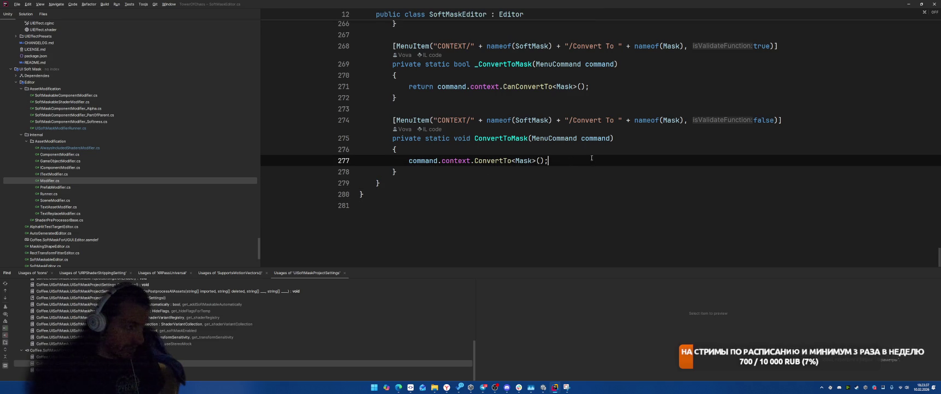
pyautogui.press('Return')
# Add an EditorProjectSettings.SetSoftMaskable(false) call using code completion
pyautogui.write('P')
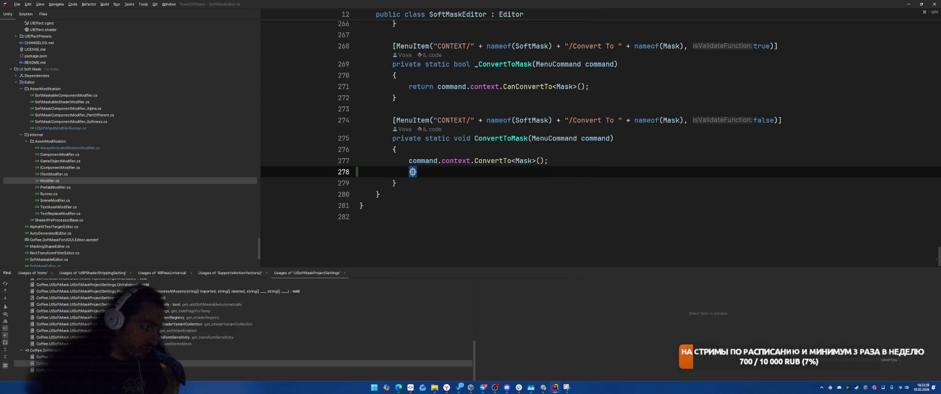
pyautogui.press('BackSpace')
pyautogui.write('Edio')
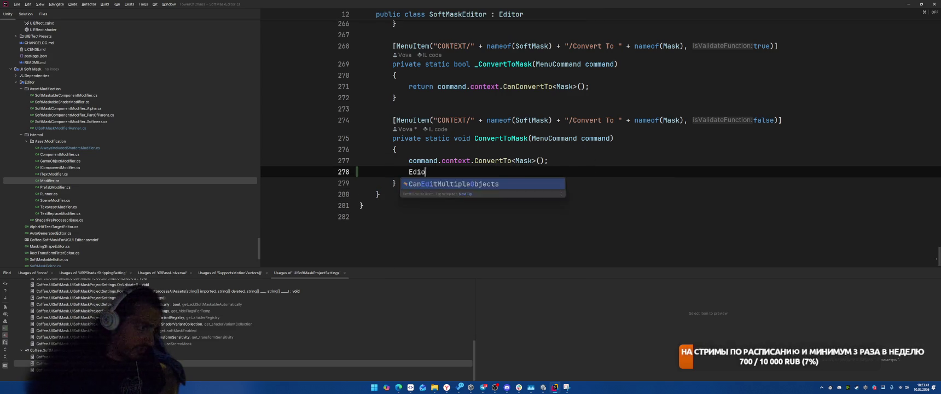
pyautogui.press('BackSpace')
pyautogui.write('torProj')
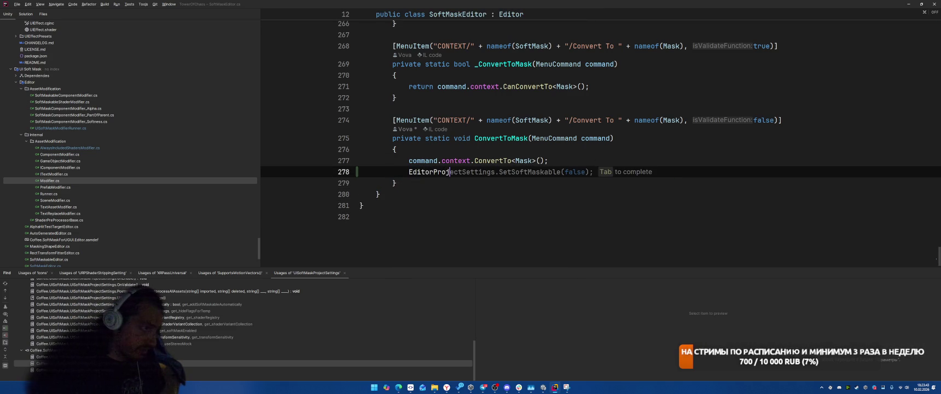
pyautogui.press('Tab')
# Delete the added line, leaving only ConvertTo<Mask>(), and jump to the next usage
pyautogui.hotkey('ctrl', 'w')
pyautogui.hotkey('ctrl', 'w')
pyautogui.press('BackSpace')
pyautogui.hotkey('ctrl', 'End')
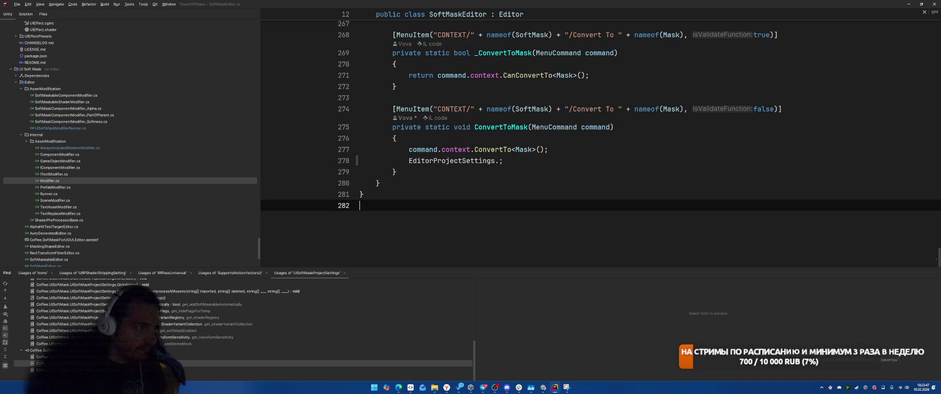
pyautogui.press('Up')
pyautogui.press('Up')
pyautogui.press('Up')
pyautogui.hotkey('ctrl', 'w')
pyautogui.press('BackSpace')
pyautogui.press('BackSpace')
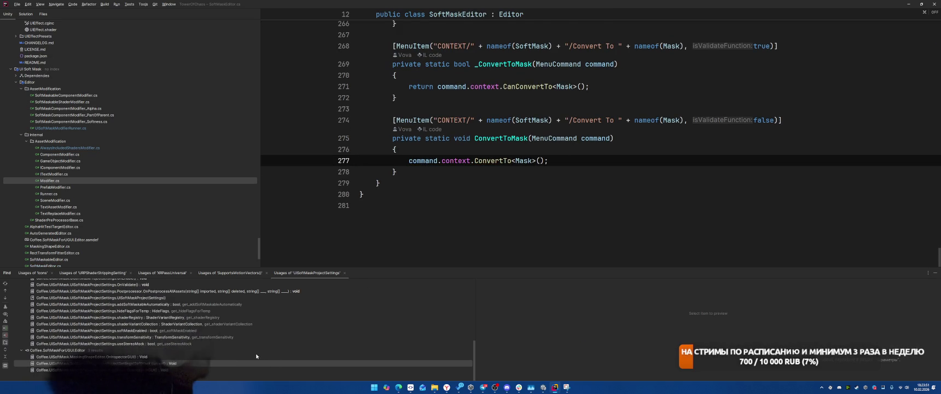
pyautogui.hotkey('ctrl', 'alt', 'Down')
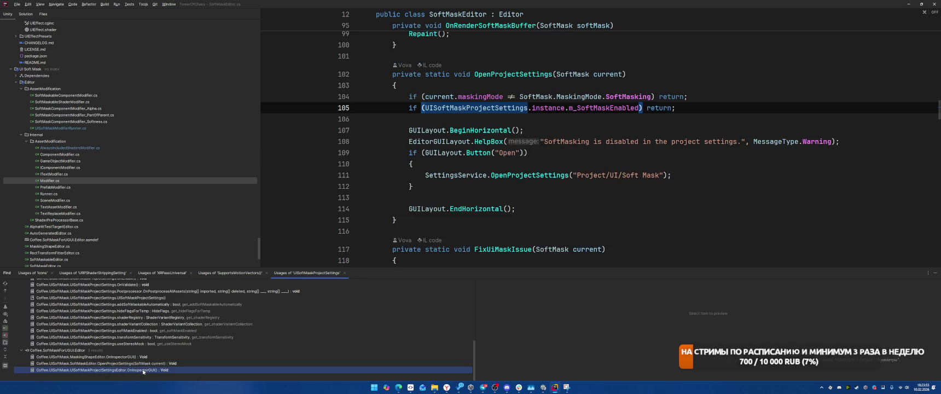
# Scroll through the OnInspectorGUI shaderRegistry code in UISoftMaskProjectSettingsEditor.cs back to the top
pyautogui.scroll(2, 628, 195)
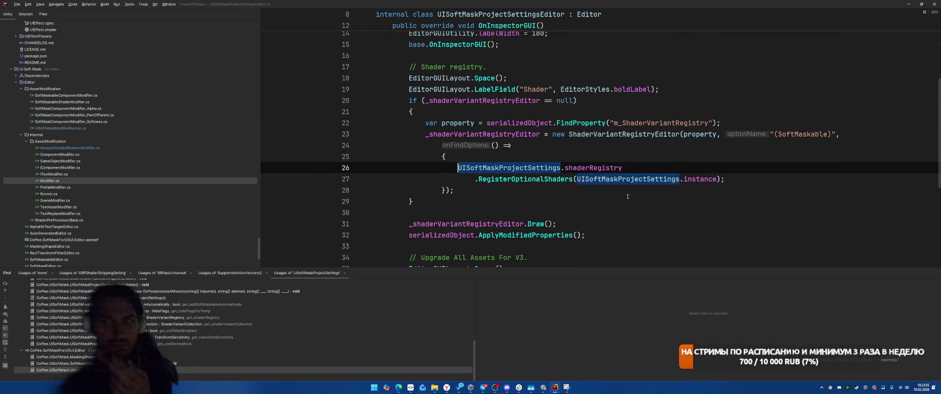
pyautogui.scroll(-3, 629, 194)
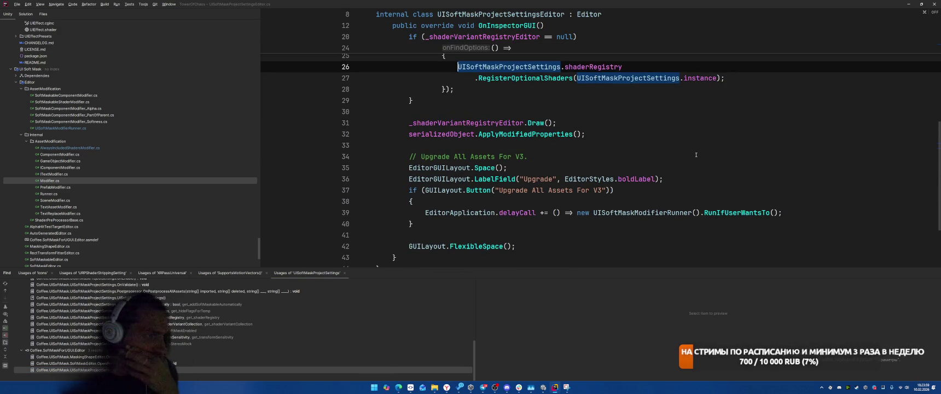
pyautogui.scroll(2, 802, 186)
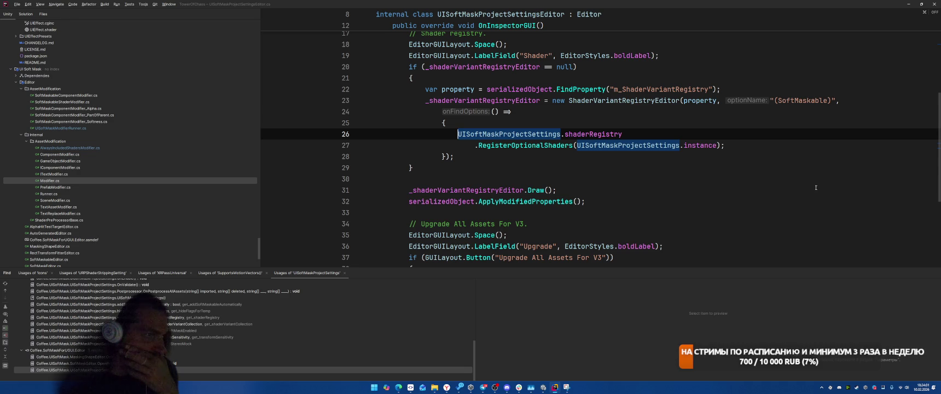
pyautogui.scroll(1, 817, 187)
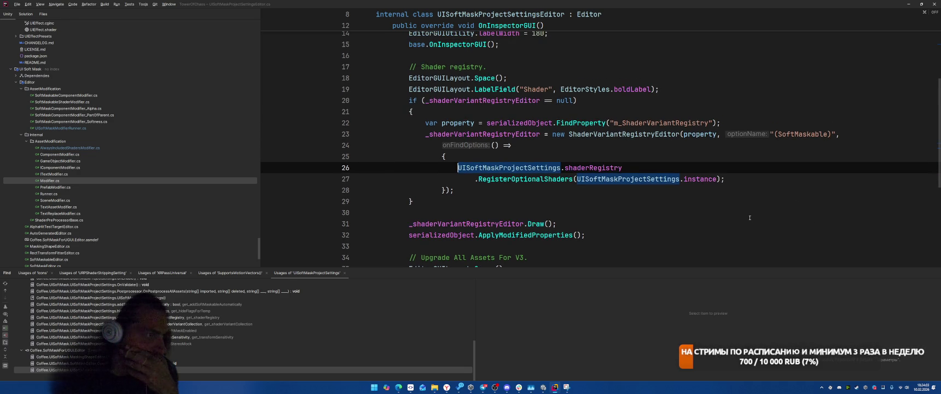
pyautogui.scroll(1, 749, 217)
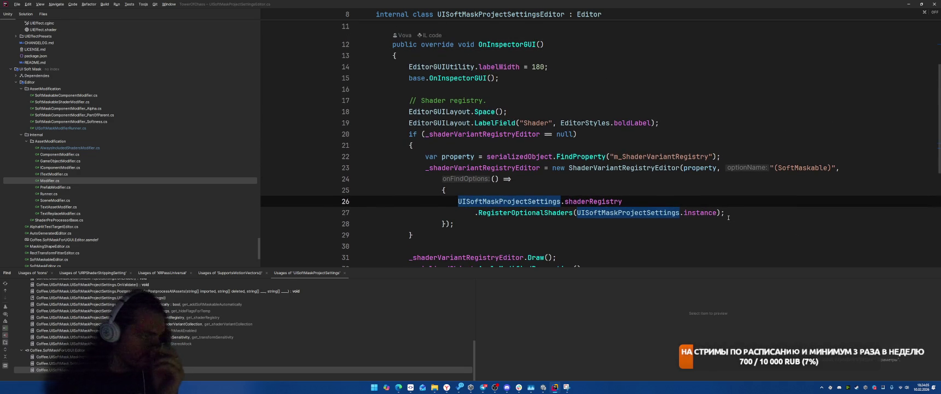
pyautogui.scroll(-3, 739, 202)
pyautogui.scroll(1, 748, 183)
pyautogui.scroll(3, 748, 183)
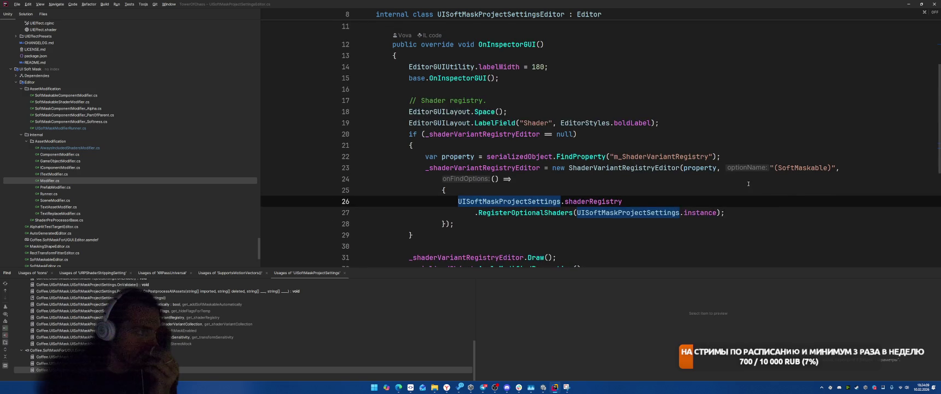
pyautogui.scroll(-6, 522, 73)
pyautogui.scroll(9, 699, 116)
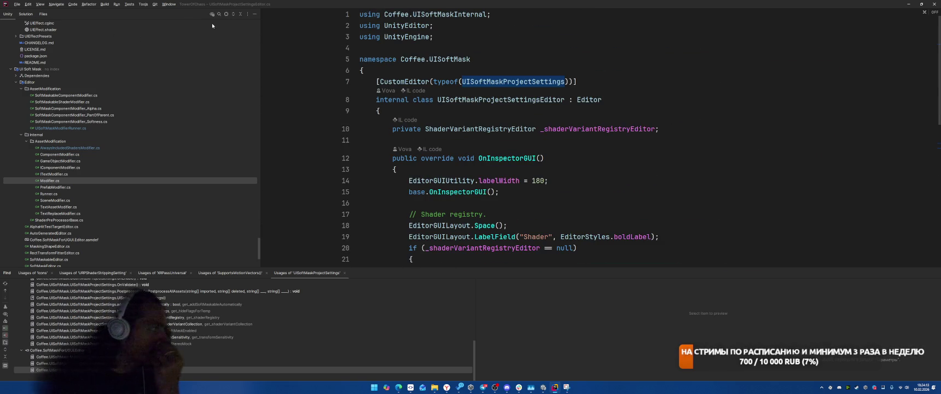
pyautogui.click(226, 14)
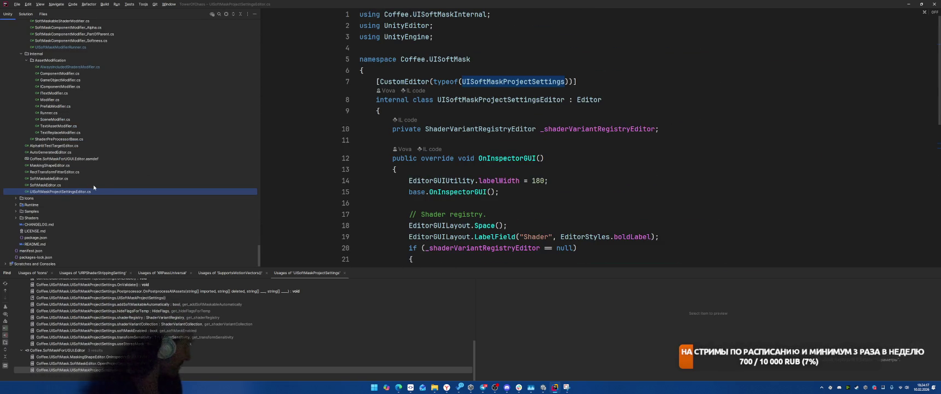
# Open AlwaysIncludedShadersModifier.cs and ComponentModifier.cs, stepping down to PrefabModifier.cs
pyautogui.scroll(3, 109, 181)
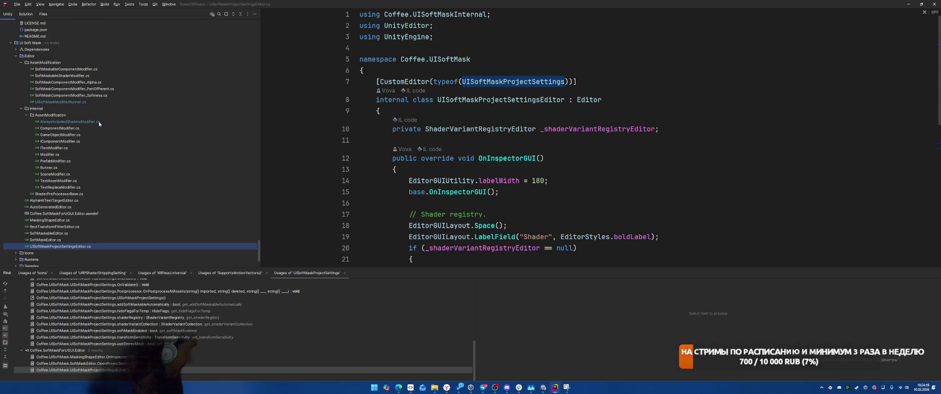
pyautogui.doubleClick(70, 121)
pyautogui.scroll(20, 580, 115)
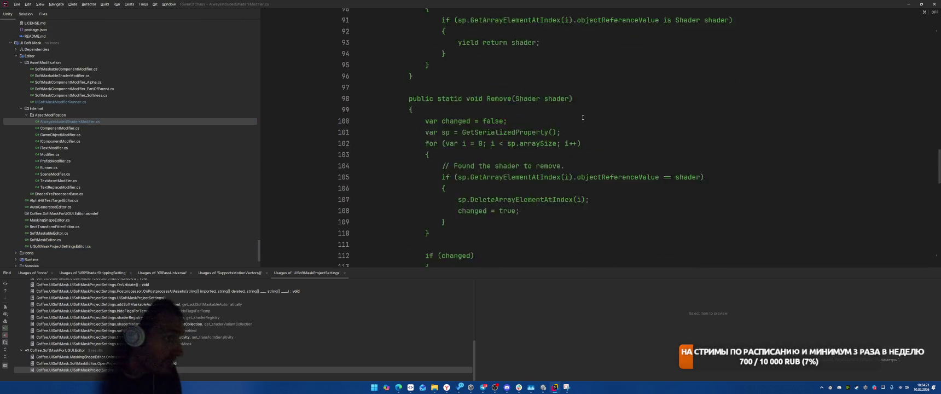
pyautogui.doubleClick(109, 128)
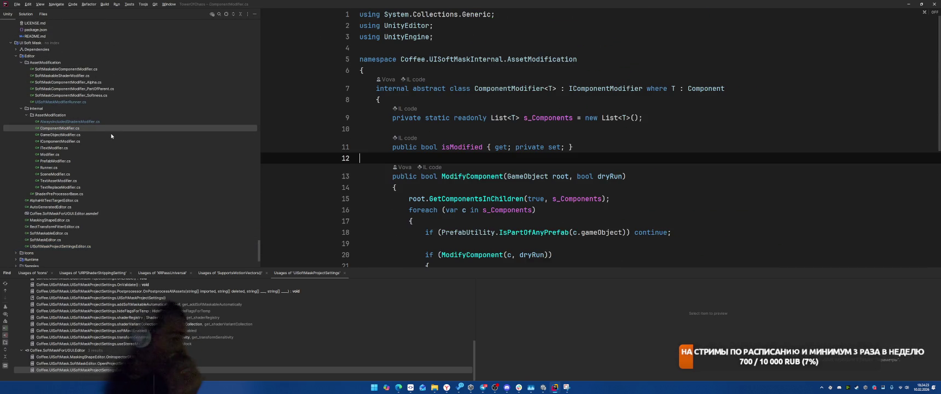
pyautogui.press('Down')
pyautogui.press('Down')
pyautogui.press('Down')
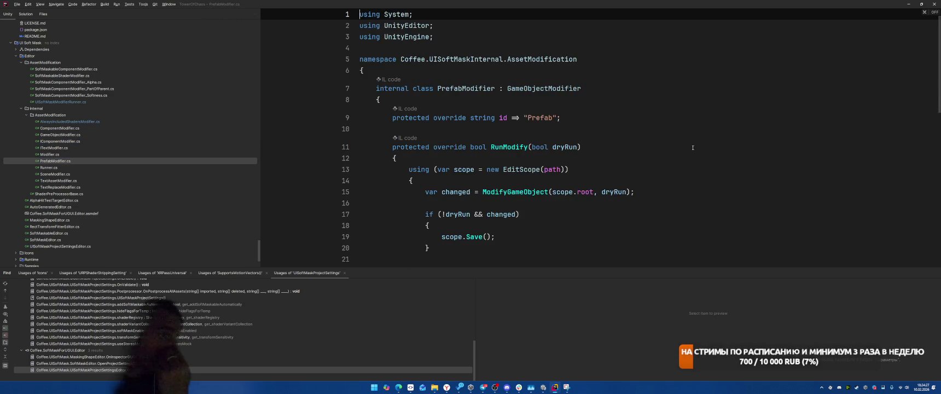
pyautogui.scroll(-10, 685, 145)
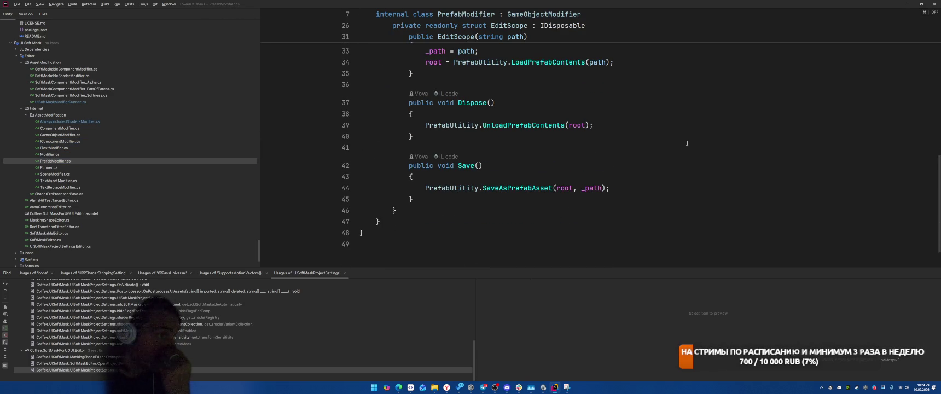
pyautogui.scroll(4, 687, 143)
# Browse Runner.cs, SceneModifier.cs, TextAssetModifier.cs and TextReplaceModifier.cs
pyautogui.click(77, 168)
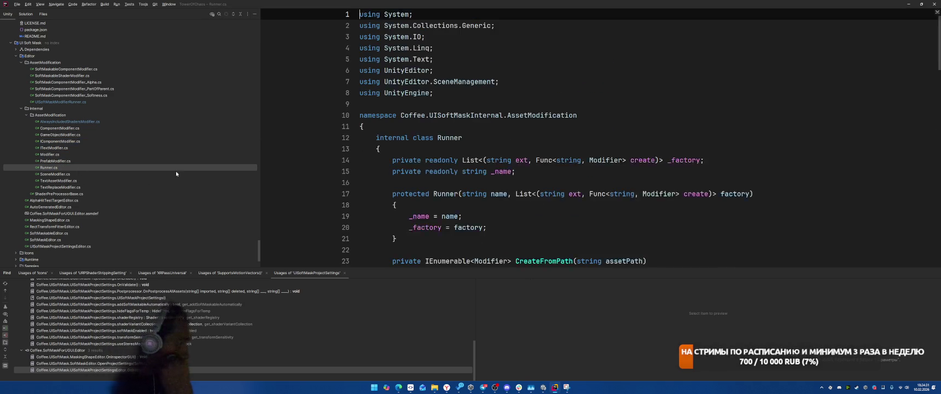
pyautogui.scroll(-10, 602, 161)
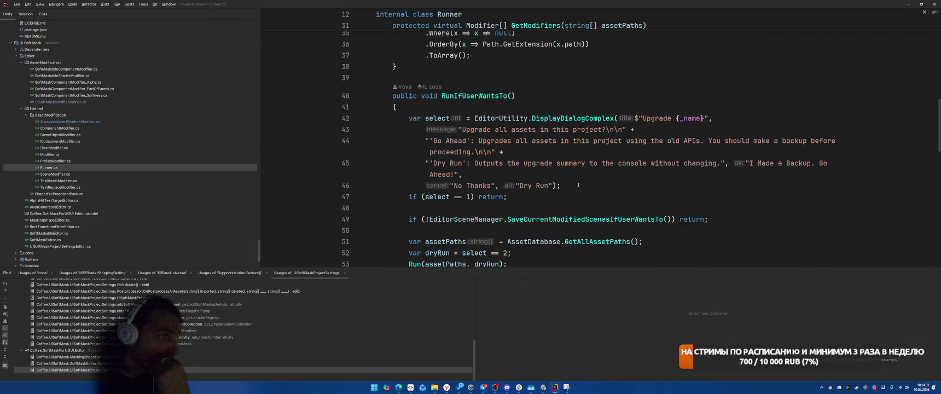
pyautogui.scroll(-10, 579, 185)
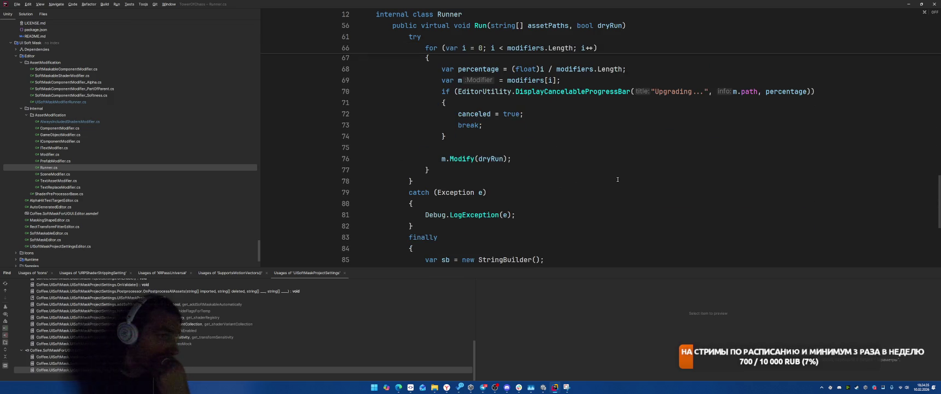
pyautogui.scroll(-5, 618, 178)
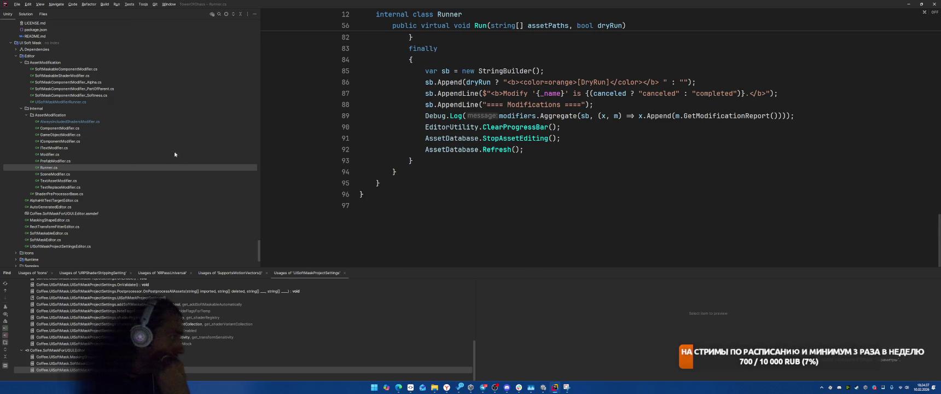
pyautogui.click(59, 174)
pyautogui.click(60, 180)
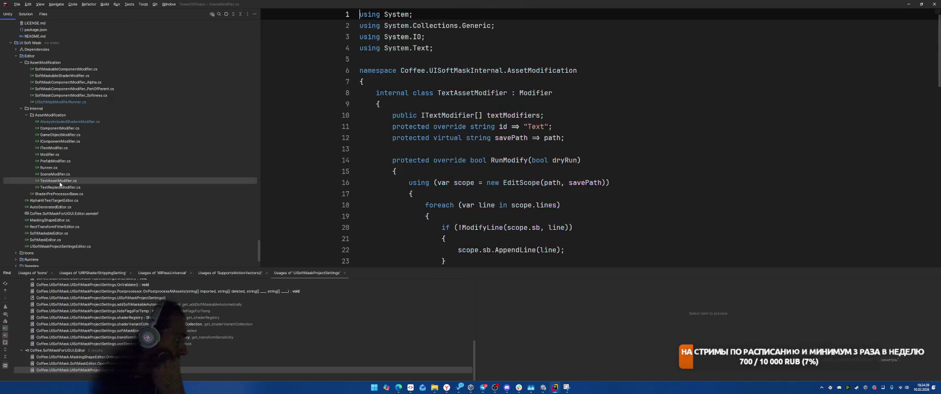
pyautogui.scroll(-15, 547, 137)
pyautogui.click(69, 187)
# Open UISoftMaskModifierRunner.cs and then SoftMaskableComponentModifier.cs
pyautogui.scroll(-5, 571, 189)
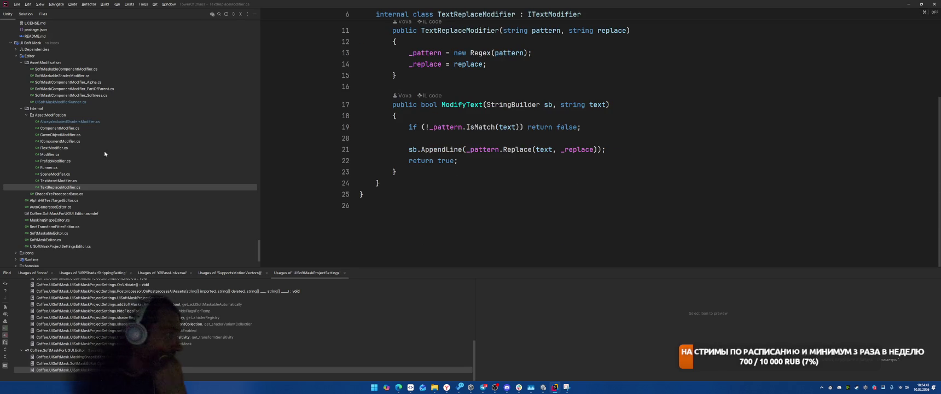
pyautogui.scroll(3, 102, 153)
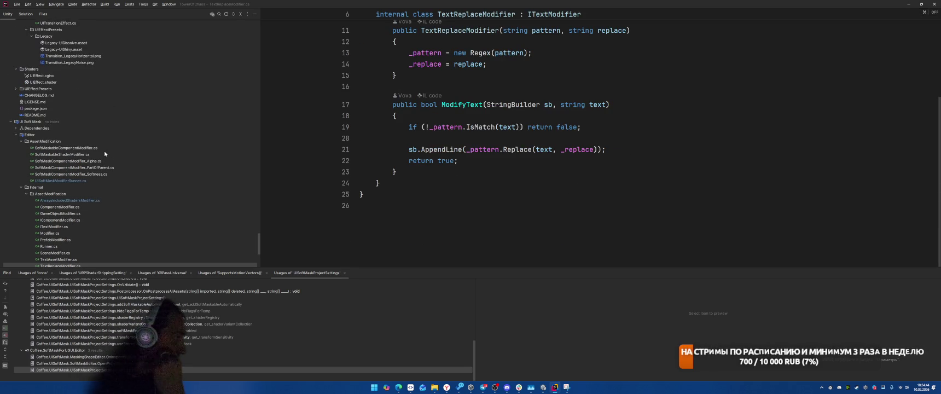
pyautogui.click(82, 180)
pyautogui.click(20, 142)
pyautogui.click(20, 142)
pyautogui.click(87, 182)
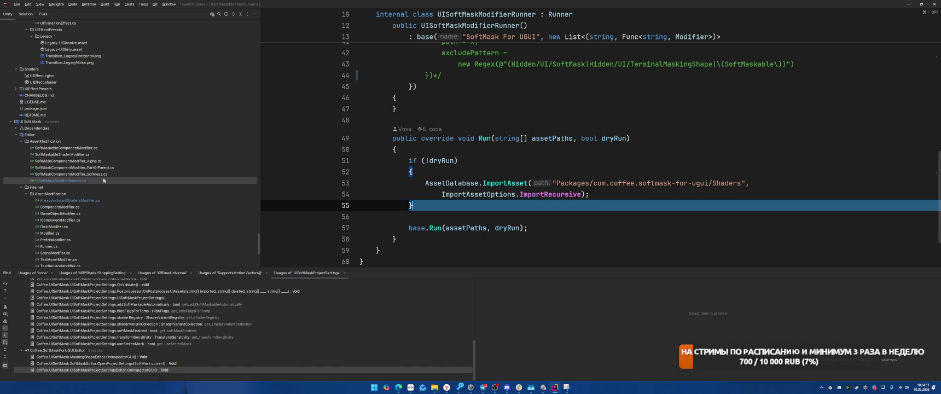
pyautogui.doubleClick(81, 148)
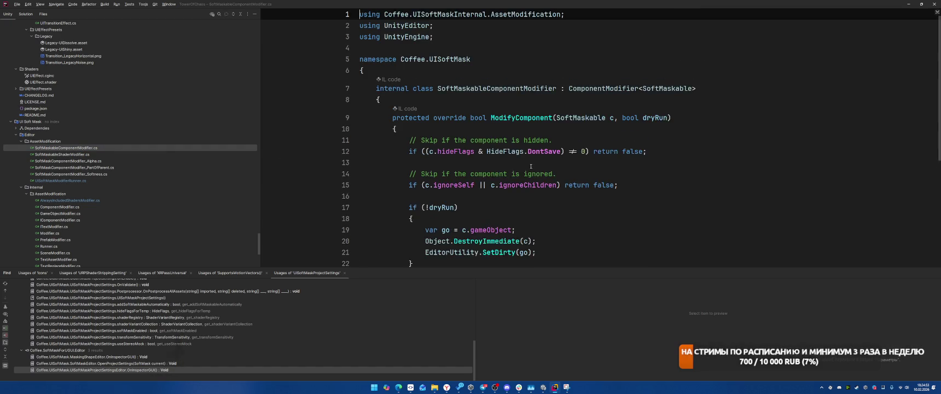
pyautogui.scroll(-5, 616, 194)
pyautogui.scroll(5, 616, 194)
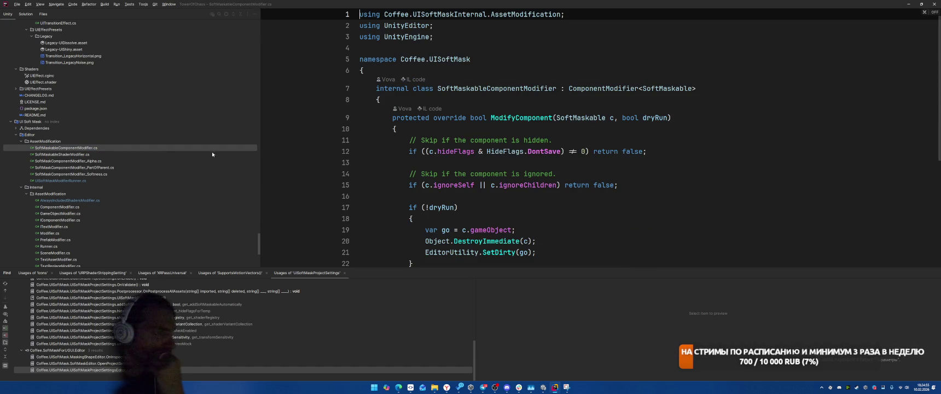
# Open SoftMaskableShaderModifier.cs, SoftMaskComponentModifier_Alpha.cs, _PartOfParent.cs, then UIEffectEditor.cs at line 119
pyautogui.doubleClick(82, 154)
pyautogui.doubleClick(87, 161)
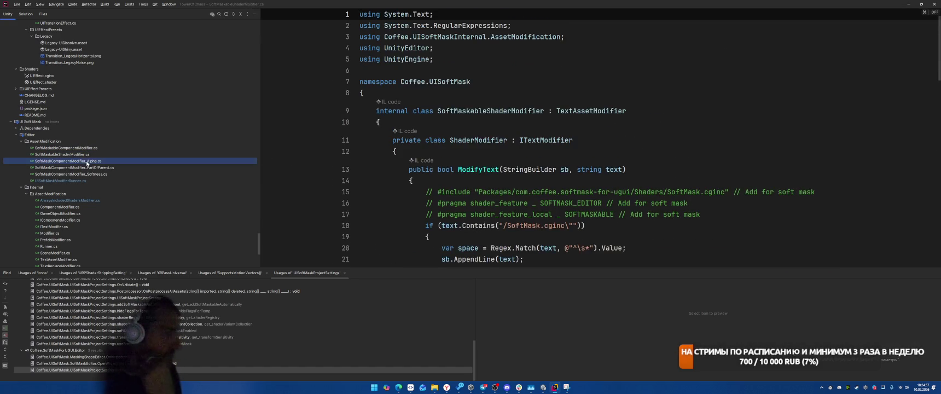
pyautogui.doubleClick(125, 167)
pyautogui.scroll(10, 143, 167)
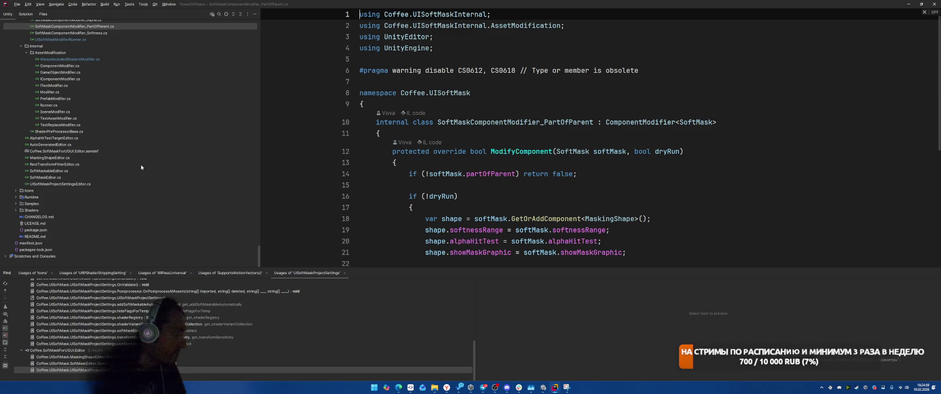
pyautogui.scroll(15, 152, 173)
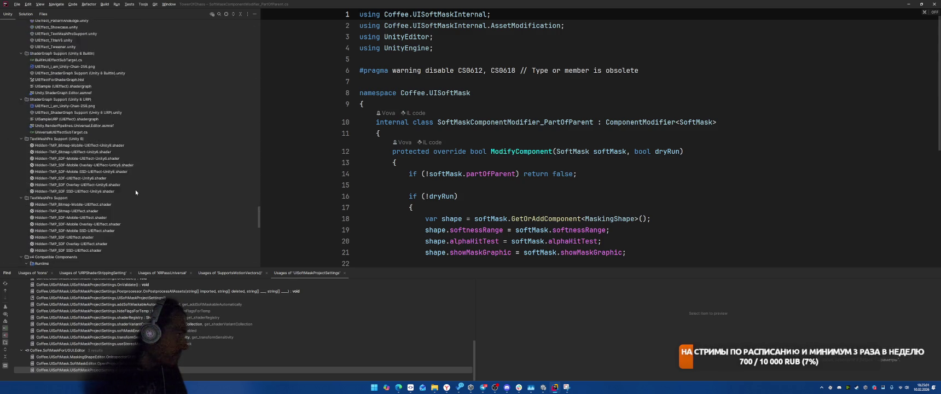
pyautogui.scroll(6, 114, 185)
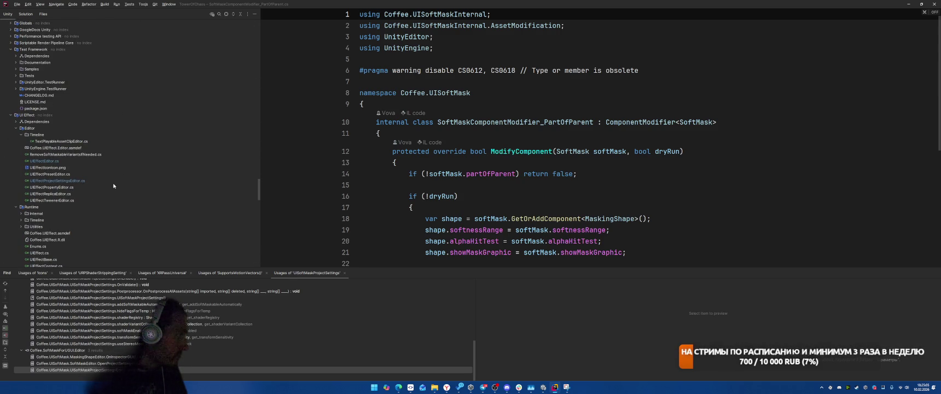
pyautogui.doubleClick(55, 161)
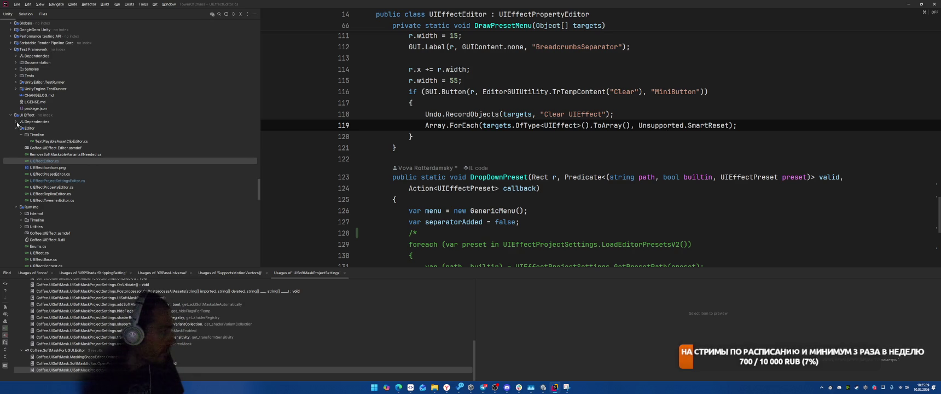
# Expand the UI Effect package dependencies and scroll to the top of UIEffectEditor.cs
pyautogui.click(16, 122)
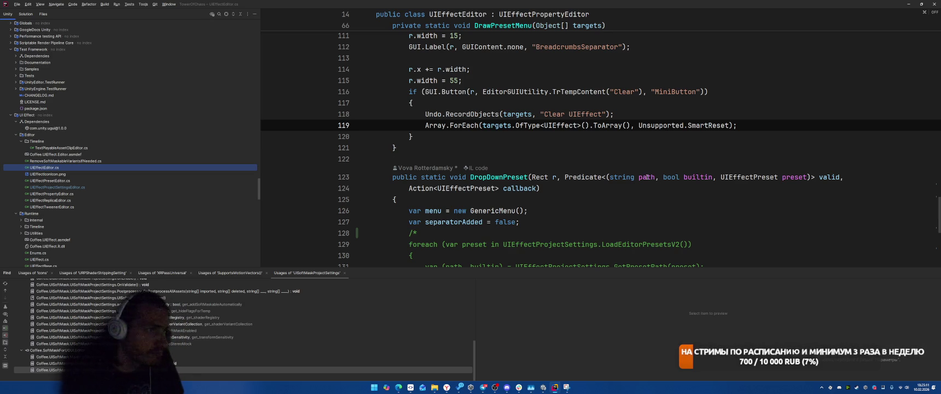
pyautogui.scroll(6, 646, 218)
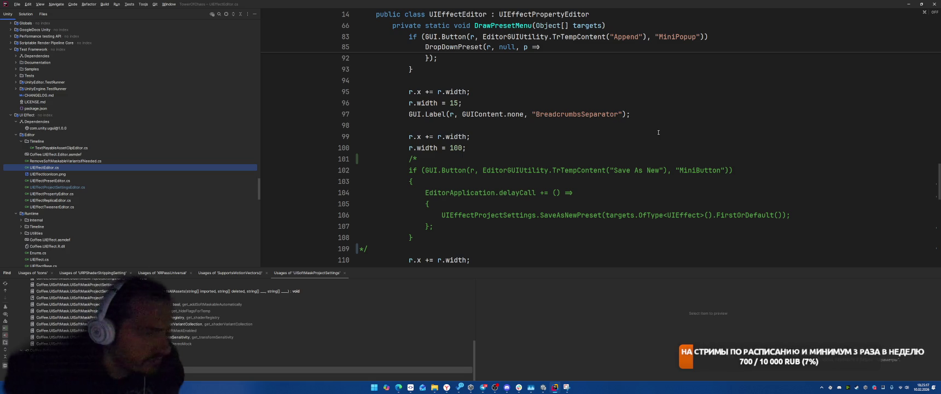
pyautogui.scroll(6, 633, 150)
pyautogui.scroll(14, 633, 150)
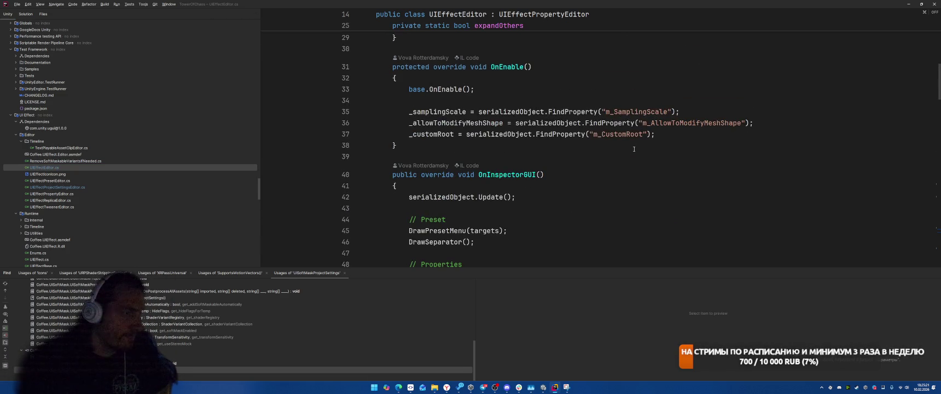
pyautogui.scroll(5, 633, 149)
pyautogui.scroll(3, 634, 148)
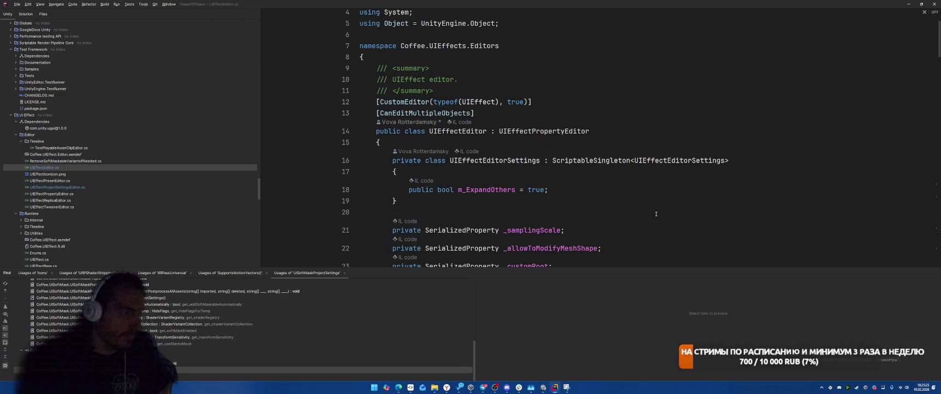
# Try Go to Declaration on the ScriptableSingleton base class, then search all files for UIEffectProjectSettings
pyautogui.click(590, 160)
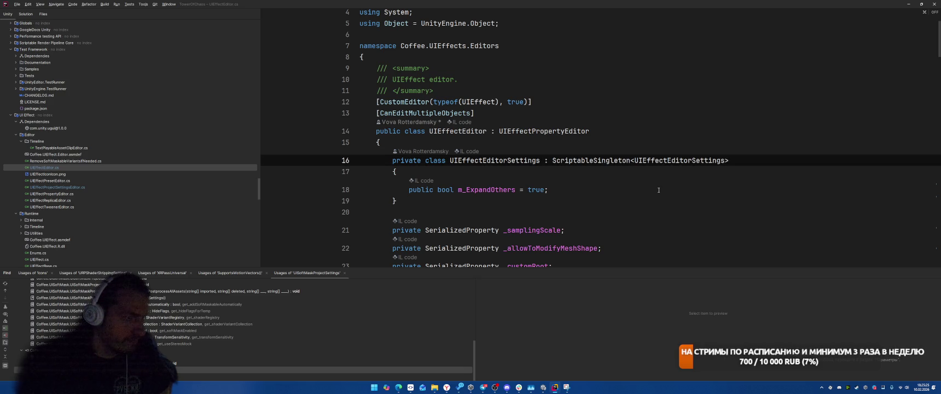
pyautogui.scroll(-3, 658, 190)
pyautogui.keyDown('ctrl'); pyautogui.click(591, 59); pyautogui.keyUp('ctrl')
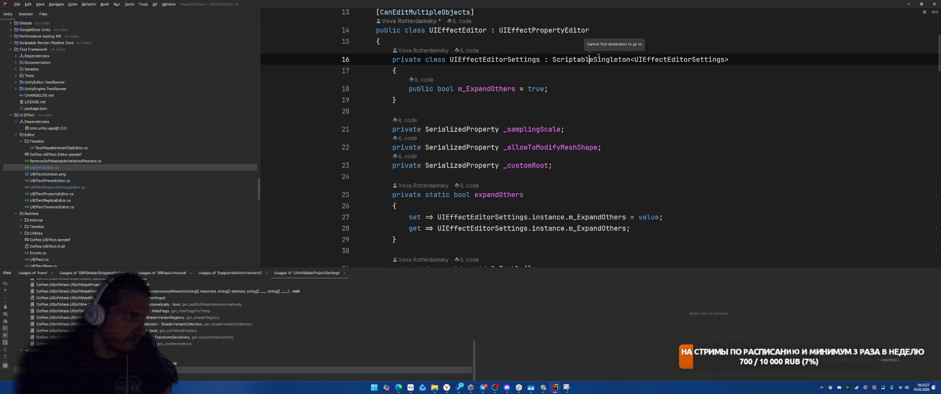
pyautogui.click(558, 30)
pyautogui.click(574, 59)
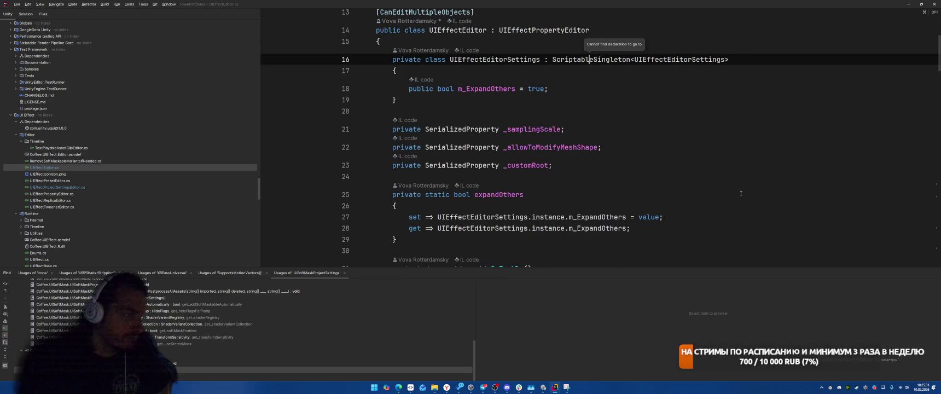
pyautogui.scroll(-3, 667, 140)
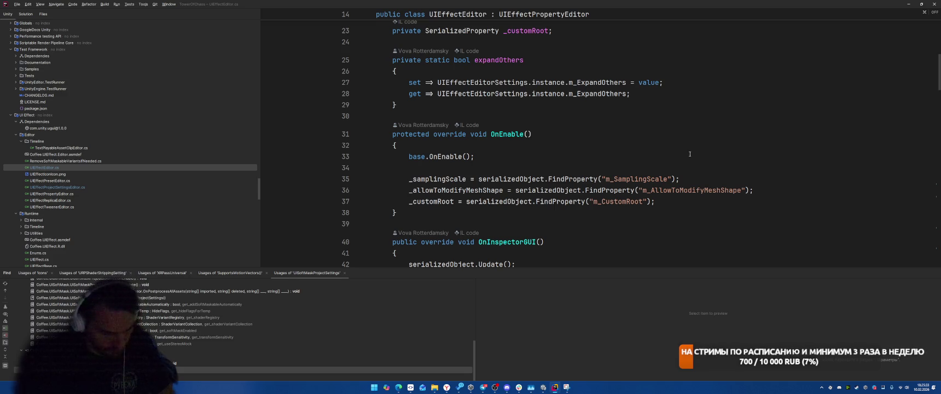
pyautogui.hotkey('ctrl', 'shift', 'f')
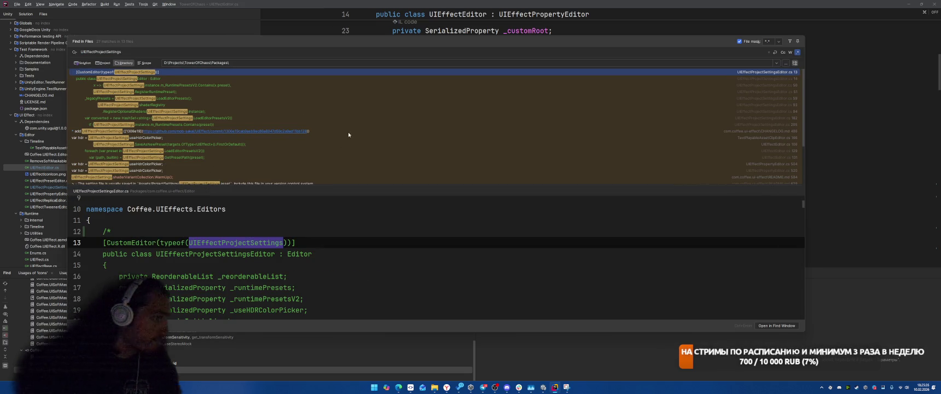
# Open UIEffectProjectSettings.cs from its class-declaration search result
pyautogui.scroll(-3, 350, 137)
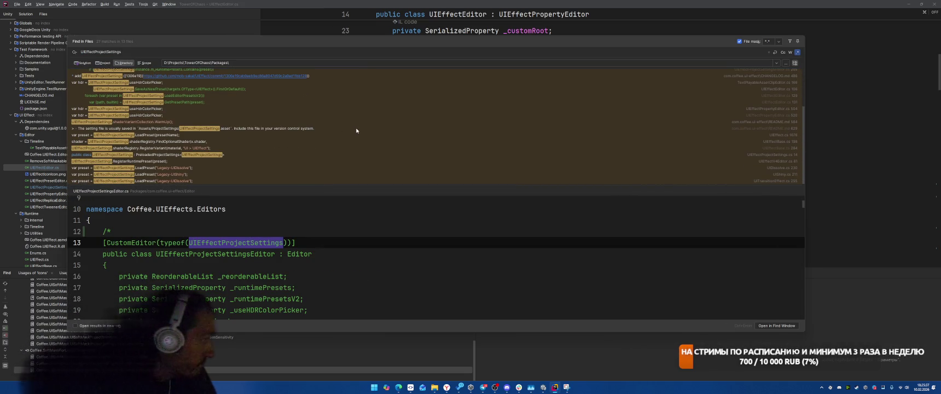
pyautogui.scroll(2, 356, 131)
pyautogui.scroll(-2, 324, 133)
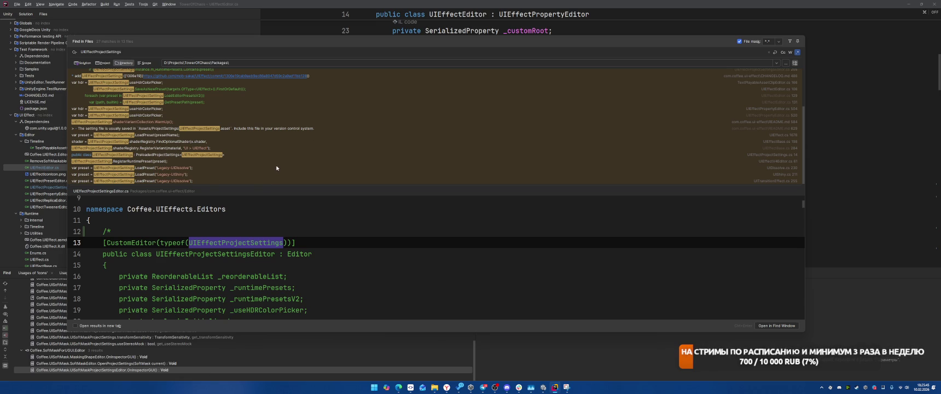
pyautogui.click(183, 161)
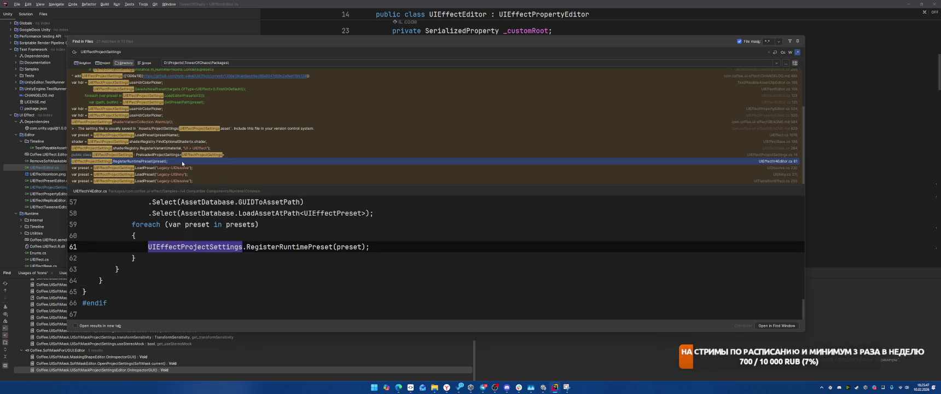
pyautogui.click(198, 156)
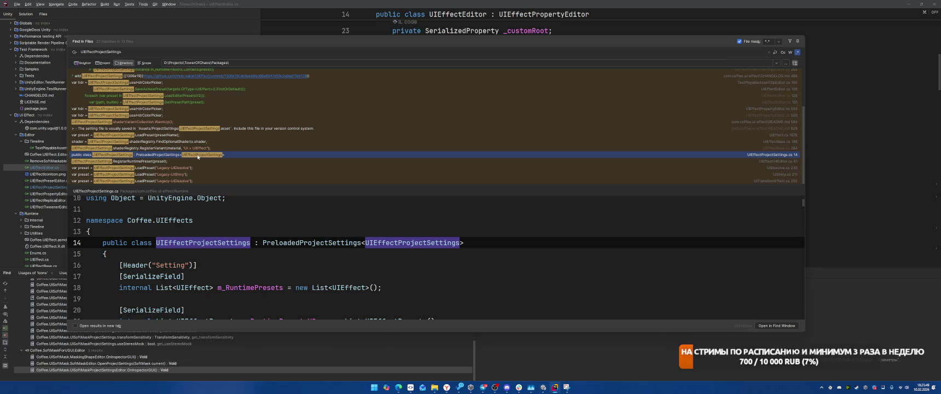
pyautogui.doubleClick(198, 155)
# Review the RegisterRuntimePreset and LoadRuntimePreset methods, then return to the Unity Editor
pyautogui.scroll(-5, 715, 154)
pyautogui.scroll(-8, 715, 154)
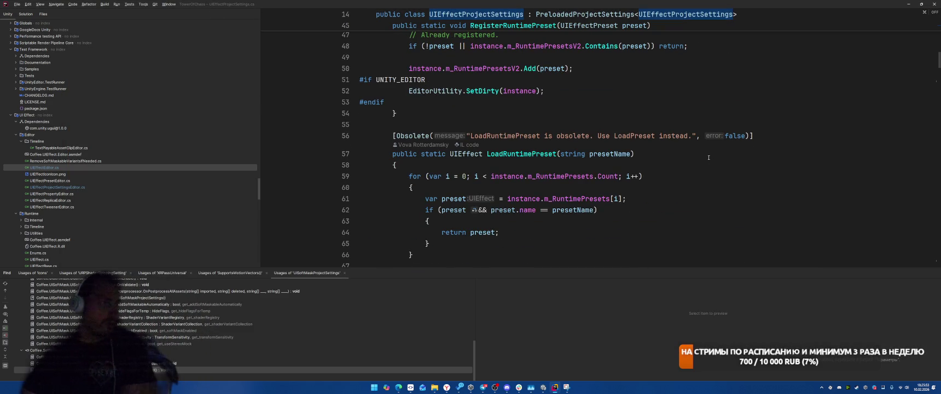
pyautogui.scroll(3, 709, 157)
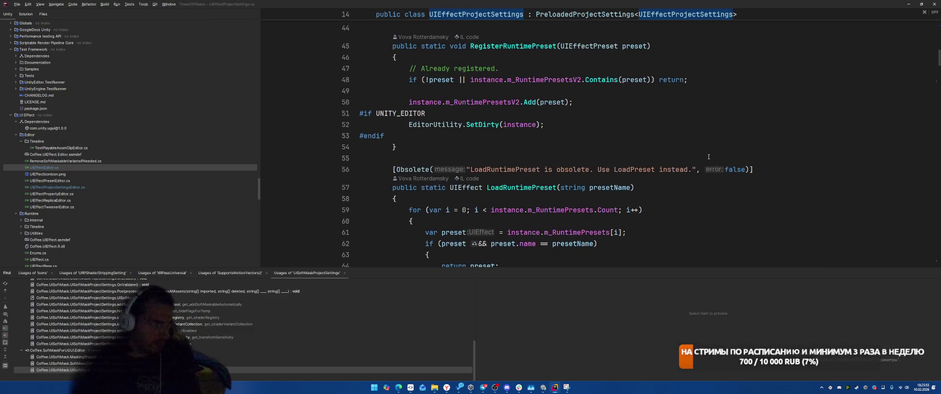
pyautogui.hotkey('alt', 'Tab')
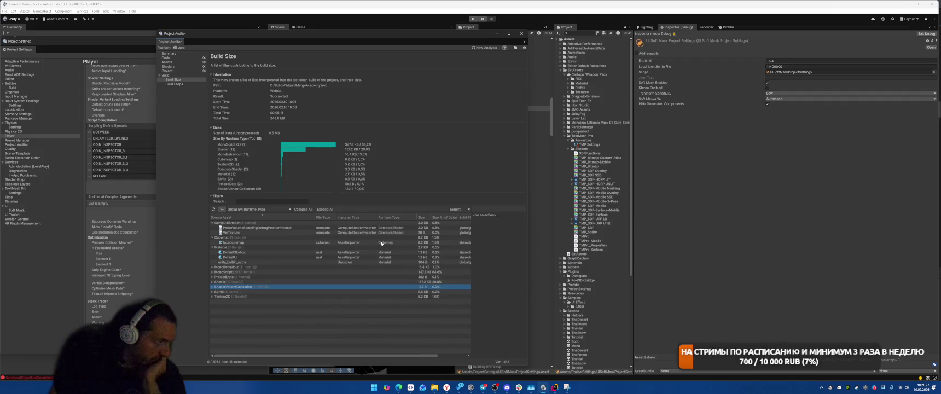
# Inspect the UISoftMaskProjectSettings and UIEffectProjectSettings build-size entries, then close Project Auditor
pyautogui.press('Down')
pyautogui.press('Down')
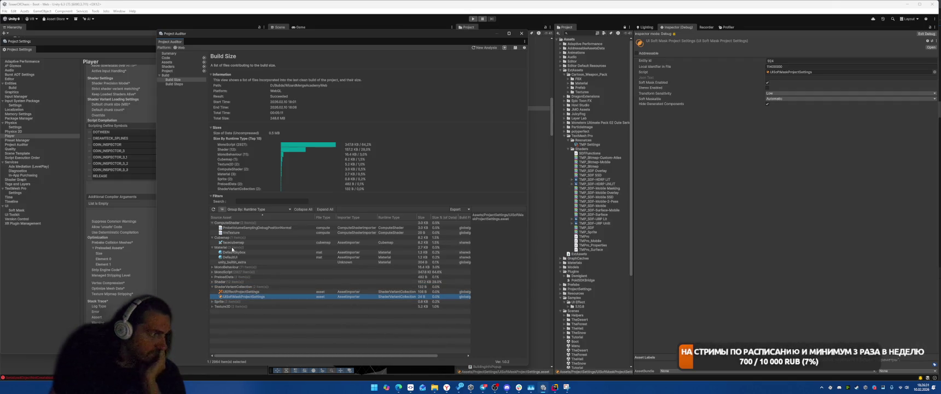
pyautogui.press('Up')
pyautogui.click(249, 297)
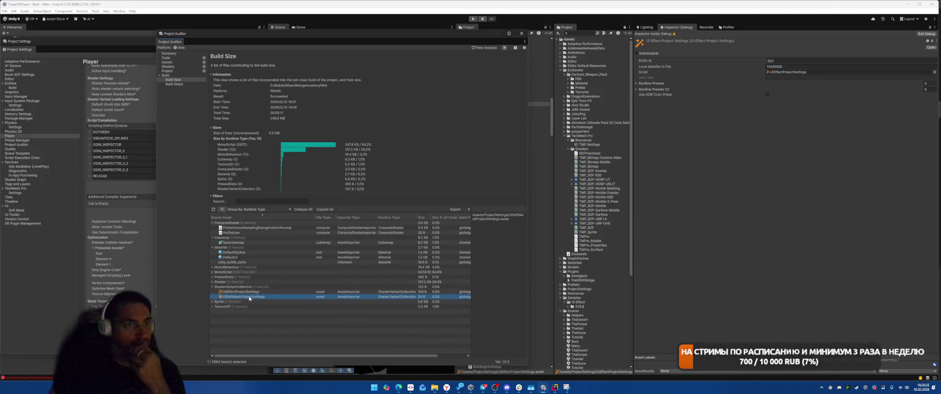
pyautogui.click(244, 302)
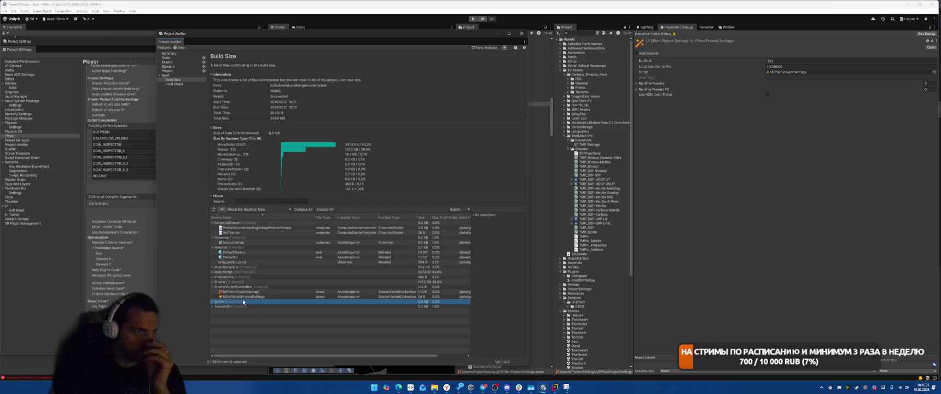
pyautogui.click(243, 292)
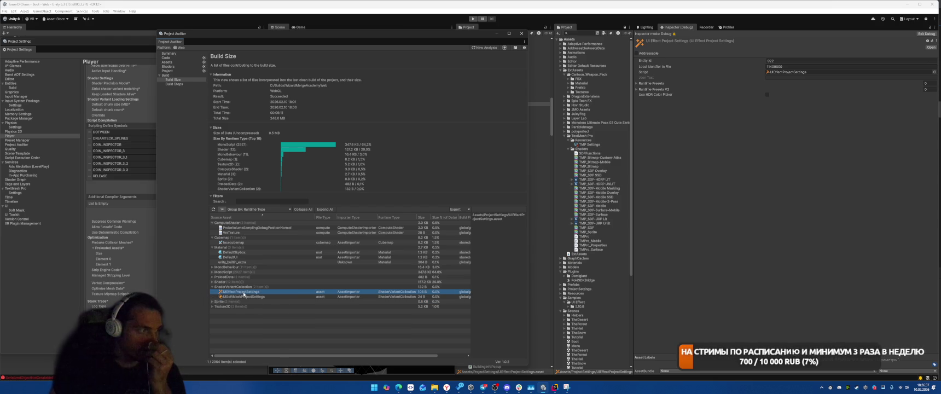
pyautogui.click(522, 34)
# Check Preloaded Assets Element 0's options, then go back to UIEffectProjectSettings.cs in Rider
pyautogui.click(195, 260)
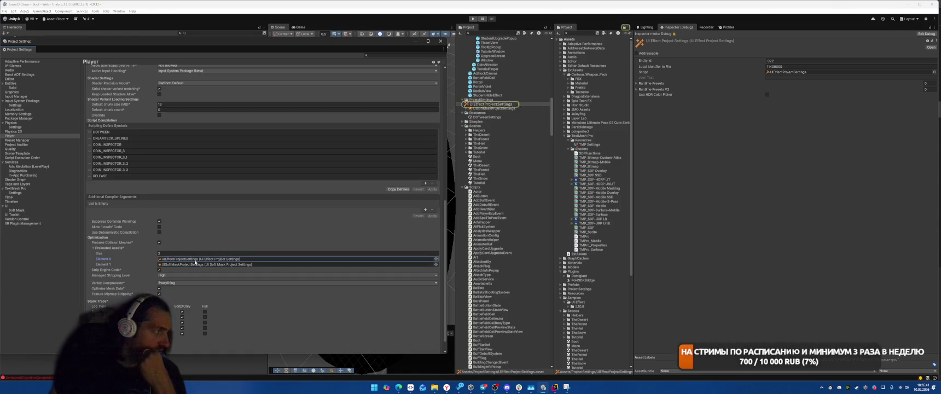
pyautogui.rightClick(111, 249)
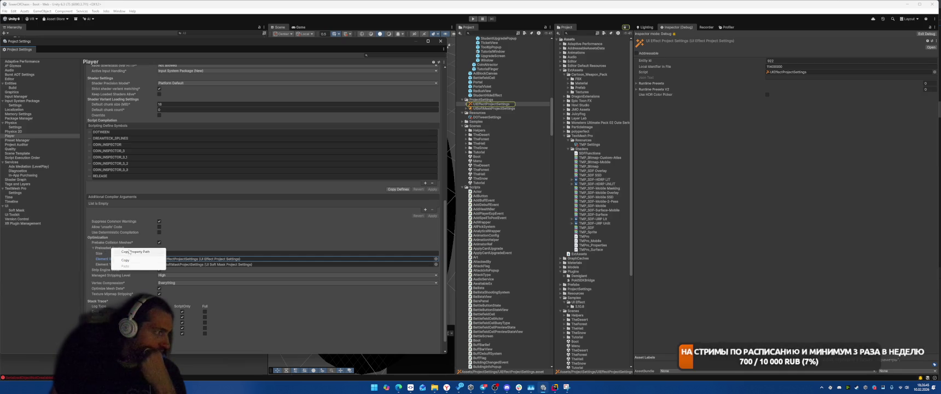
pyautogui.click(128, 252)
pyautogui.click(555, 387)
pyautogui.click(612, 195)
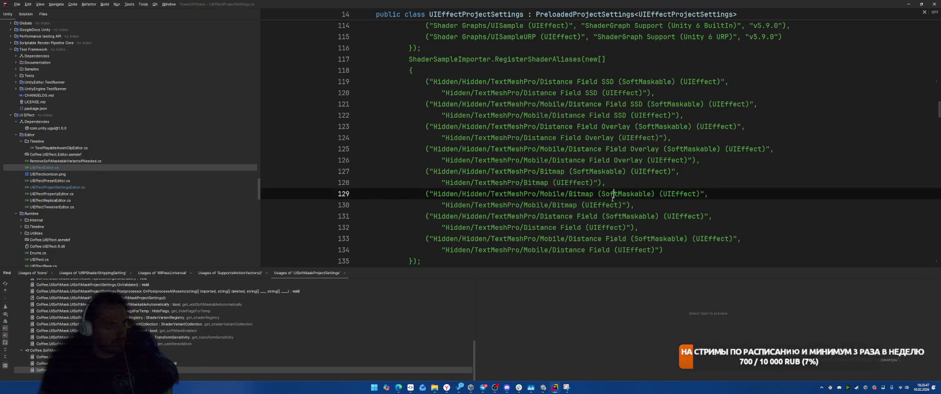
# Undo an accidental paste of preloadedAssets near line 85
pyautogui.scroll(15, 613, 198)
pyautogui.click(468, 171)
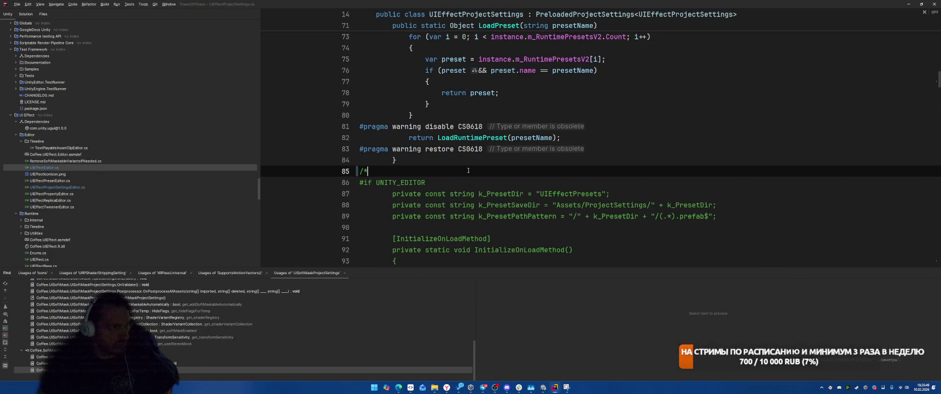
pyautogui.write('preloadedAssets')
pyautogui.hotkey('ctrl', 'z')
# Find preloadedAssets in all files and comment out lines 103–110 with Ctrl+/
pyautogui.hotkey('ctrl', 'shift', 'f')
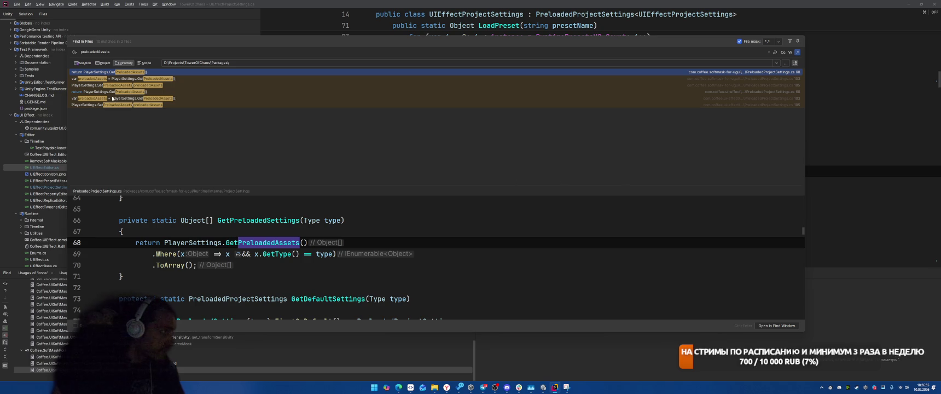
pyautogui.click(154, 79)
pyautogui.scroll(-1, 459, 240)
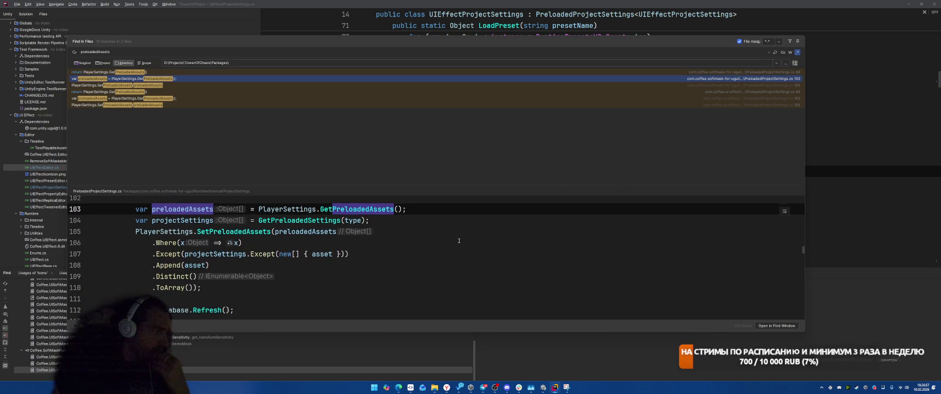
pyautogui.scroll(-1, 459, 240)
pyautogui.scroll(1, 399, 256)
pyautogui.keyDown('shift'); pyautogui.click(257, 291); pyautogui.keyUp('shift')
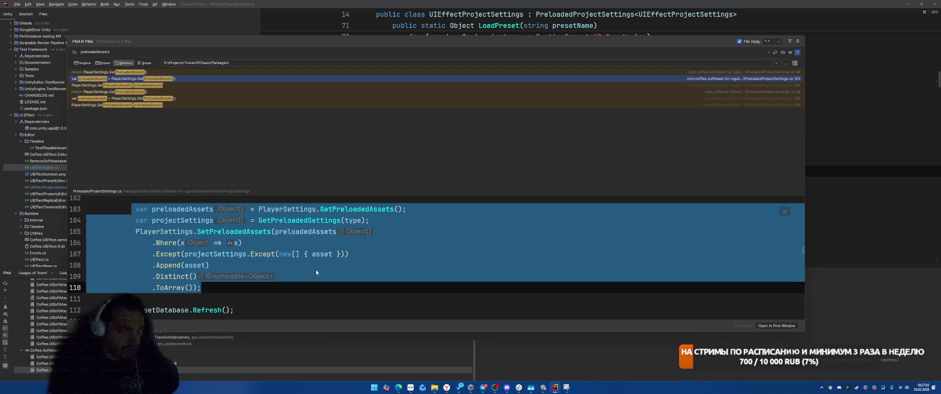
pyautogui.hotkey('ctrl', '/')
pyautogui.press('Return')
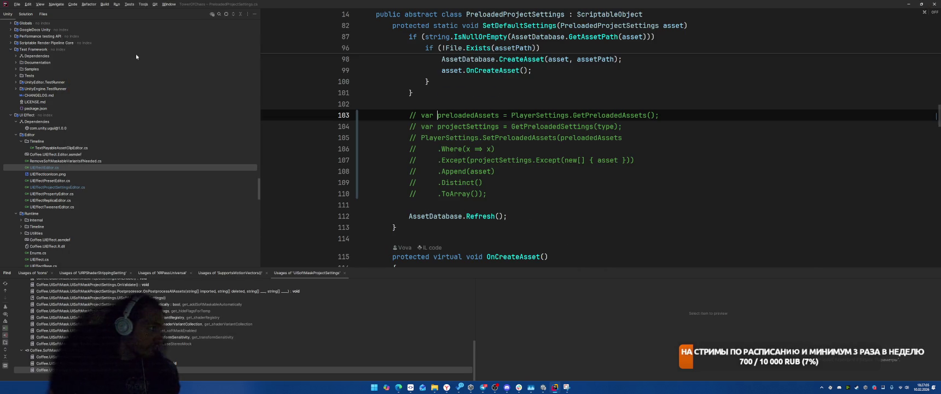
# Search preloadedAssets again and open UIEffect's PreloadedProjectSettings.cs at the line 105 match
pyautogui.doubleClick(480, 115)
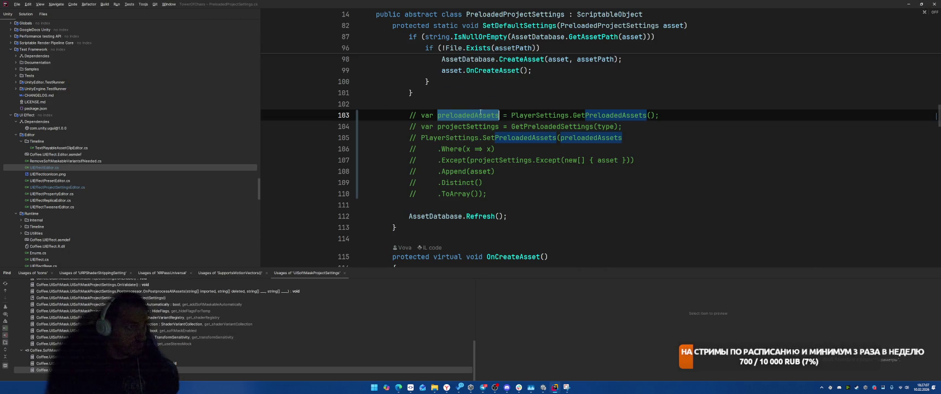
pyautogui.hotkey('ctrl', 'shift', 'f')
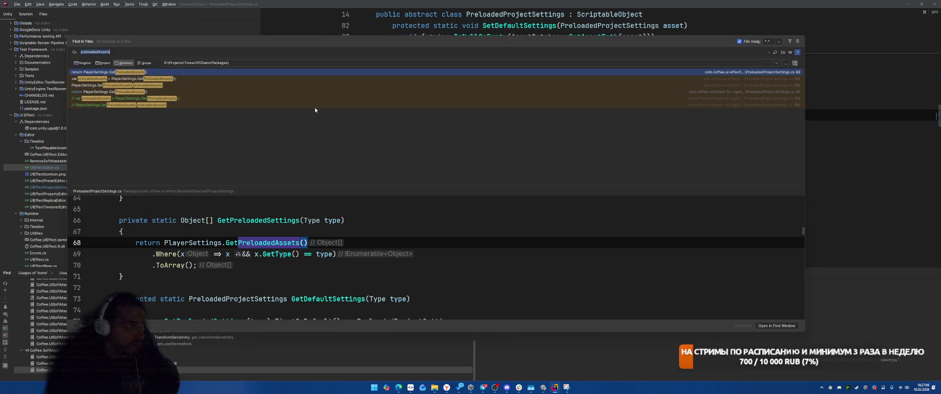
pyautogui.click(182, 86)
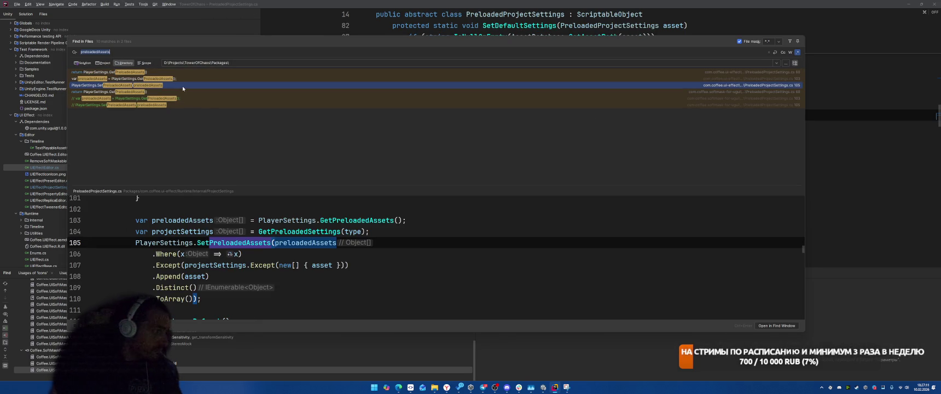
pyautogui.click(152, 243)
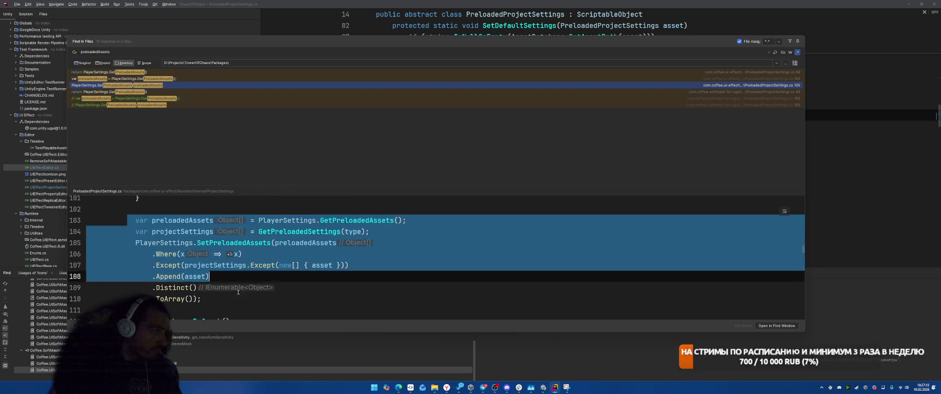
pyautogui.scroll(4, 295, 263)
pyautogui.scroll(-3, 295, 264)
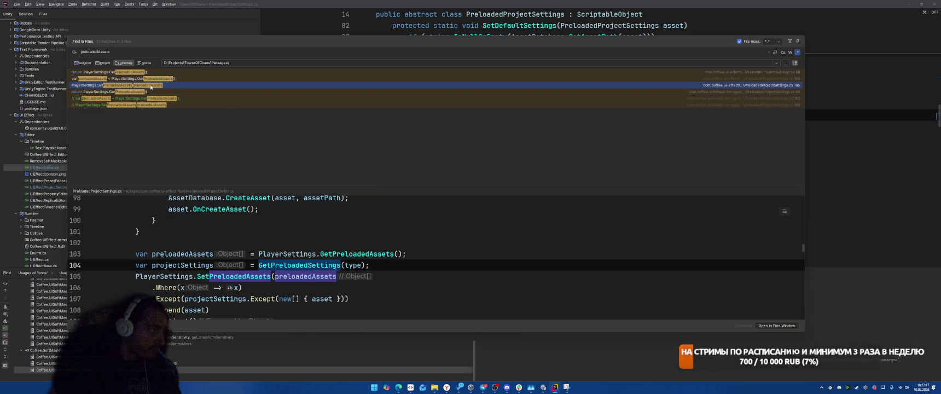
pyautogui.doubleClick(152, 87)
pyautogui.scroll(10, 596, 173)
pyautogui.scroll(-3, 596, 173)
pyautogui.scroll(-8, 597, 172)
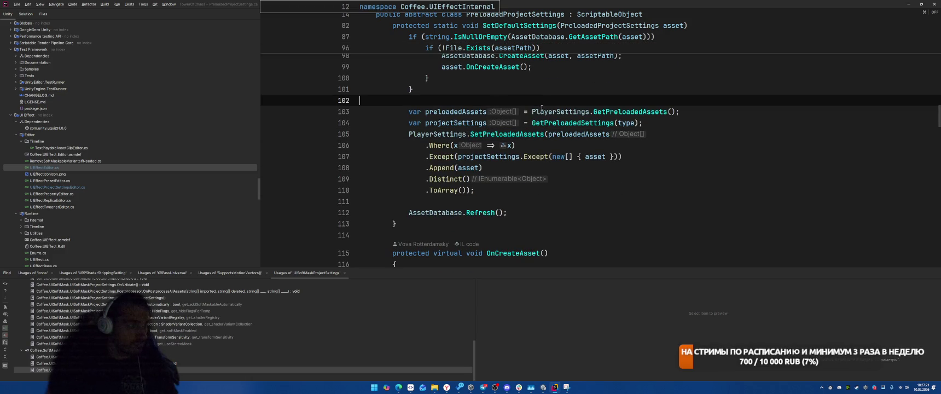
# Wrap the SetPreloadedAssets block in a /* */ comment, then switch to Unity
pyautogui.press('Return')
pyautogui.write('*')
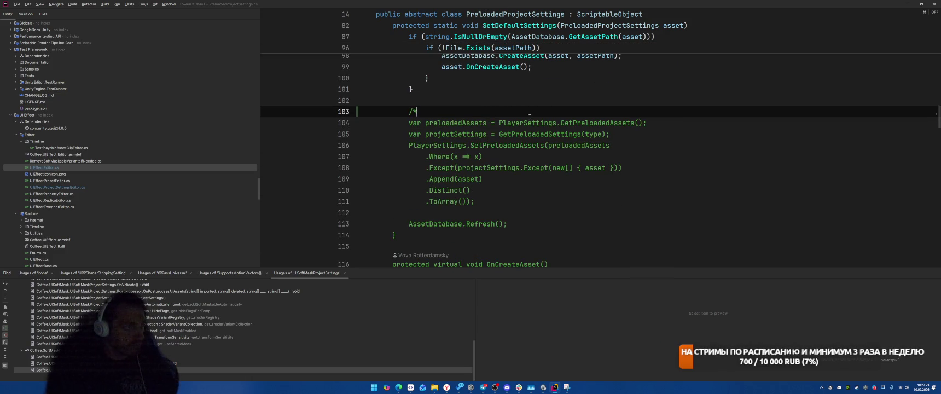
pyautogui.click(531, 207)
pyautogui.press('Return')
pyautogui.write('*/')
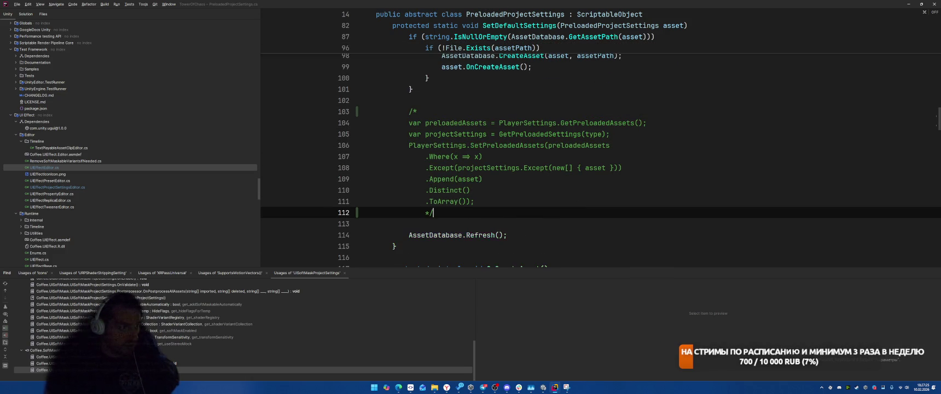
pyautogui.hotkey('alt', 'Tab')
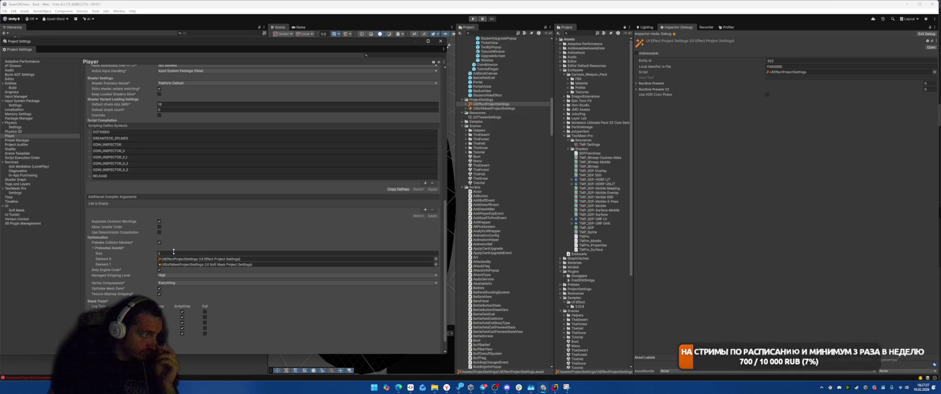
# Set Preloaded Assets Size to 0, keeping managed stripping level at High
pyautogui.click(174, 252)
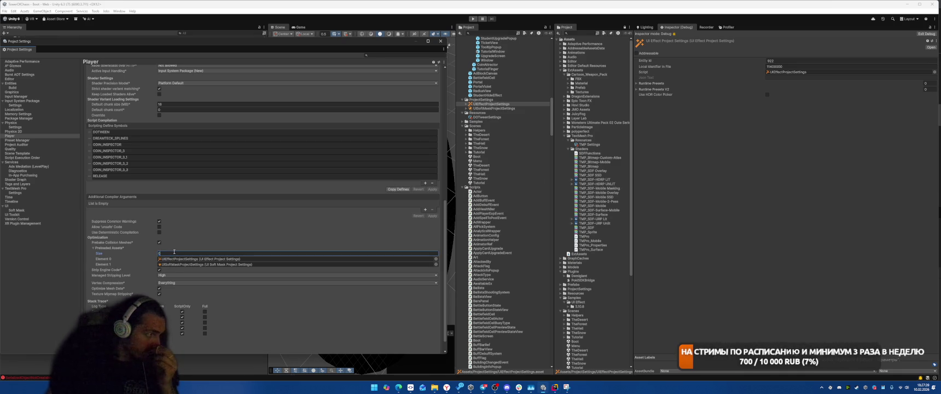
pyautogui.write('0')
pyautogui.press('Return')
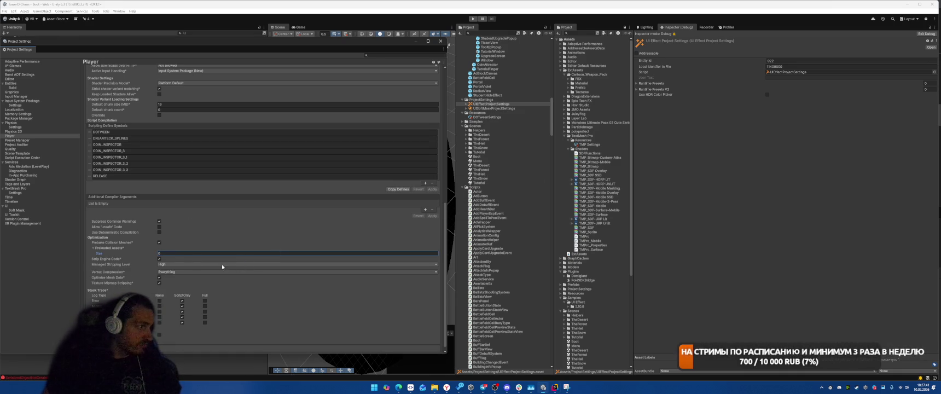
pyautogui.click(182, 265)
pyautogui.click(120, 264)
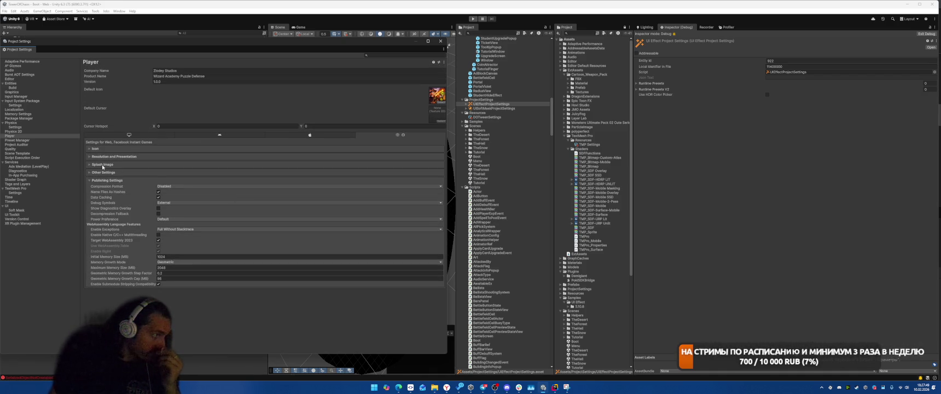
# Set Enable Exceptions to Explicitly Thrown Exceptions Only
pyautogui.click(103, 171)
pyautogui.scroll(-10, 262, 218)
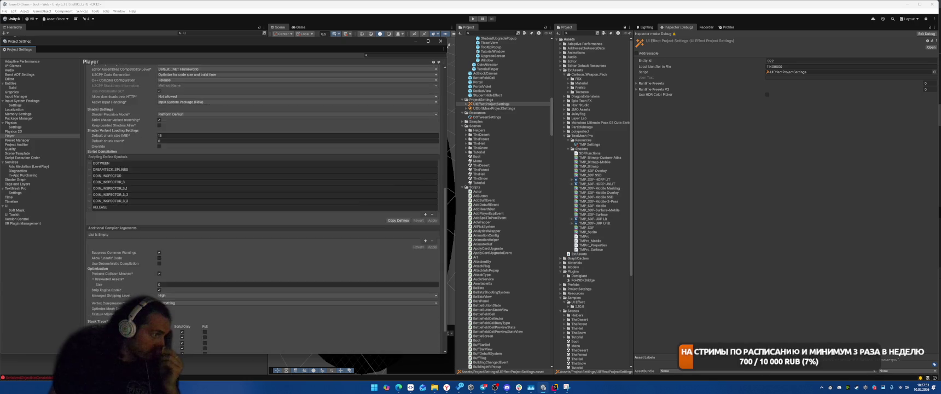
pyautogui.click(185, 229)
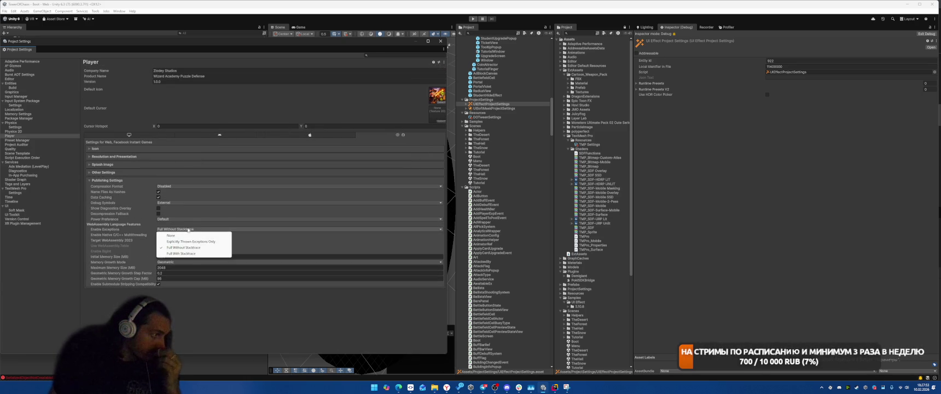
pyautogui.click(182, 236)
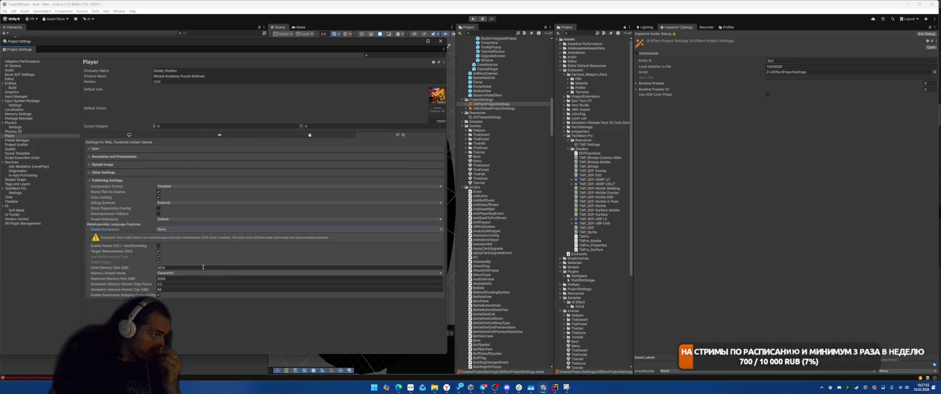
pyautogui.click(194, 228)
pyautogui.click(227, 236)
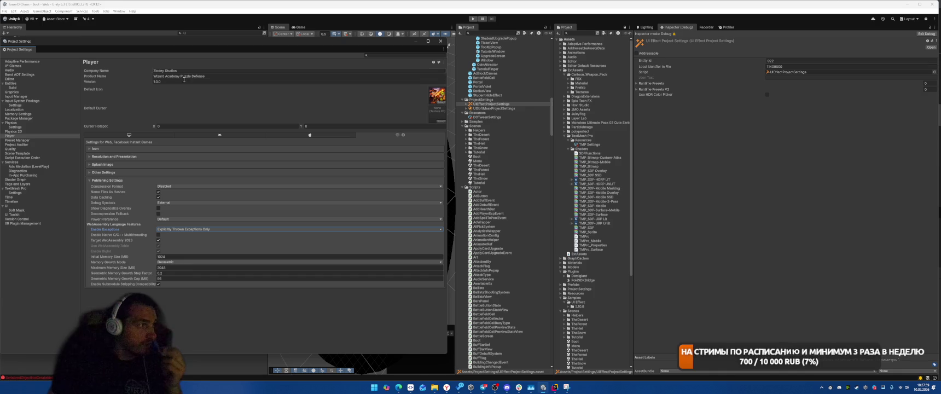
pyautogui.click(119, 11)
# Open Project Auditor's Build Size report and expand the Material, Cubemap, ComputeShader and MonoBehaviour groups
pyautogui.moveTo(164, 72)
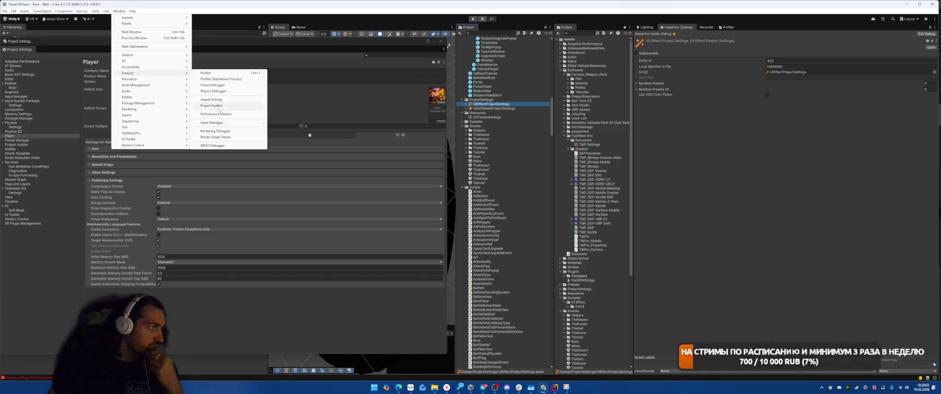
pyautogui.click(211, 105)
pyautogui.click(167, 75)
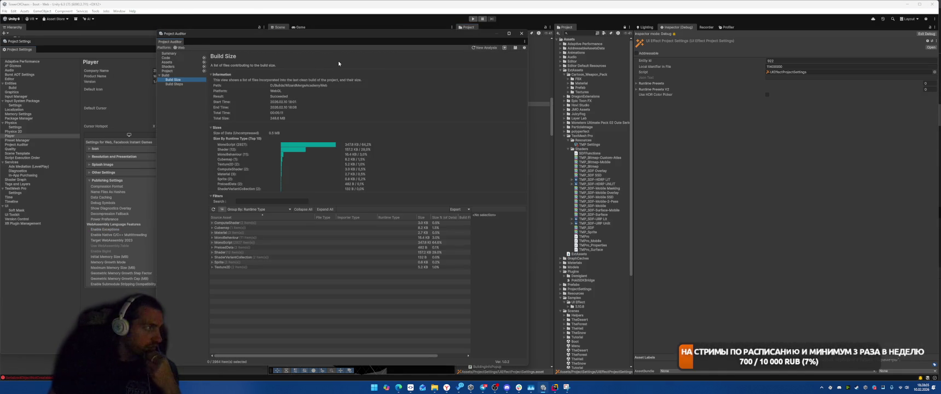
pyautogui.click(212, 232)
pyautogui.click(212, 227)
pyautogui.click(213, 223)
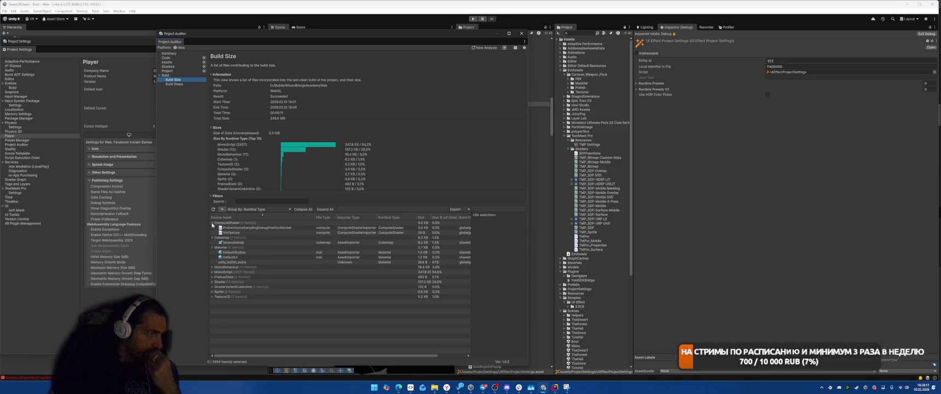
pyautogui.click(212, 267)
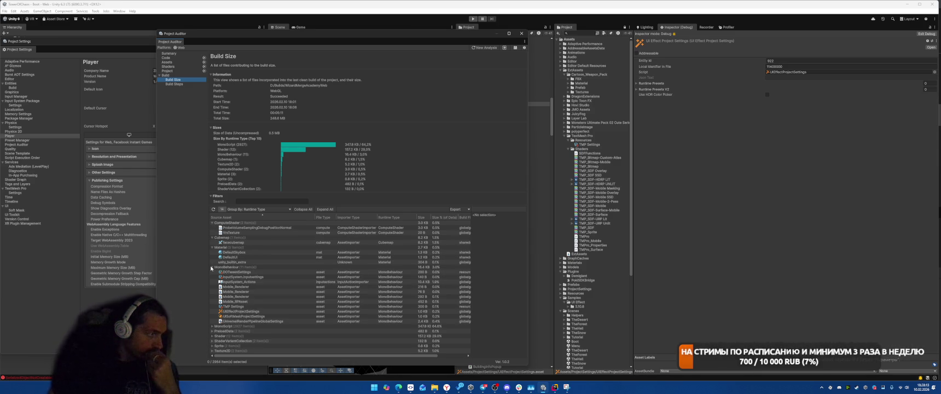
pyautogui.click(291, 317)
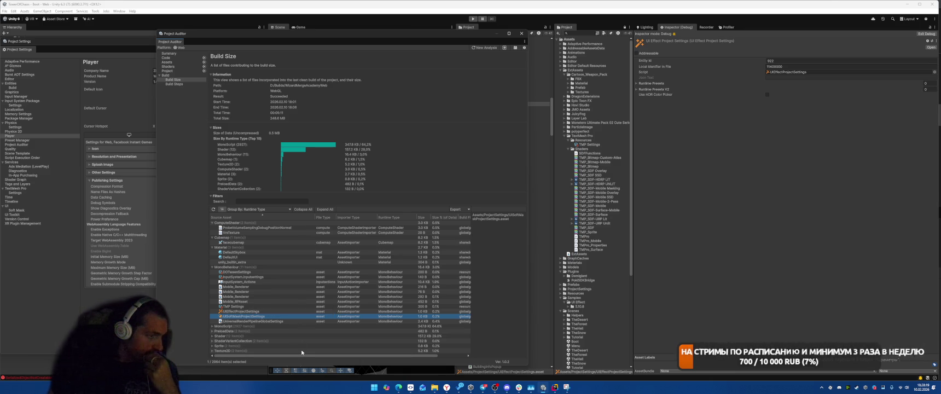
# Group the build size list by build file and expand globalgamemanagers.assets
pyautogui.click(254, 209)
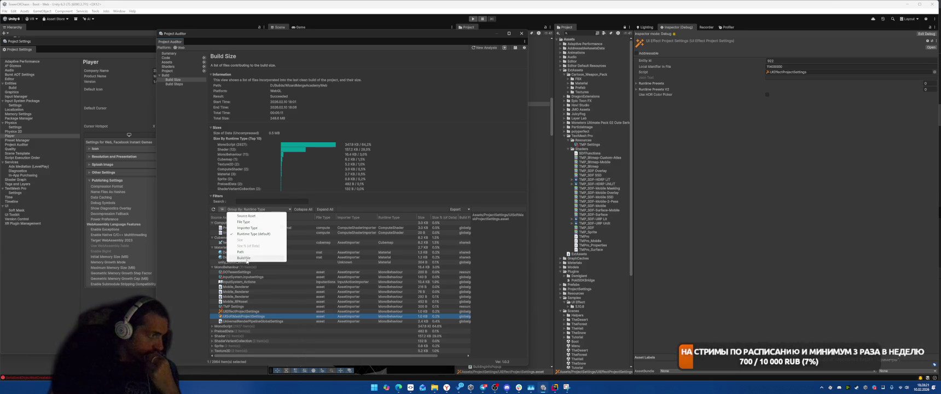
pyautogui.click(244, 258)
pyautogui.click(318, 231)
pyautogui.press('Right')
pyautogui.press('Down')
pyautogui.press('Down')
pyautogui.press('Down')
pyautogui.press('Right')
pyautogui.press('Up')
pyautogui.press('Up')
pyautogui.press('Up')
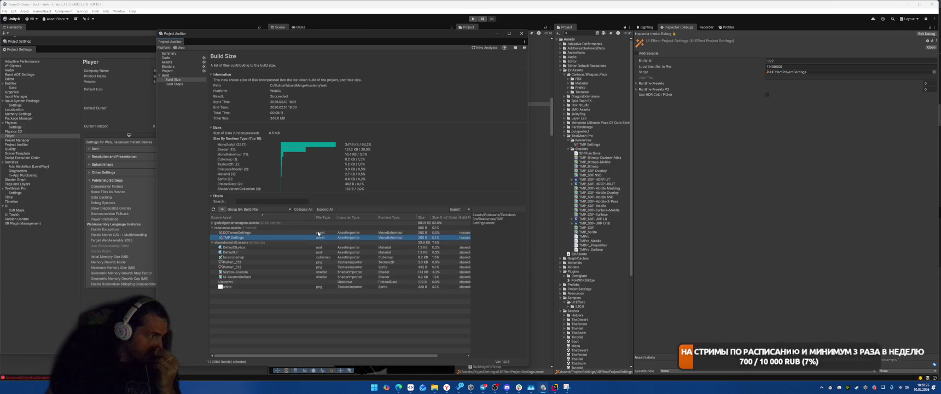
pyautogui.press('Right')
pyautogui.scroll(-10, 356, 275)
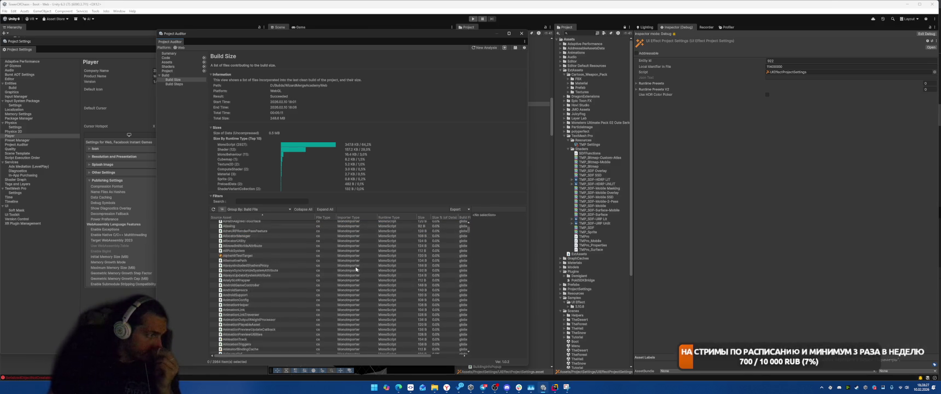
pyautogui.scroll(10, 355, 276)
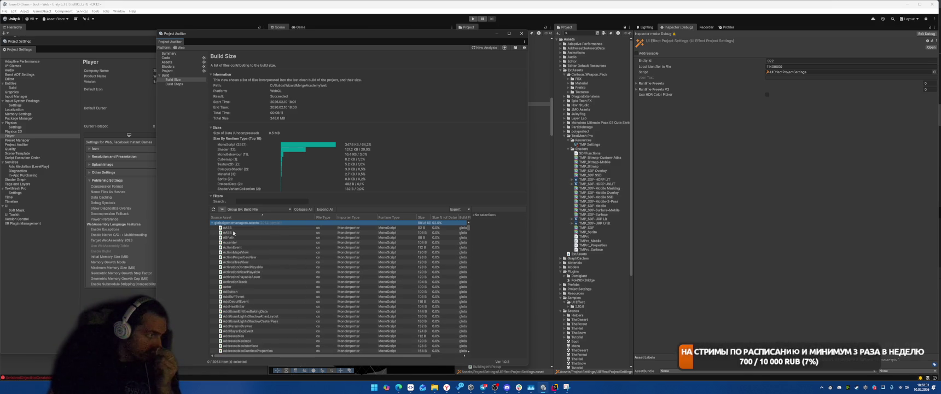
pyautogui.moveTo(469, 228); pyautogui.dragTo(478, 350)
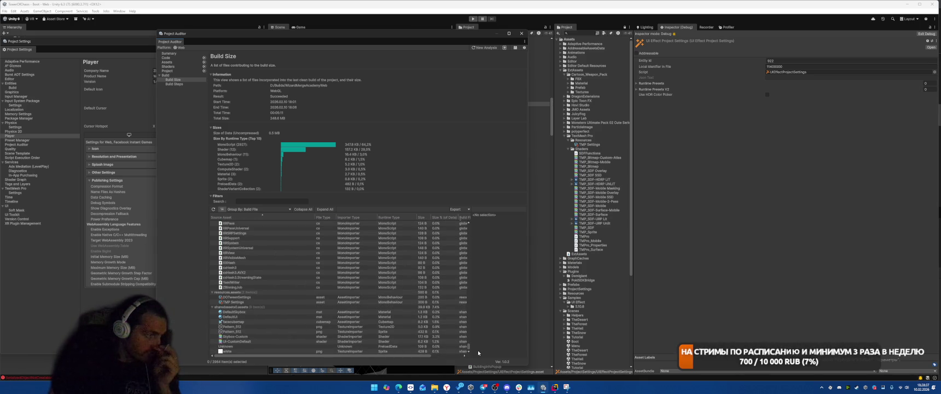
pyautogui.moveTo(477, 350); pyautogui.dragTo(482, 339)
pyautogui.moveTo(482, 344); pyautogui.dragTo(482, 350)
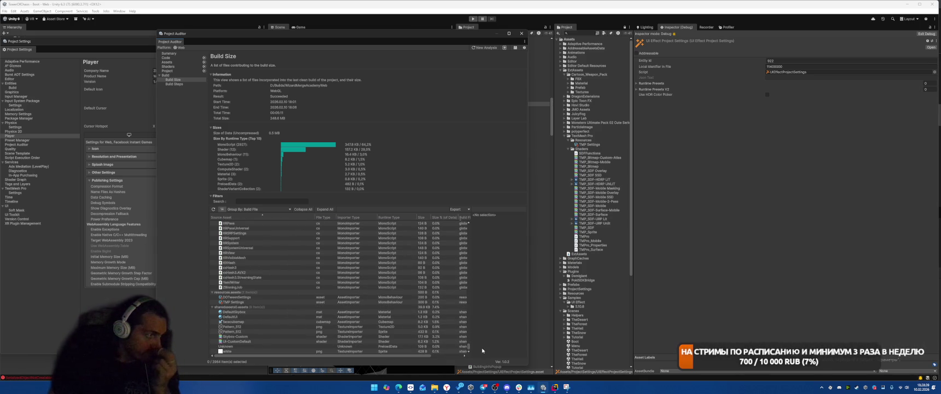
# Inspect the XRView and XRLayout entries, then close Project Auditor
pyautogui.click(253, 251)
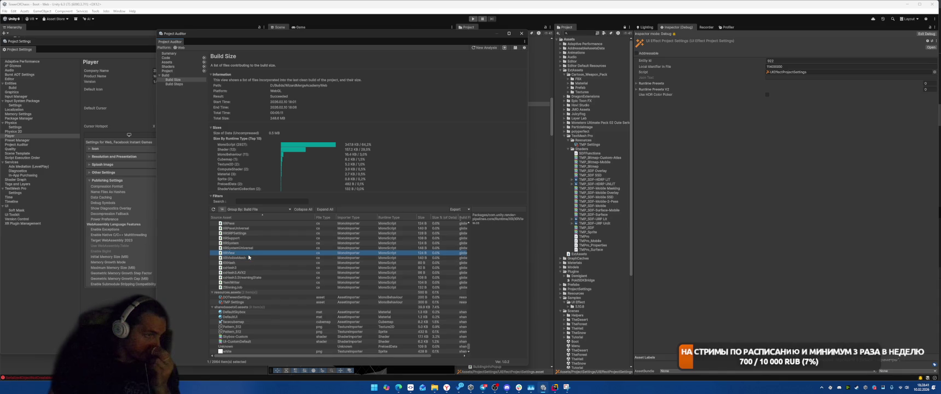
pyautogui.press('Down')
pyautogui.press('Down')
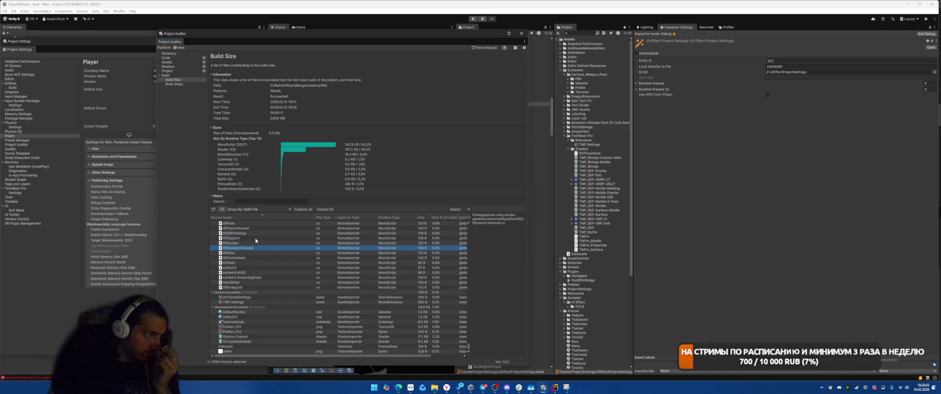
pyautogui.scroll(1, 266, 254)
pyautogui.scroll(5, 267, 254)
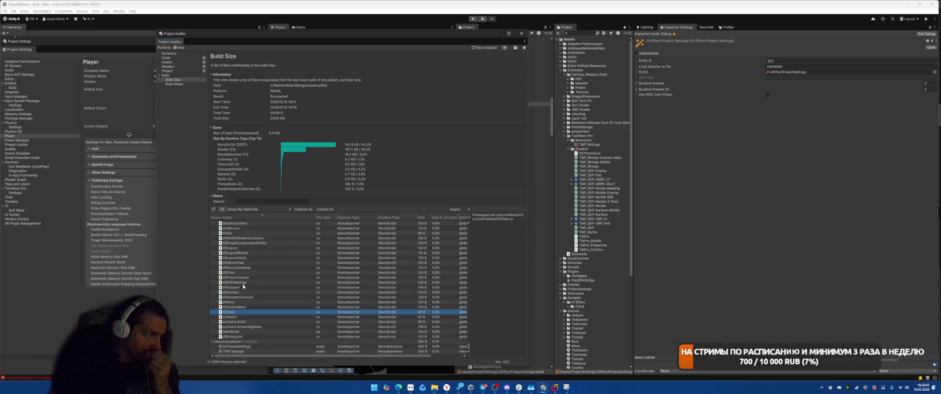
pyautogui.press('Up')
pyautogui.press('Up')
pyautogui.press('Up')
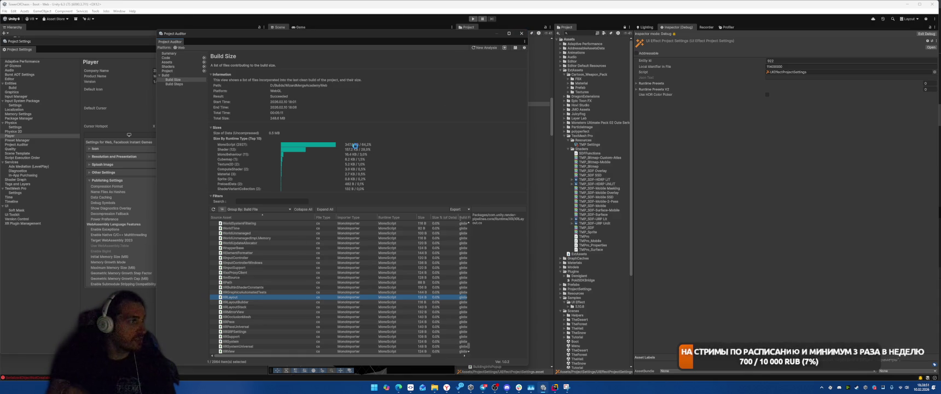
pyautogui.click(522, 33)
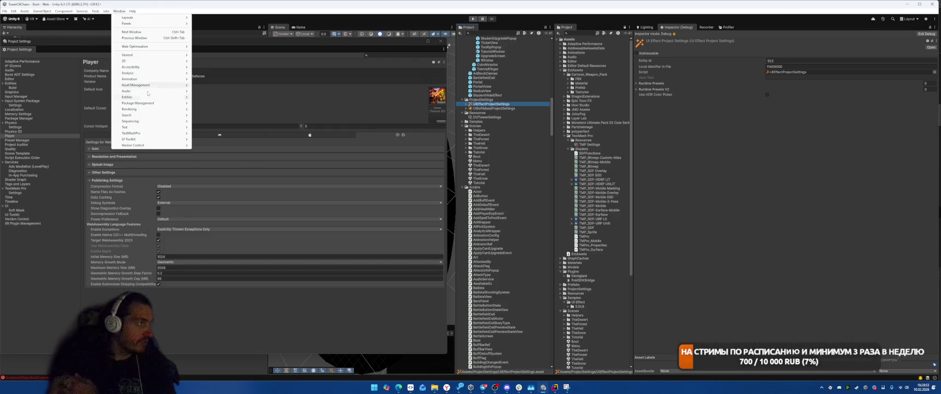
# Reopen Project Auditor on the Build Size report and move the screenshot window aside
pyautogui.click(119, 11)
pyautogui.moveTo(164, 73)
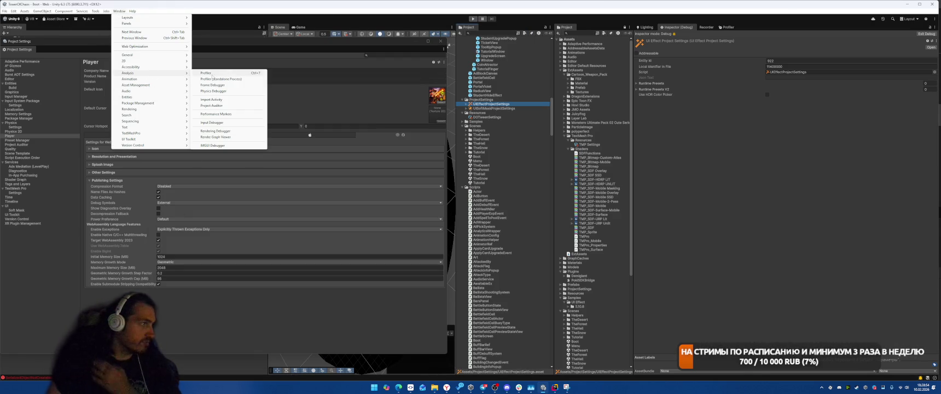
pyautogui.click(211, 105)
pyautogui.click(185, 73)
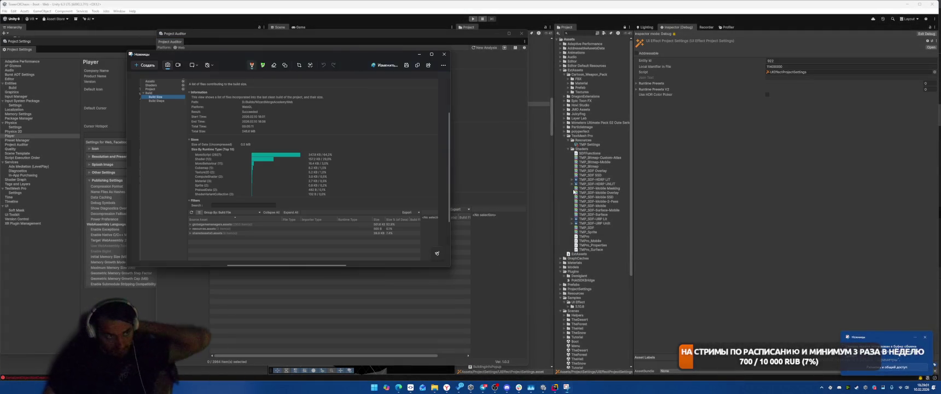
pyautogui.moveTo(330, 58); pyautogui.dragTo(697, 82)
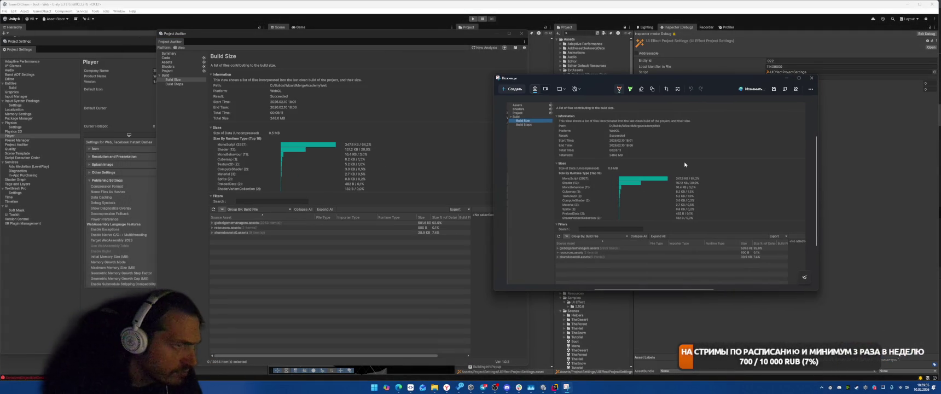
# Save the Build Size report into the Library folder, close Project Auditor and quit Unity
pyautogui.click(515, 47)
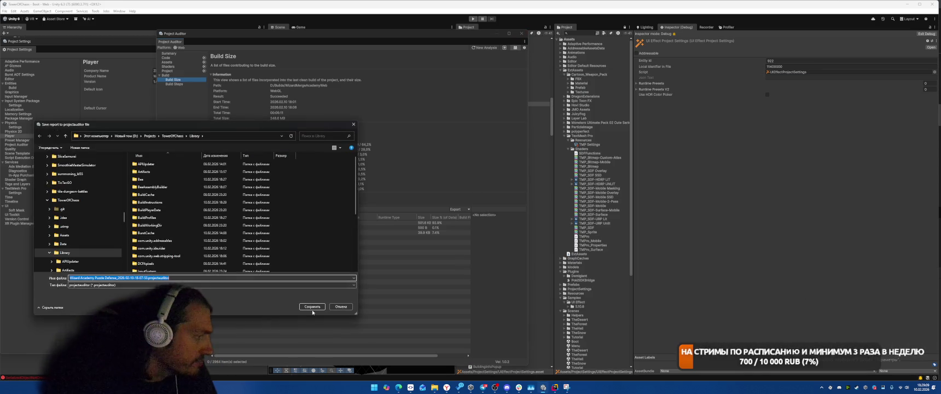
pyautogui.click(310, 304)
pyautogui.click(162, 154)
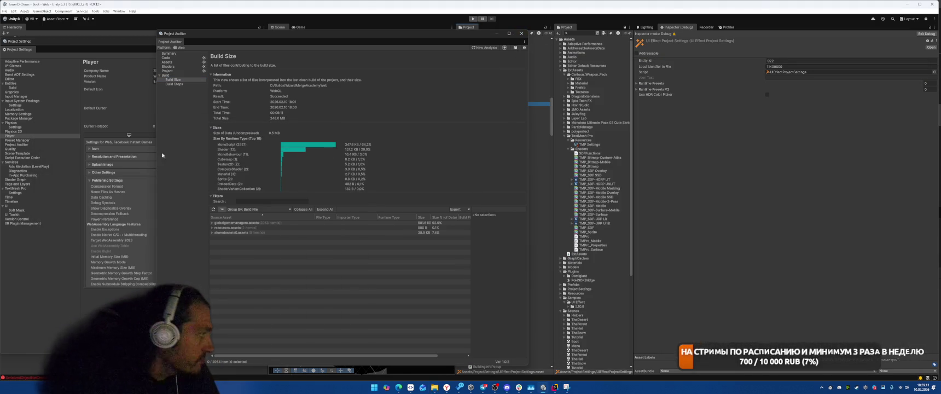
pyautogui.click(521, 34)
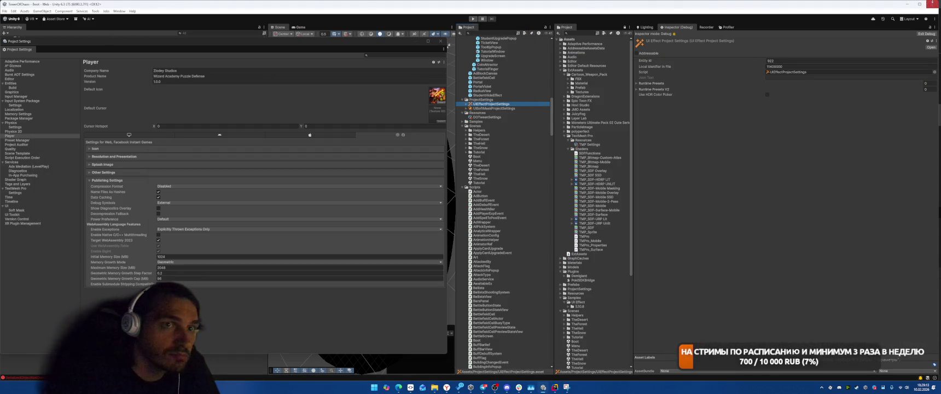
pyautogui.click(933, 4)
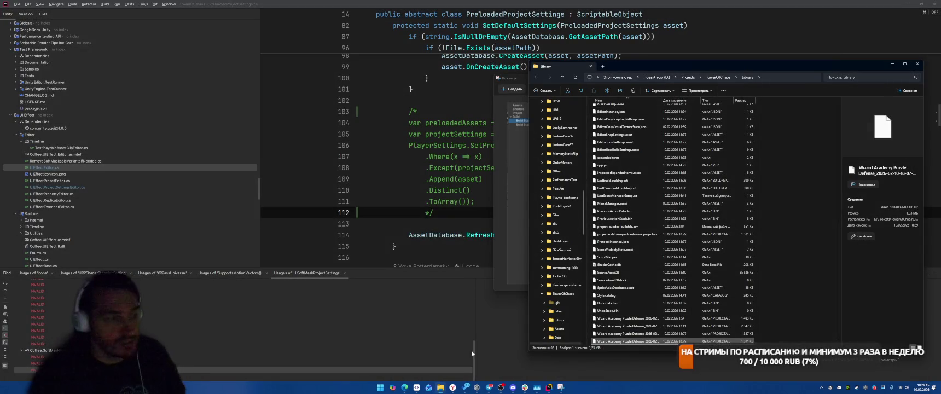
# Bring up Unity Hub's project list to reopen TowerOfChaos
pyautogui.click(477, 389)
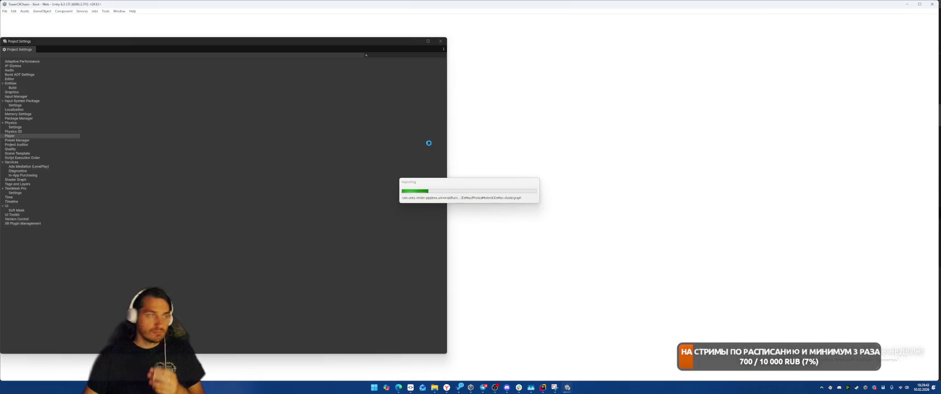
# Wait for TowerOfChaos to finish importing and open on the Web Player settings
pyautogui.moveTo(446, 387)
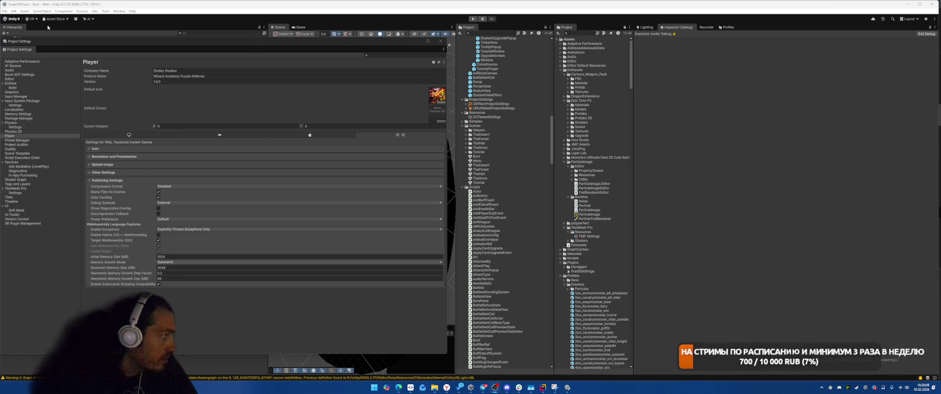
# Open Build Profiles and start a Web build, bringing up the output folder picker
pyautogui.click(5, 11)
pyautogui.click(33, 79)
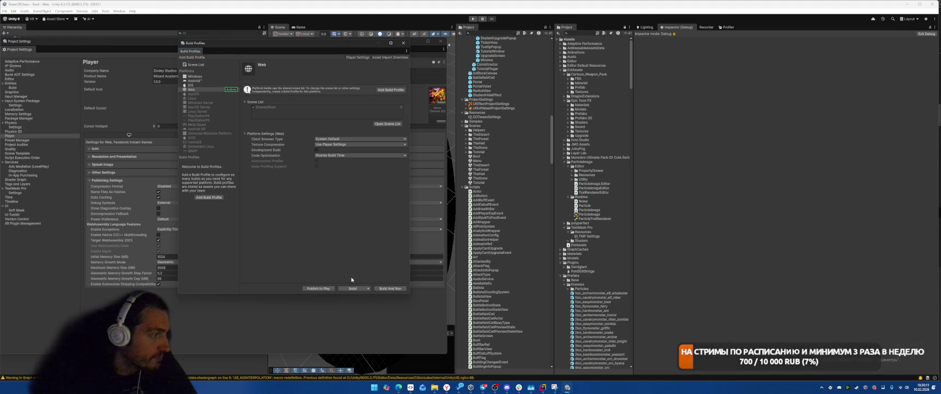
pyautogui.click(367, 290)
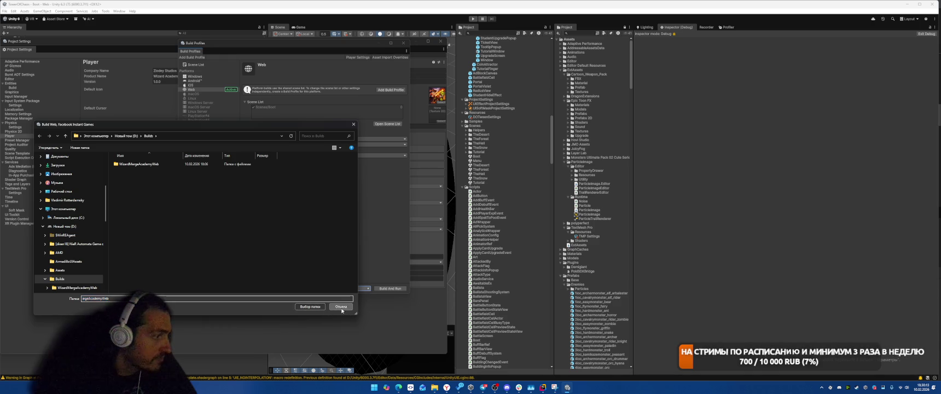
pyautogui.press('Escape')
pyautogui.click(368, 289)
# Delete the five old files in Builds/WizardMergeAcademyWeb/Build and confirm that folder
pyautogui.click(355, 298)
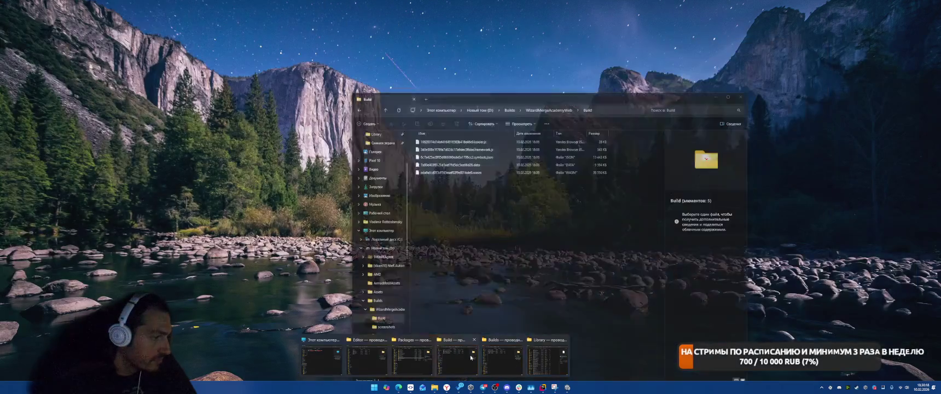
pyautogui.click(471, 357)
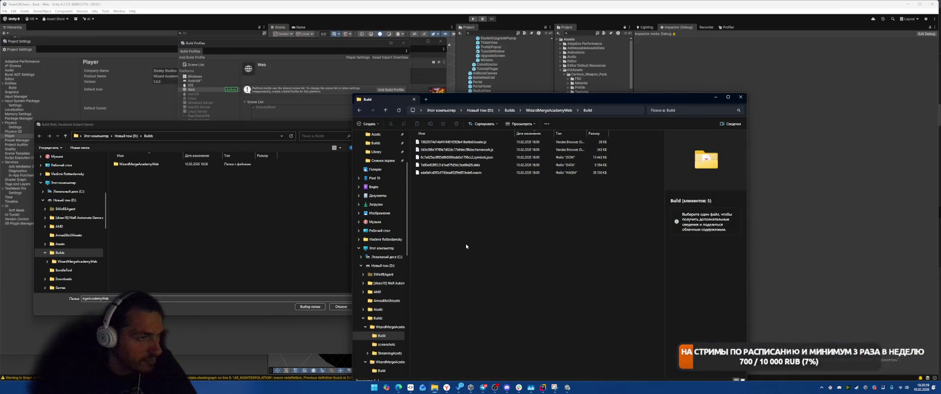
pyautogui.moveTo(466, 243); pyautogui.dragTo(410, 138)
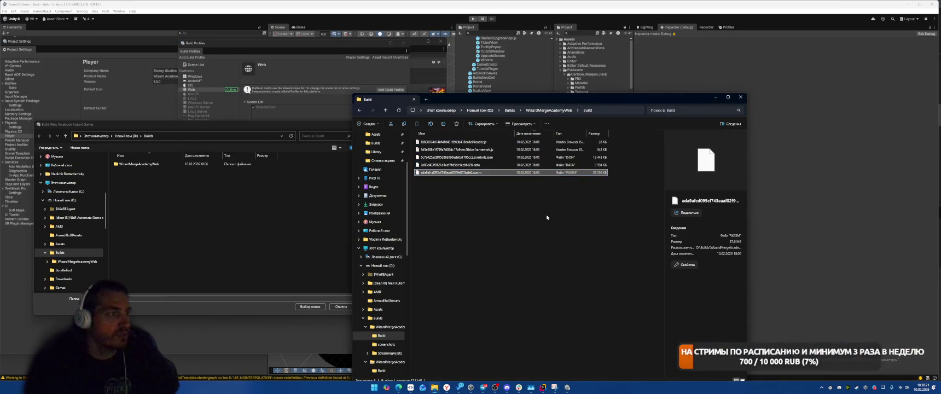
pyautogui.moveTo(505, 208); pyautogui.dragTo(372, 127)
pyautogui.press('Delete')
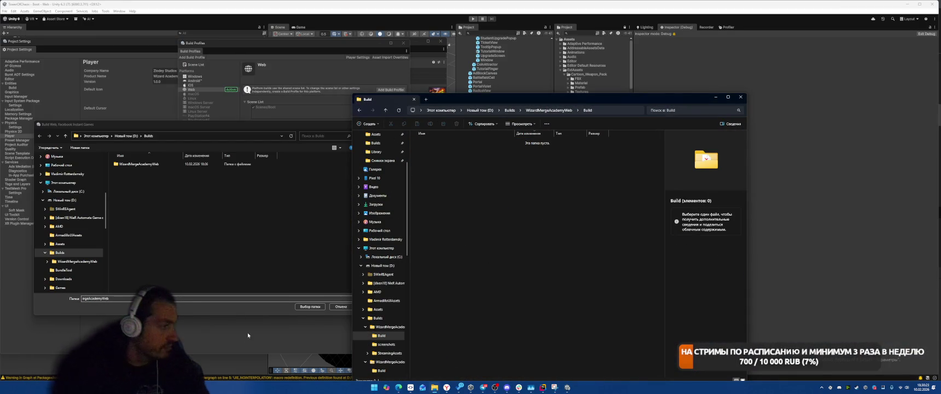
pyautogui.click(300, 306)
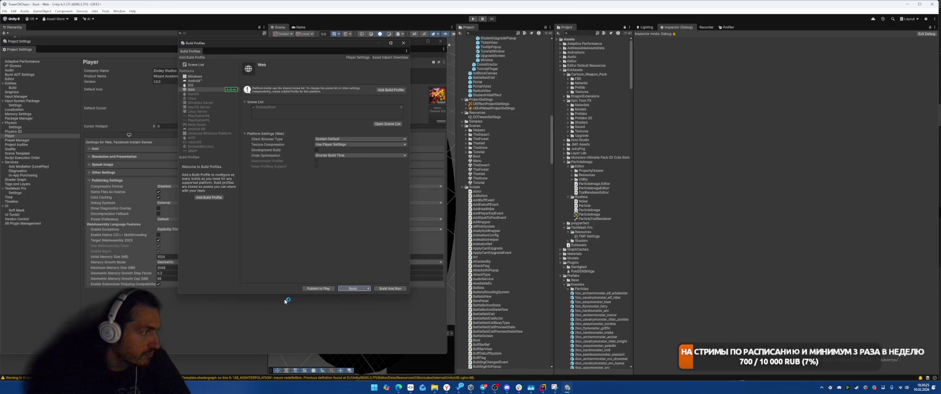
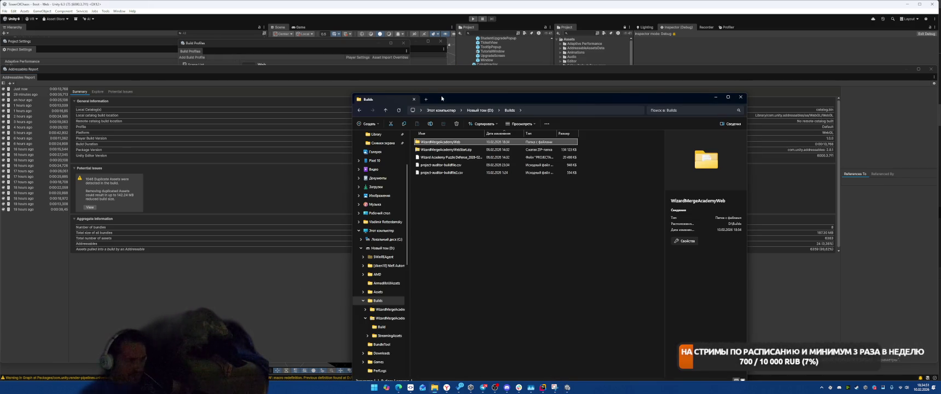
# Open the WizardMergeAcademyWeb Build folder and bring up the saved Build Size screenshot
pyautogui.doubleClick(433, 142)
pyautogui.doubleClick(433, 142)
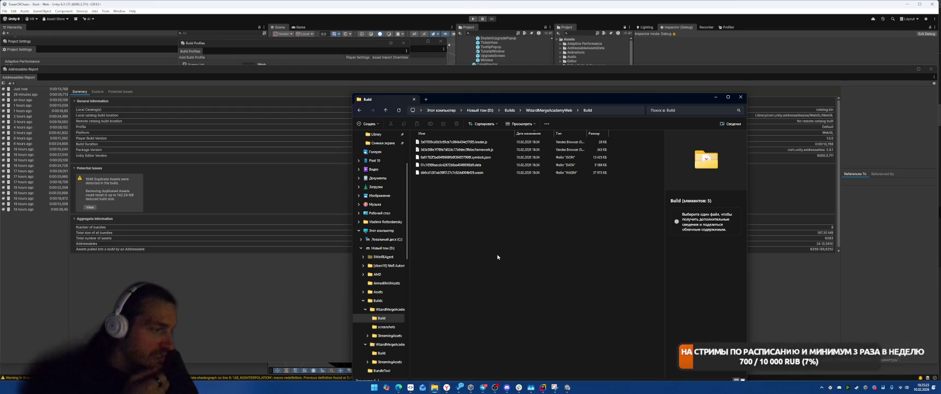
pyautogui.click(555, 387)
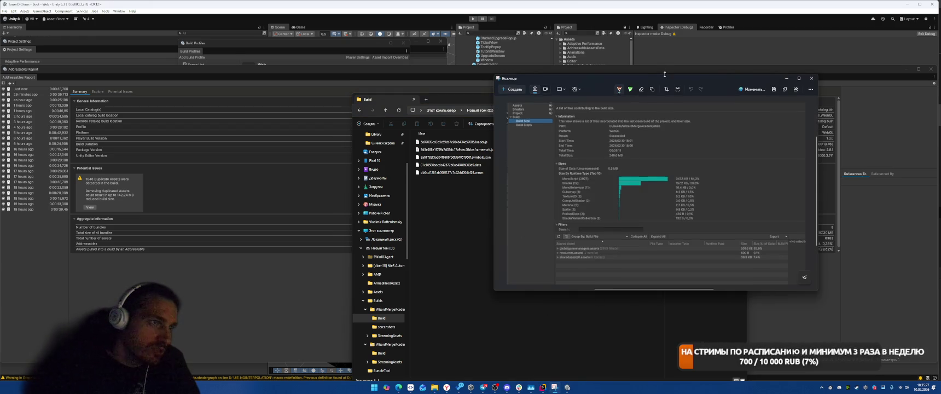
# Move the screenshot window toward the lower right, then return to the Unity editor
pyautogui.moveTo(663, 77); pyautogui.dragTo(745, 120)
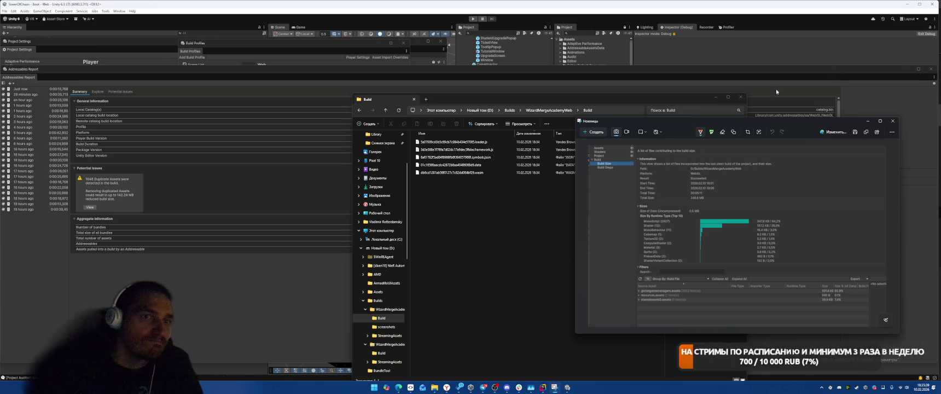
pyautogui.click(573, 79)
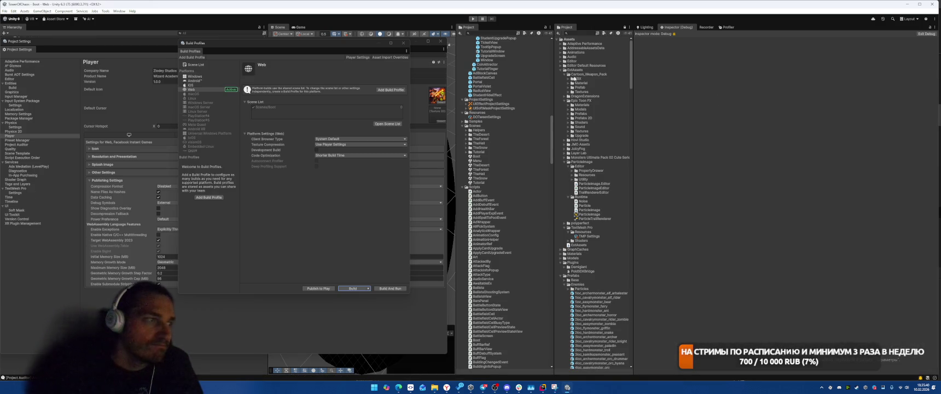
# Run a fresh Project Auditor analysis and show its Build Size report beside the earlier screenshot
pyautogui.click(118, 10)
pyautogui.moveTo(158, 72)
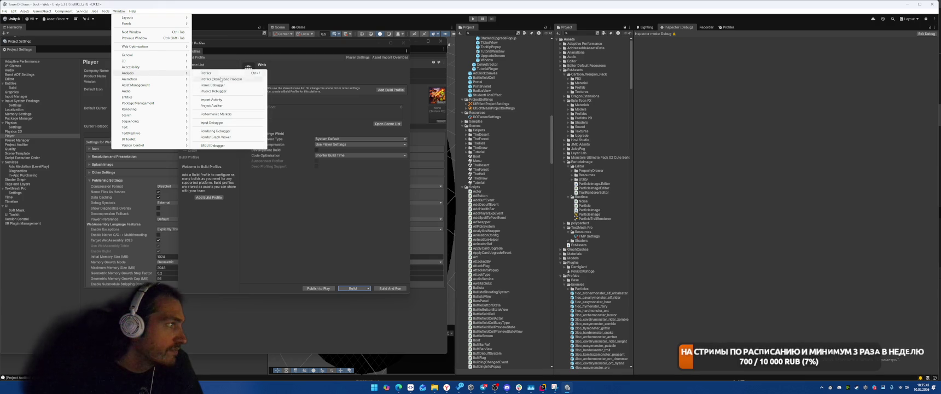
pyautogui.click(213, 105)
pyautogui.click(167, 75)
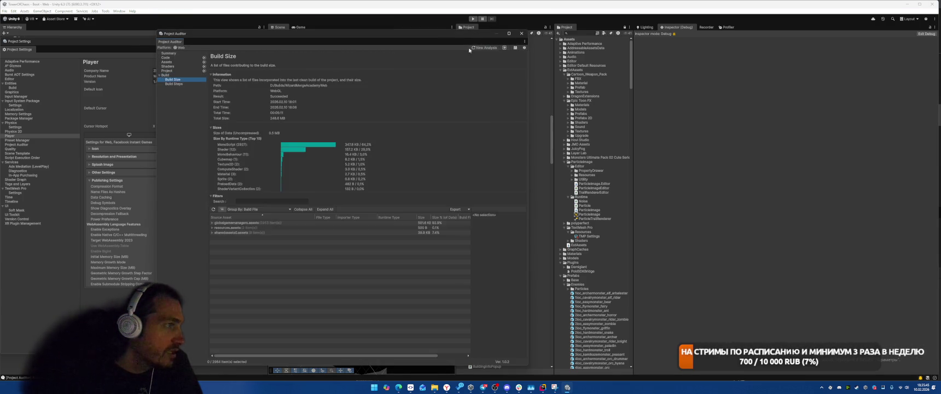
pyautogui.click(474, 48)
pyautogui.click(384, 162)
pyautogui.click(497, 154)
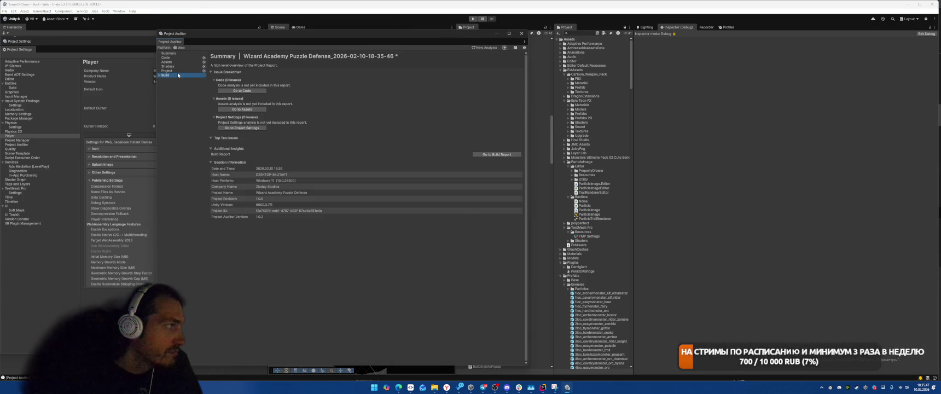
pyautogui.hotkey('alt', 'Tab')
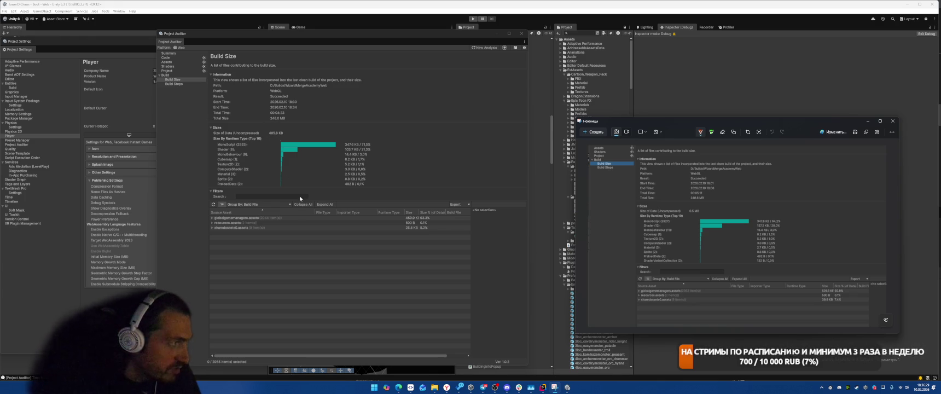
# Expand resources.assets, sharedassets0.assets and globalgamemanagers.assets in Build Size and browse their entries
pyautogui.click(212, 223)
pyautogui.click(212, 237)
pyautogui.click(212, 218)
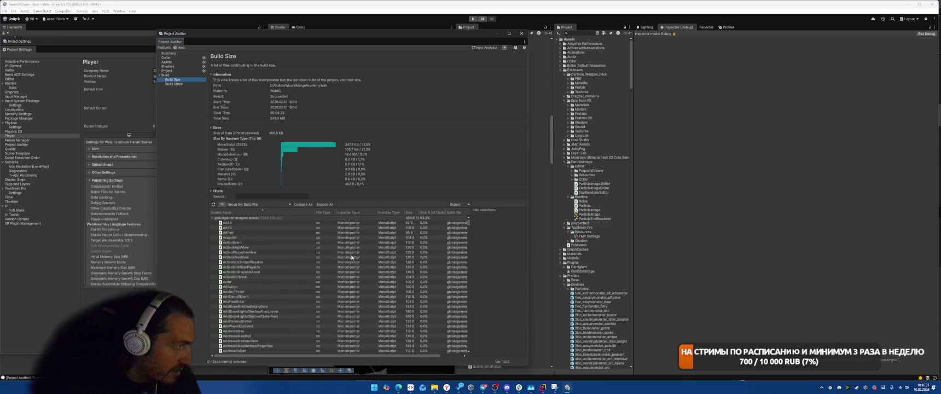
pyautogui.click(213, 219)
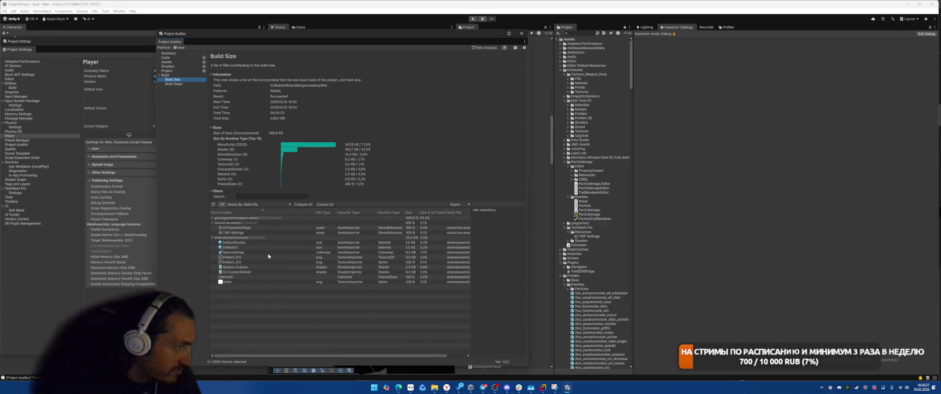
pyautogui.click(212, 216)
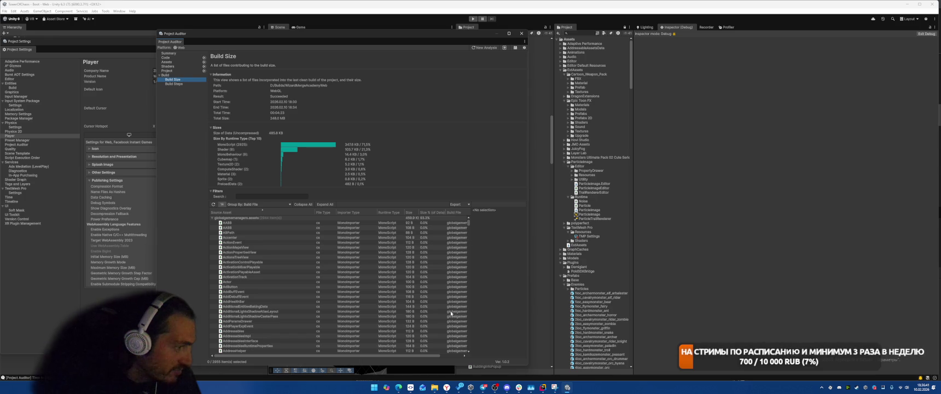
pyautogui.hscroll(2, 436, 317)
pyautogui.scroll(-5, 436, 307)
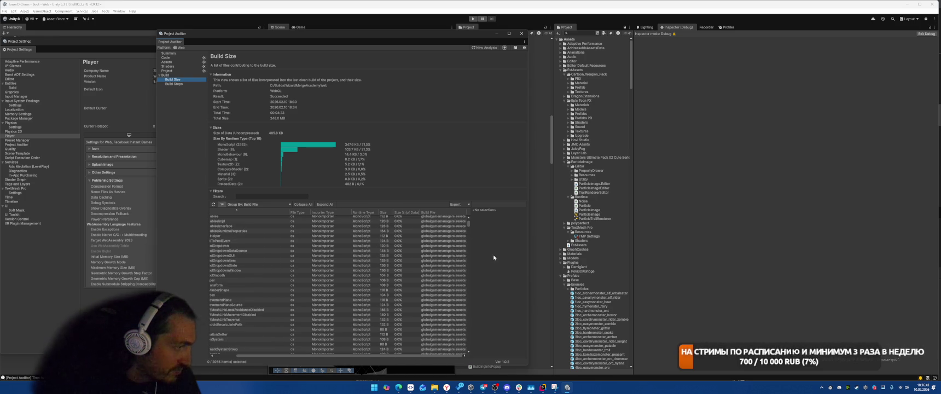
pyautogui.moveTo(470, 224); pyautogui.dragTo(469, 348)
pyautogui.hscroll(-2, 331, 314)
# Scroll back to the top and switch Project Auditor to the Assets issue analysis
pyautogui.scroll(10, 362, 296)
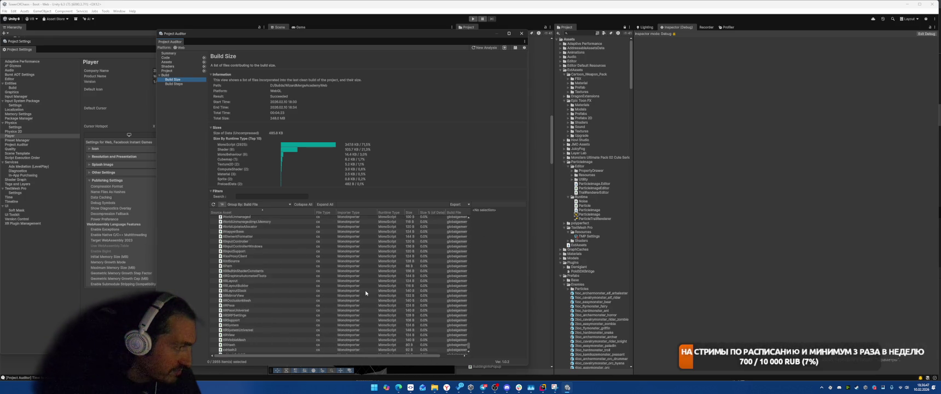
pyautogui.scroll(10, 366, 292)
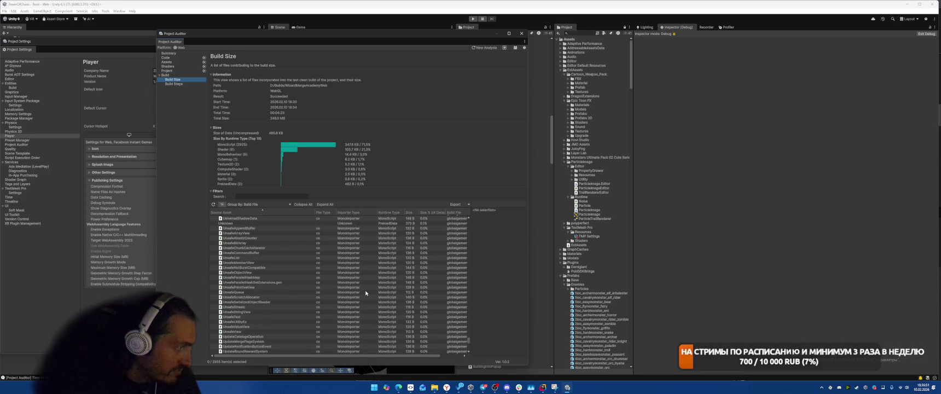
pyautogui.scroll(4, 366, 292)
pyautogui.scroll(3, 366, 293)
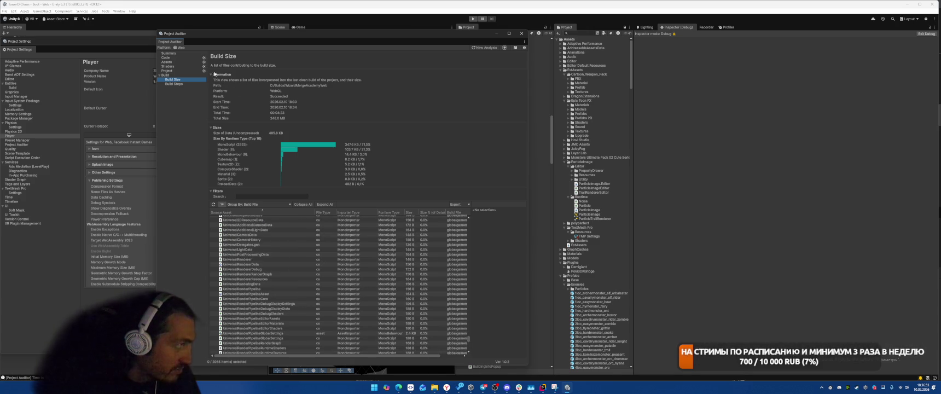
pyautogui.click(166, 62)
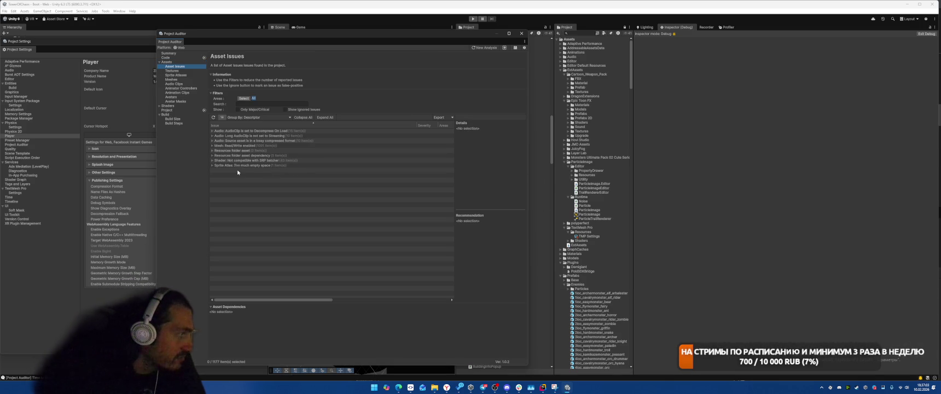
# Inspect the DOTween.dll and atlas_for_text.png dependency issues and the first Mesh Read/Write issue
pyautogui.click(249, 156)
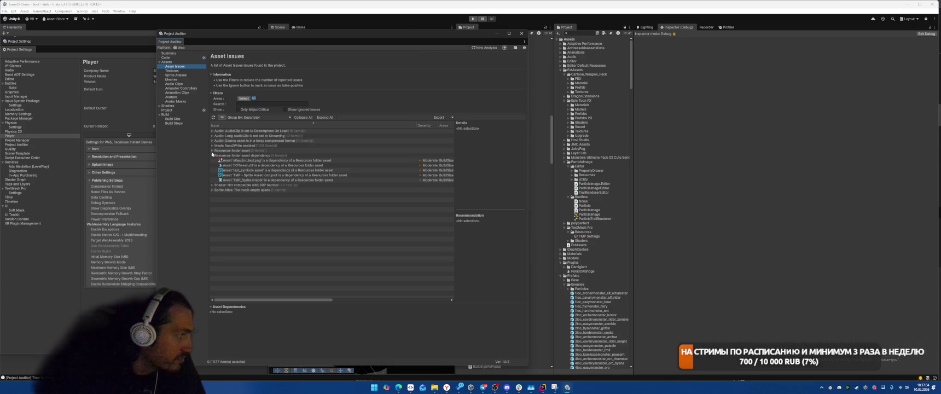
pyautogui.click(296, 165)
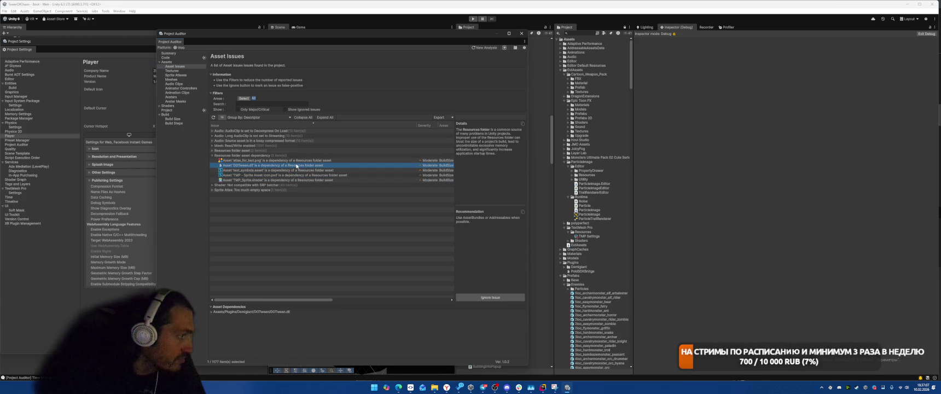
pyautogui.click(246, 160)
pyautogui.click(212, 151)
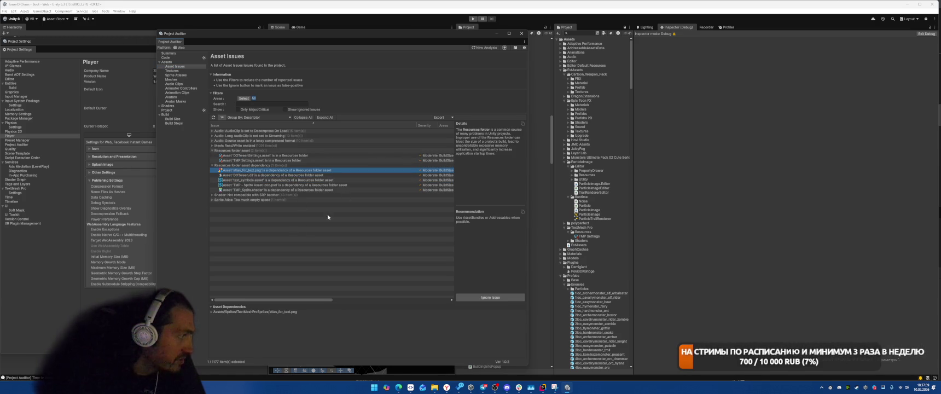
pyautogui.click(212, 146)
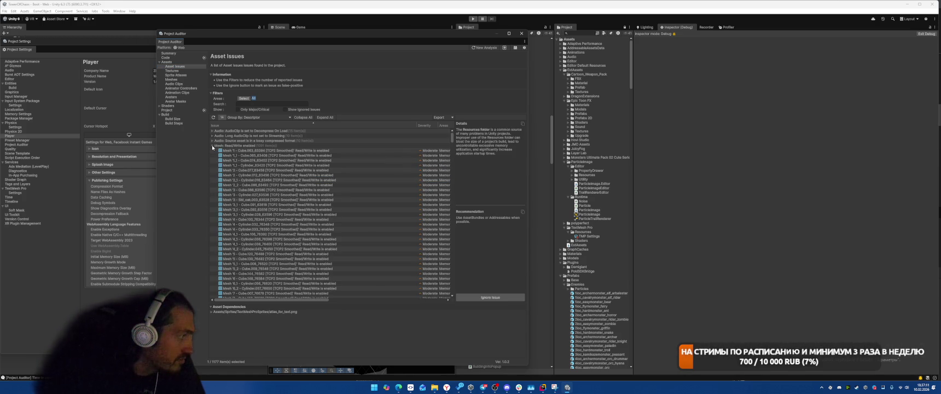
pyautogui.click(270, 150)
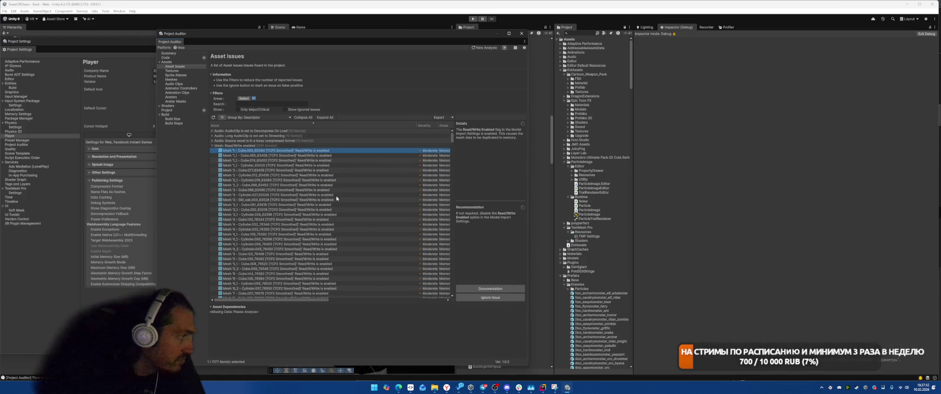
pyautogui.click(213, 146)
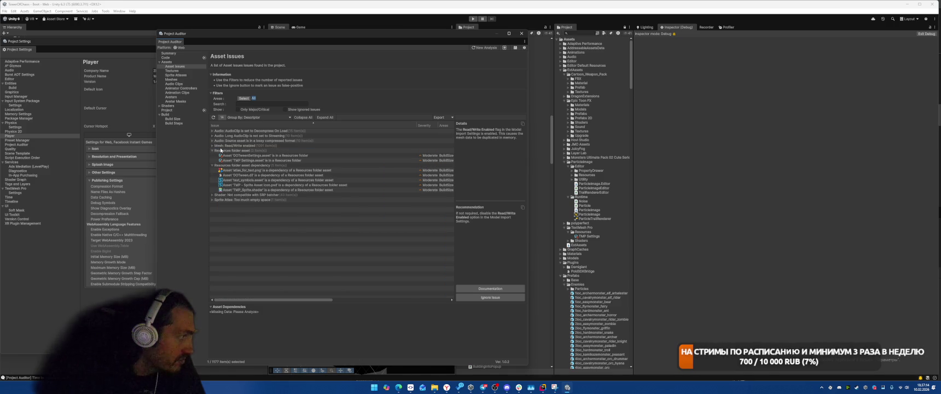
# Expand and browse the shaders not compatible with the SRP batcher
pyautogui.click(212, 196)
pyautogui.scroll(-5, 257, 208)
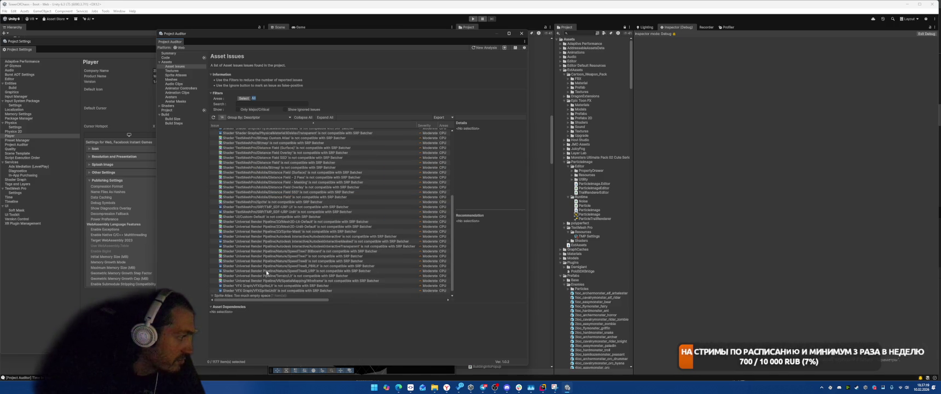
pyautogui.scroll(-1, 306, 242)
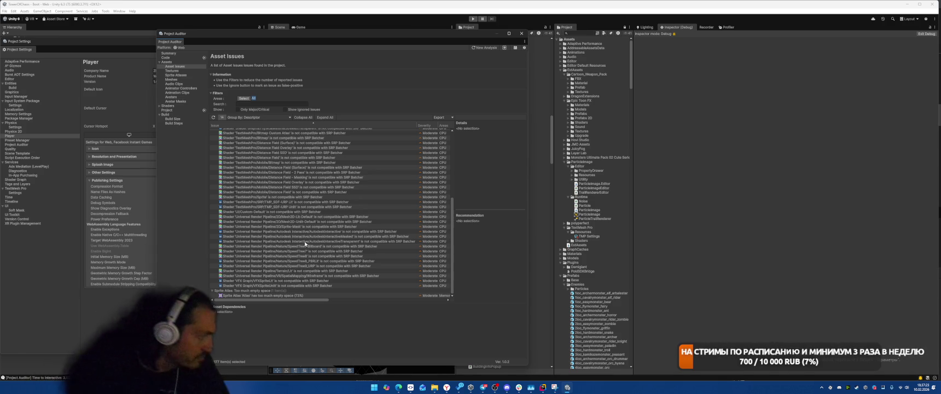
pyautogui.scroll(10, 302, 236)
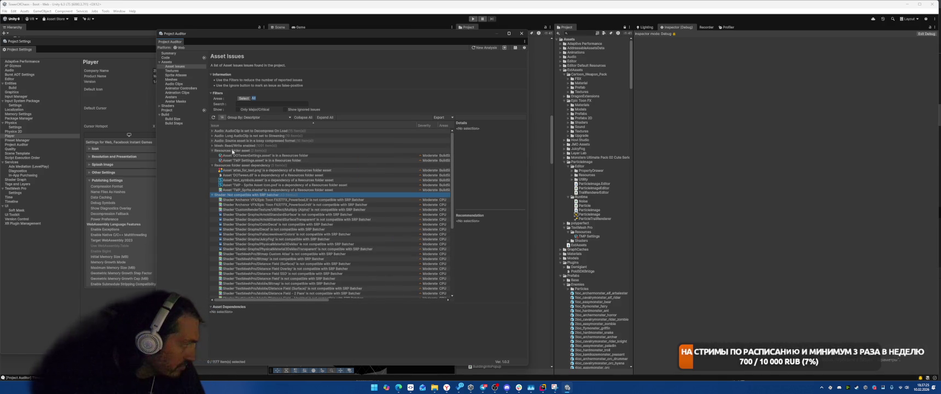
# Review the bear mesh Read/Write issues, then show the 1_1 - Cube.065 mesh in the Inspector
pyautogui.click(212, 145)
pyautogui.scroll(-5, 323, 182)
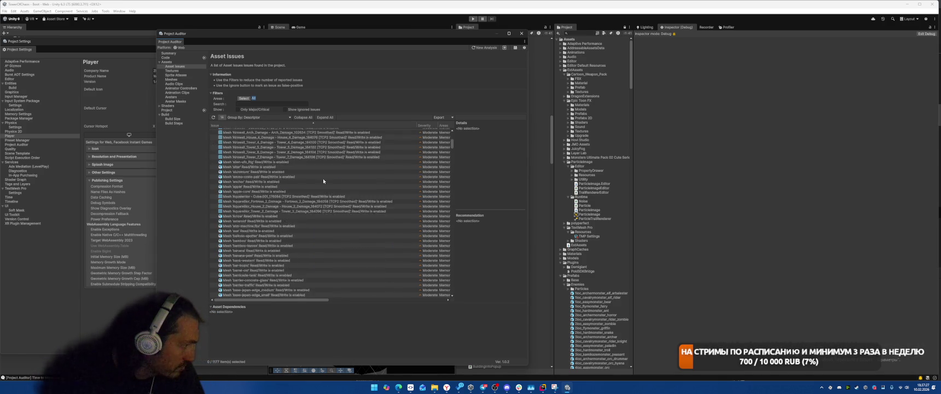
pyautogui.scroll(-5, 323, 183)
pyautogui.click(311, 203)
pyautogui.click(308, 222)
pyautogui.click(306, 248)
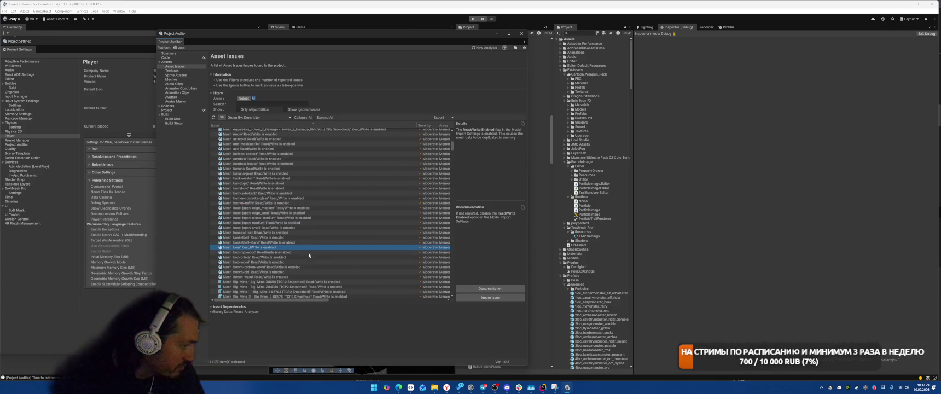
pyautogui.scroll(10, 314, 262)
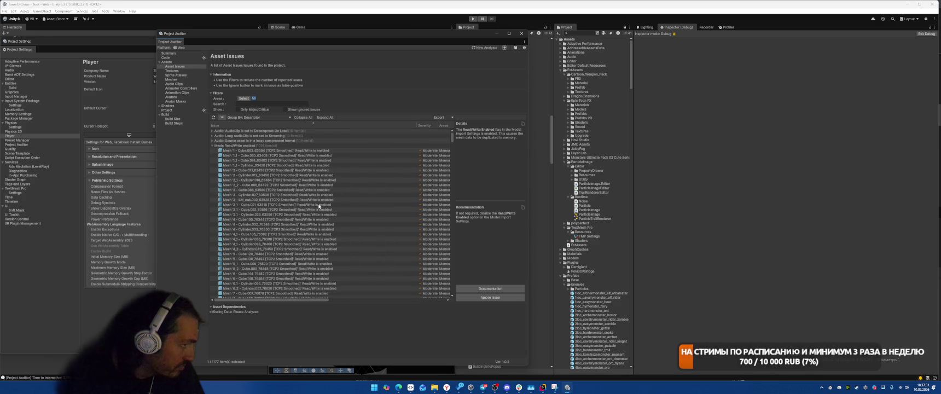
pyautogui.click(245, 148)
pyautogui.click(257, 155)
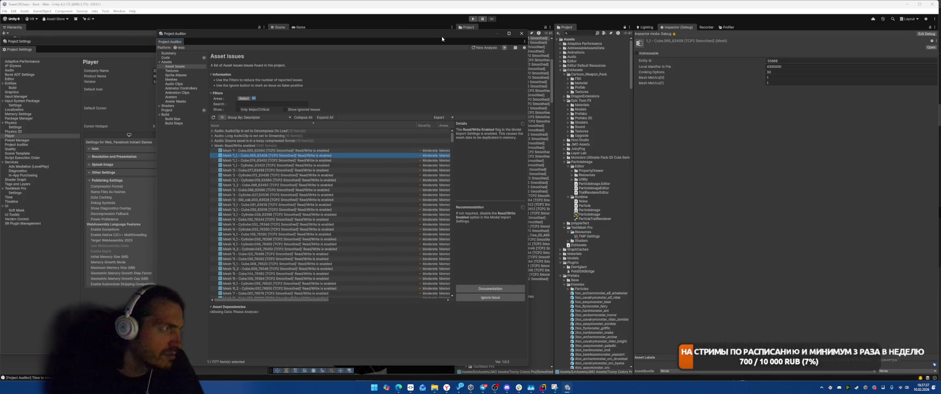
# Return the Inspector to normal mode and preview Cube.077, 1 - Cube.063 and other smoothed meshes
pyautogui.moveTo(442, 39); pyautogui.dragTo(371, 33)
pyautogui.click(263, 166)
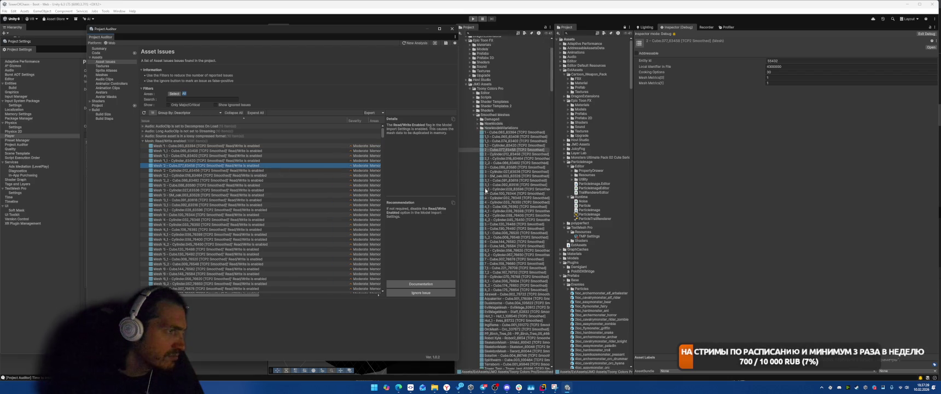
pyautogui.click(498, 181)
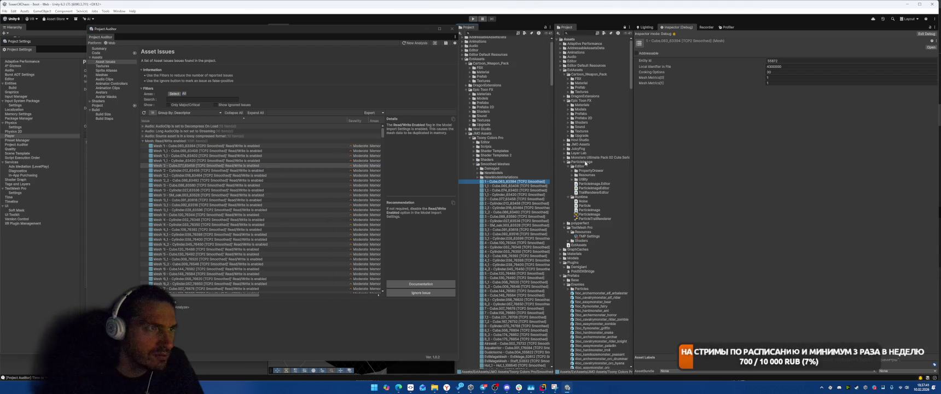
pyautogui.click(926, 33)
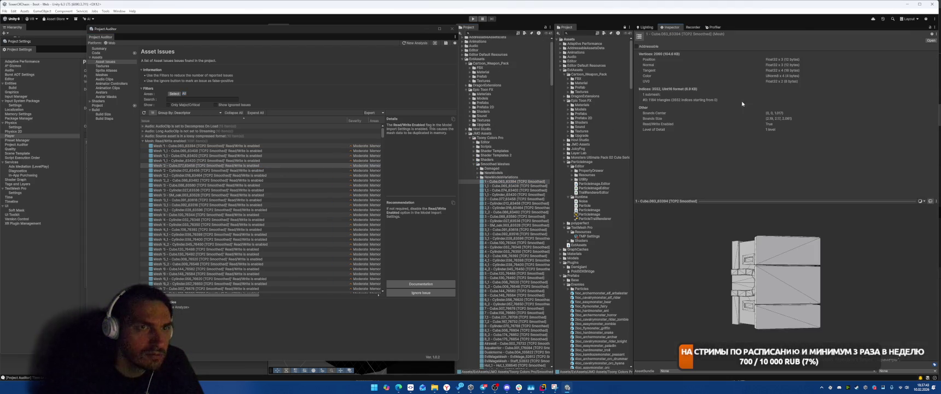
pyautogui.click(509, 214)
pyautogui.click(509, 243)
pyautogui.click(512, 318)
# Preview the Tower_Test mesh and its neighbouring meshes in the Project window
pyautogui.scroll(-3, 512, 274)
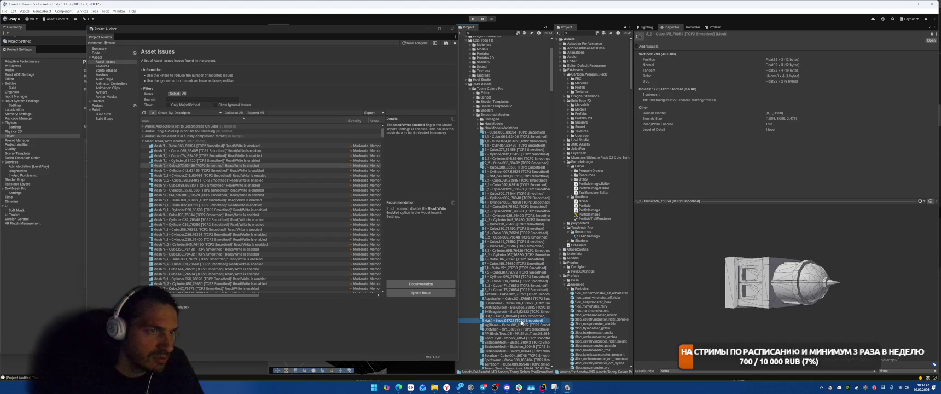
pyautogui.scroll(-2, 526, 306)
pyautogui.click(539, 319)
pyautogui.click(515, 323)
pyautogui.click(500, 297)
pyautogui.click(500, 282)
pyautogui.click(517, 318)
pyautogui.click(517, 332)
pyautogui.scroll(4, 517, 328)
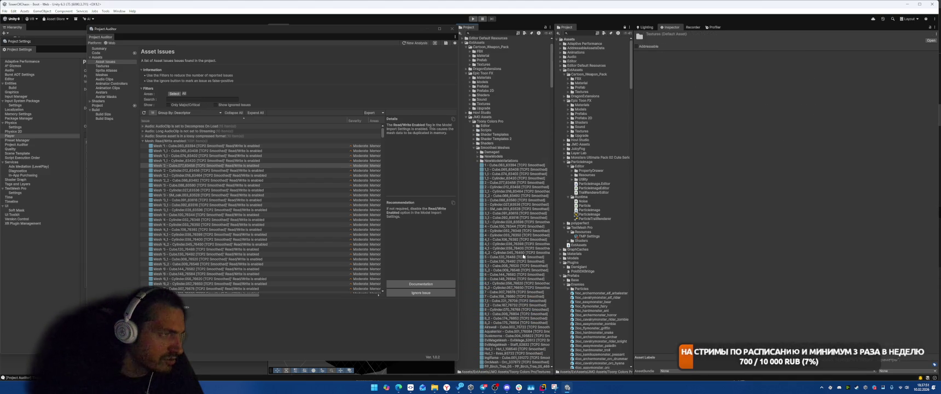
# Step from 1 - Cube.063 down to the EvilMage mesh and rotate its preview
pyautogui.click(506, 165)
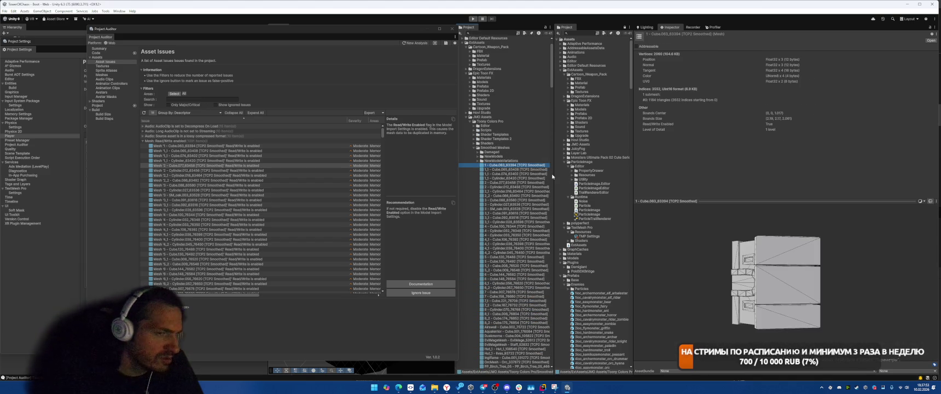
pyautogui.press('Down')
pyautogui.press('Down')
pyautogui.press('Down')
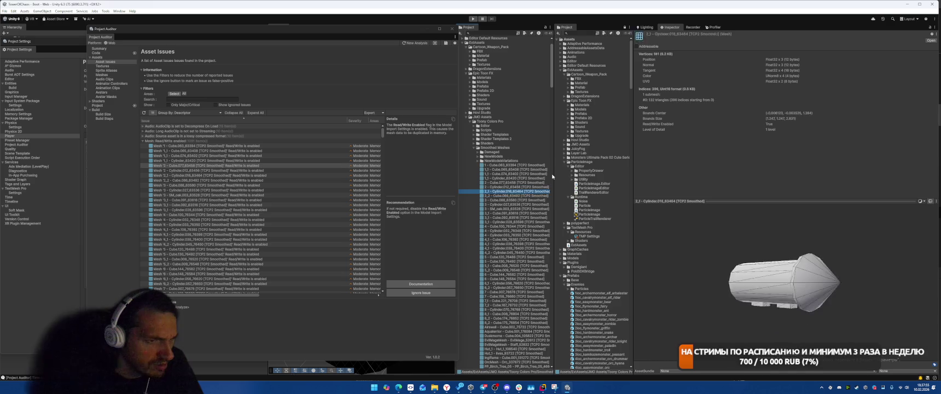
pyautogui.press('Down')
pyautogui.press('Down')
pyautogui.press('Down')
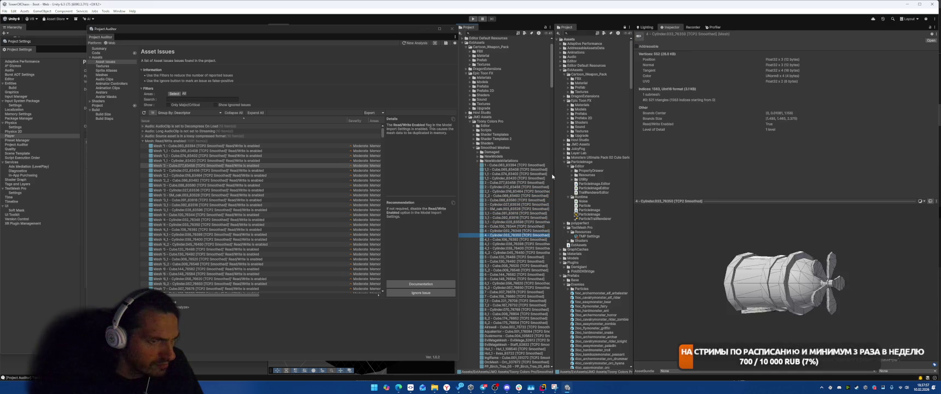
pyautogui.press('Down')
pyautogui.press('Down')
pyautogui.press('Down')
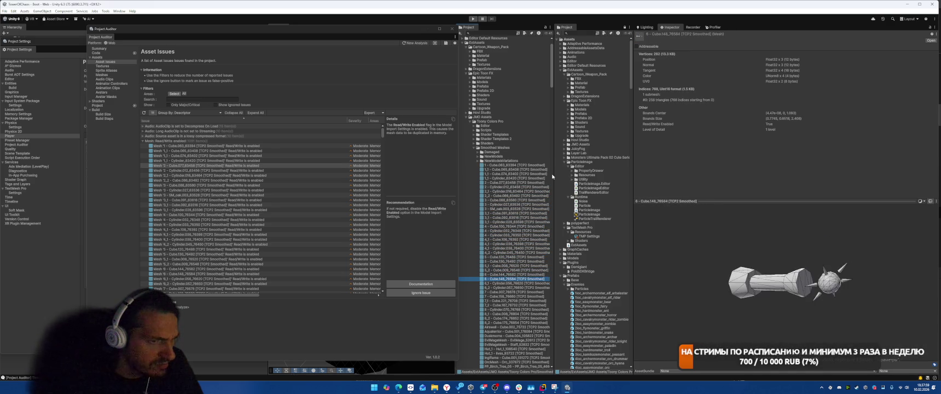
pyautogui.press('Down')
pyautogui.press('Down')
pyautogui.press('Down')
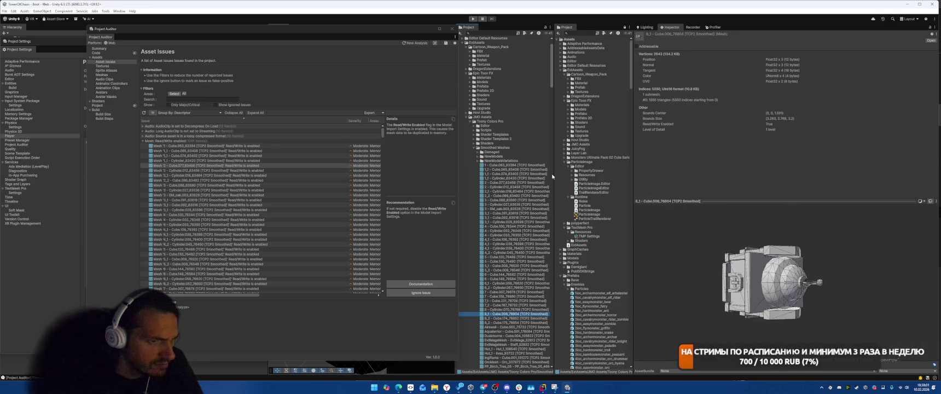
pyautogui.press('Down')
pyautogui.press('Down')
pyautogui.press('Down')
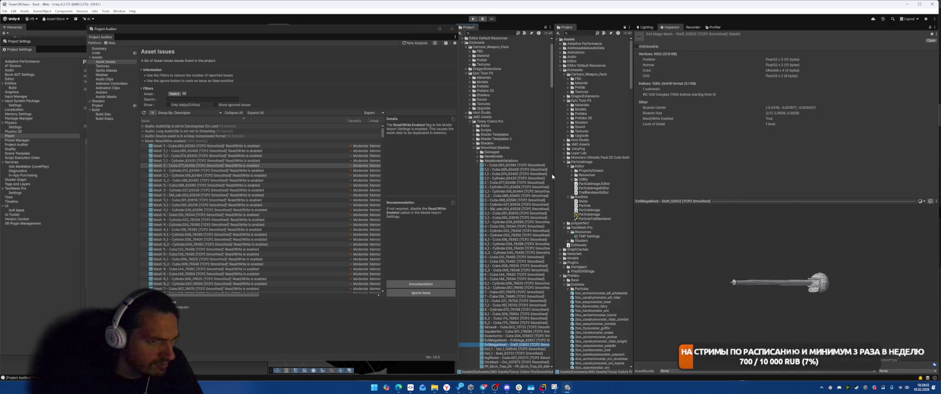
pyautogui.moveTo(776, 279); pyautogui.dragTo(832, 274)
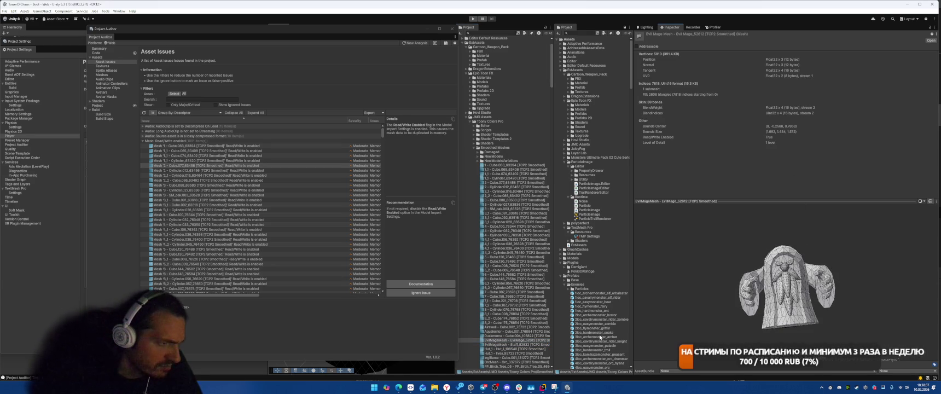
# Delete the EvilMage and EvilMage Staff meshes
pyautogui.click(520, 344)
pyautogui.press('Up')
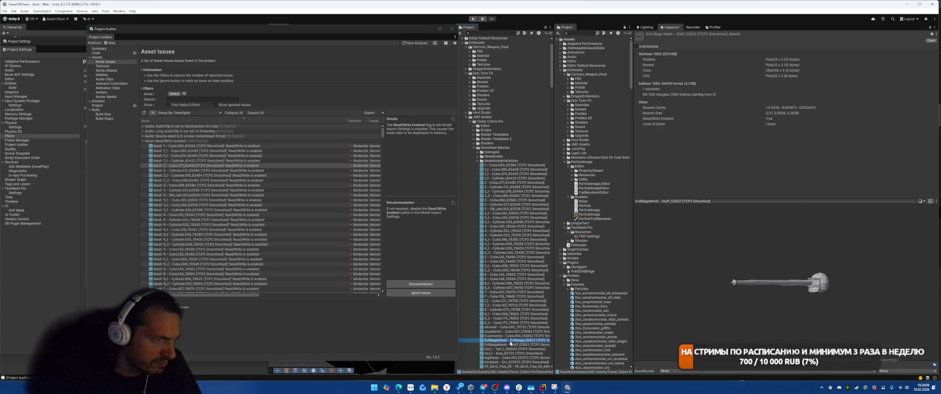
pyautogui.scroll(-3, 525, 329)
pyautogui.click(549, 312)
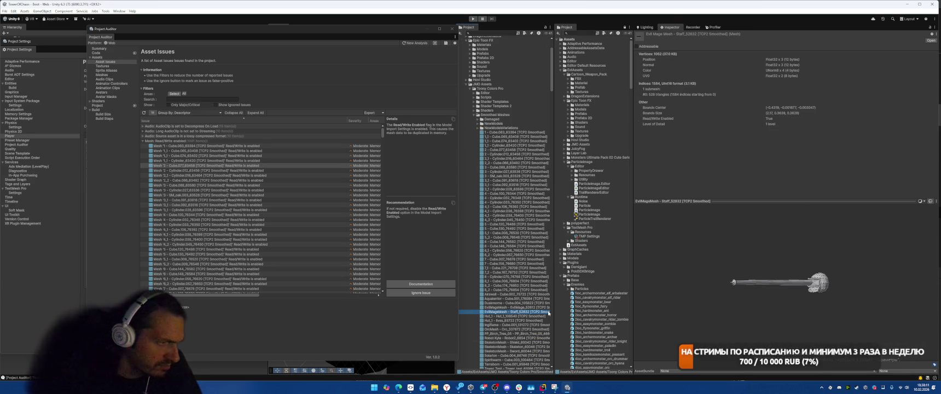
pyautogui.press('Down')
pyautogui.press('Down')
pyautogui.press('Up')
pyautogui.press('Up')
pyautogui.press('Up')
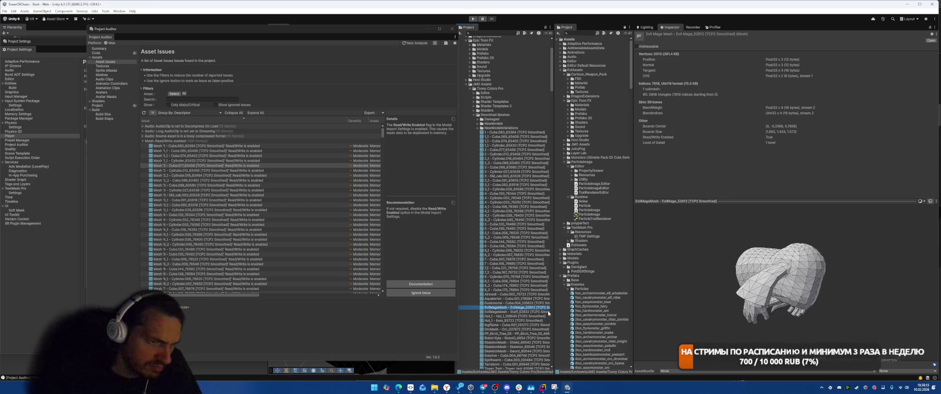
pyautogui.moveTo(778, 216); pyautogui.dragTo(776, 209)
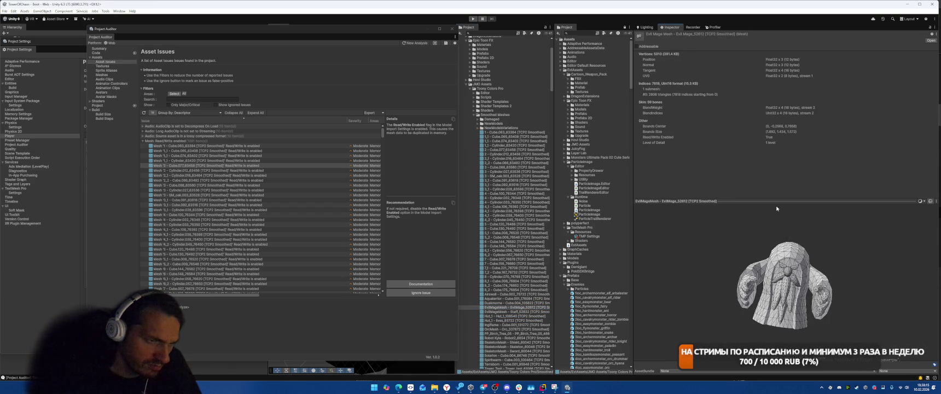
pyautogui.hotkey('shift', 'Down')
pyautogui.press('Delete')
pyautogui.press('Return')
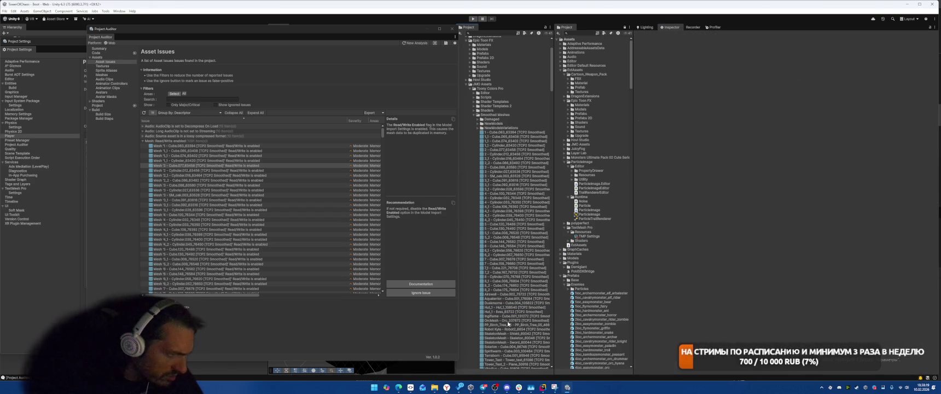
# Delete a range of four meshes ending with the Sword_80044 mesh
pyautogui.scroll(-3, 507, 324)
pyautogui.click(508, 293)
pyautogui.press('Up')
pyautogui.press('Up')
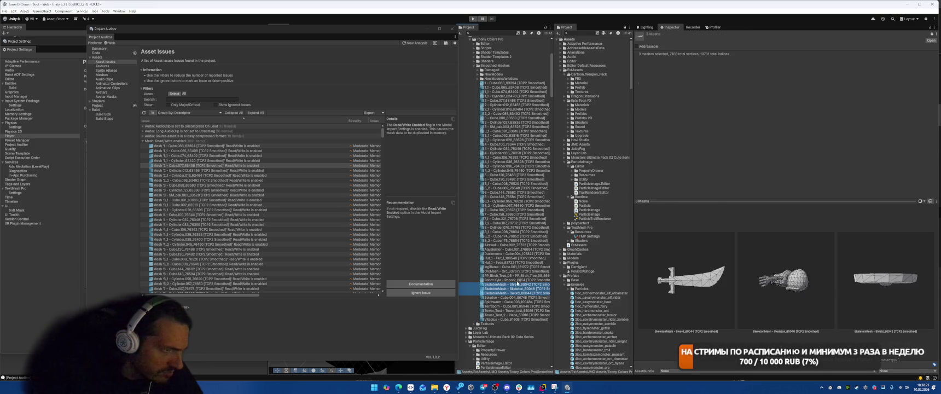
pyautogui.click(513, 294)
pyautogui.press('Delete')
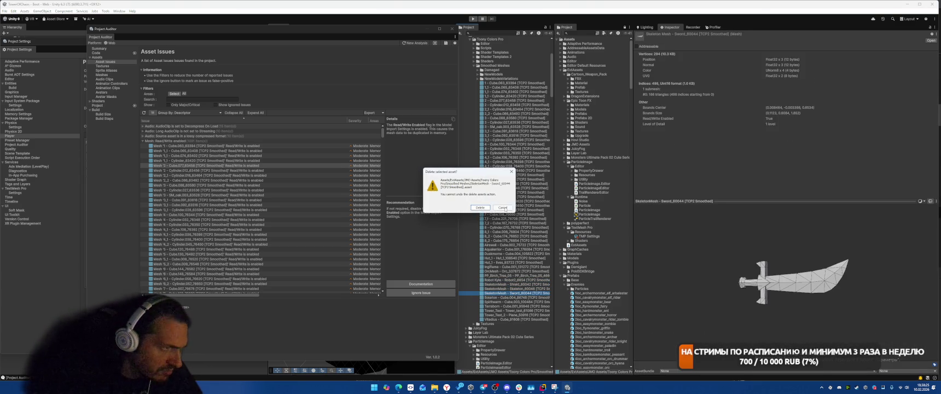
pyautogui.click(503, 207)
pyautogui.click(513, 279)
pyautogui.keyDown('shift'); pyautogui.click(513, 293); pyautogui.keyUp('shift')
pyautogui.press('Delete')
pyautogui.press('Return')
# Preview the birch tree and Vladius meshes and expand the Textures folder
pyautogui.moveTo(782, 282); pyautogui.dragTo(790, 290)
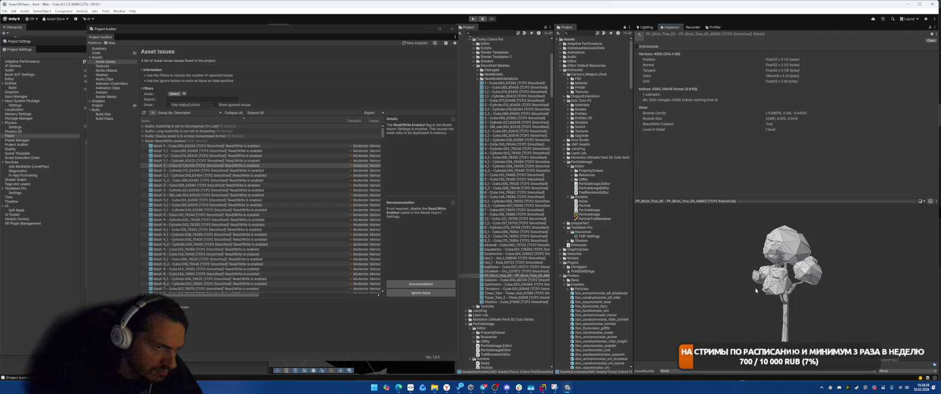
pyautogui.press('Down')
pyautogui.press('Down')
pyautogui.press('Down')
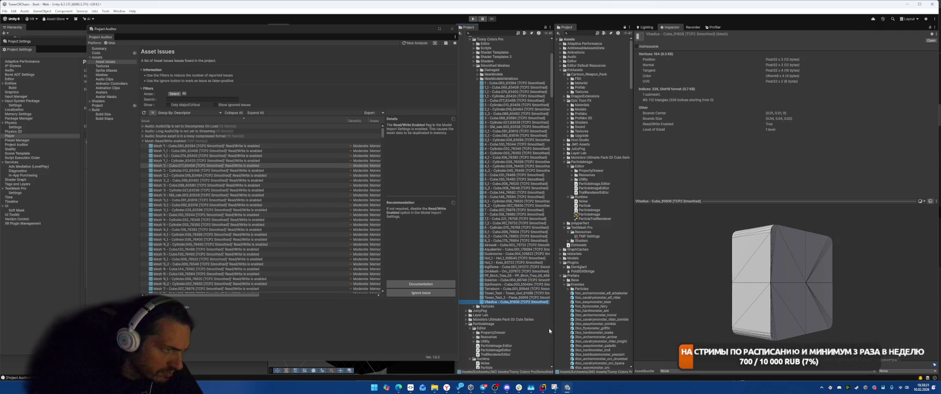
pyautogui.press('Down')
pyautogui.press('Right')
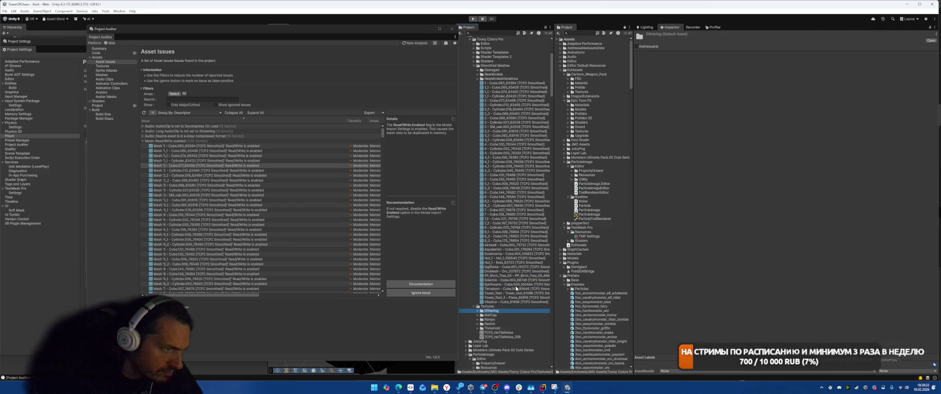
pyautogui.scroll(5, 519, 273)
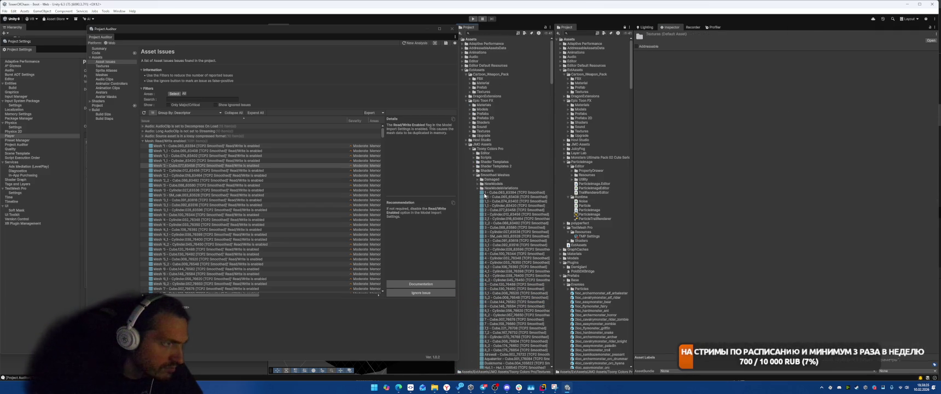
# Browse Project Auditor's Shaders, Shader Variants, Compiler Messages and Materials views
pyautogui.click(113, 59)
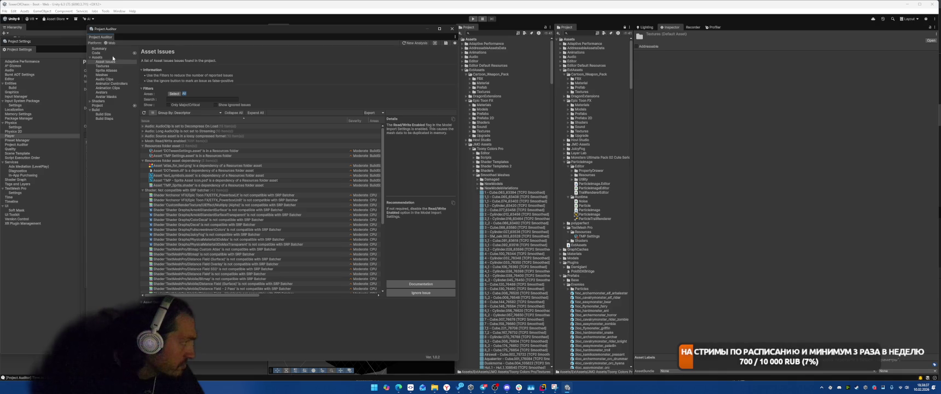
pyautogui.click(112, 53)
pyautogui.click(102, 101)
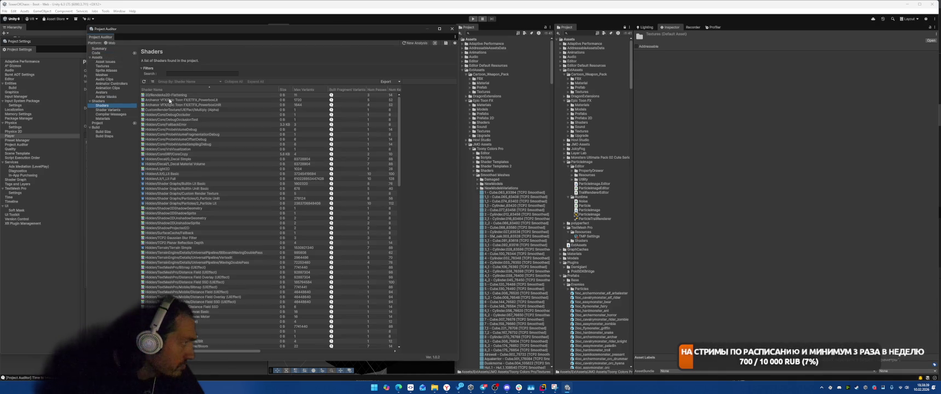
pyautogui.click(108, 110)
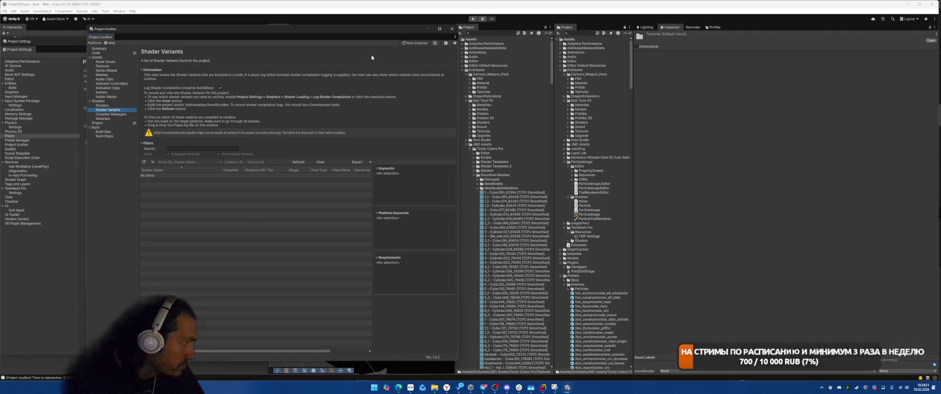
pyautogui.click(119, 115)
pyautogui.click(229, 82)
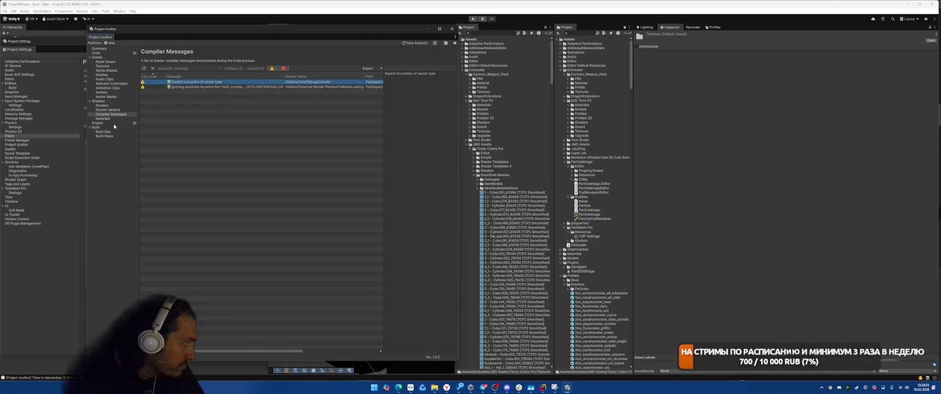
pyautogui.click(104, 119)
pyautogui.click(119, 110)
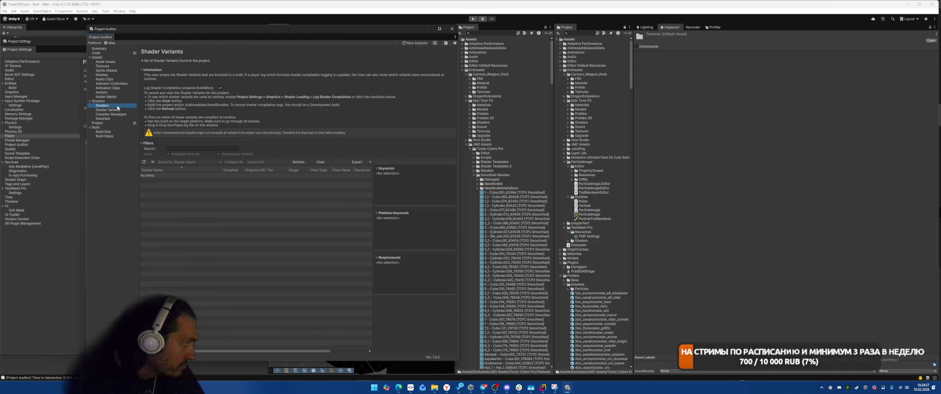
pyautogui.press('Up')
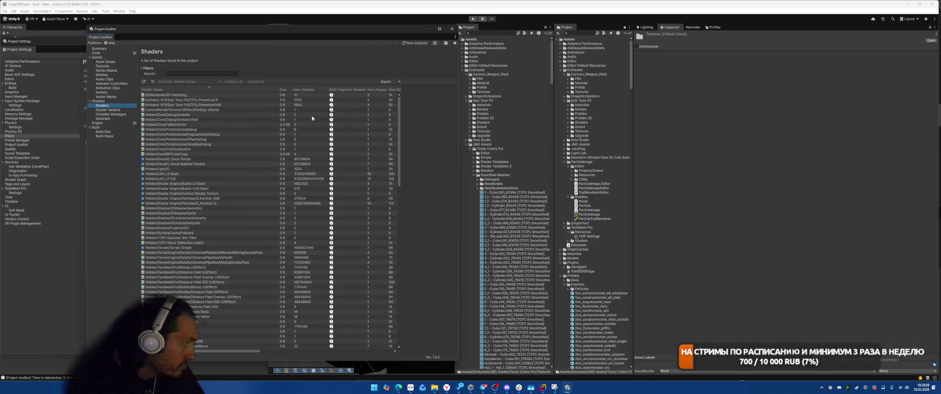
# Locate the 2_Particle Lit and VFX Sprite Lit shaders, then return to Shader Variants
pyautogui.click(305, 203)
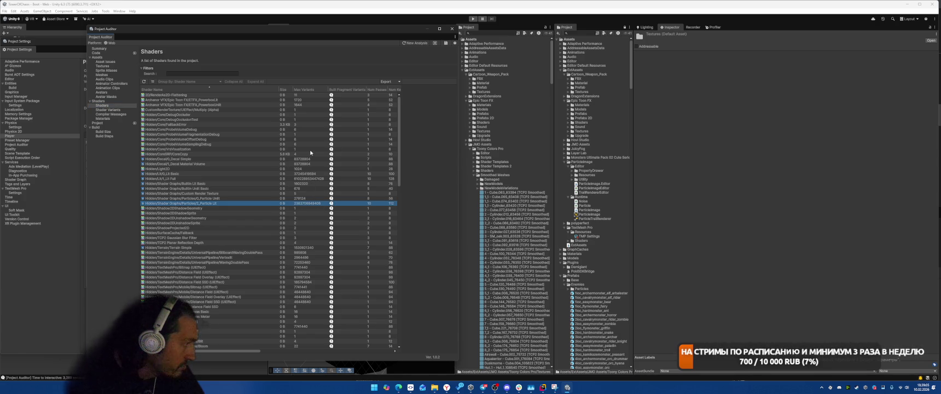
pyautogui.doubleClick(216, 203)
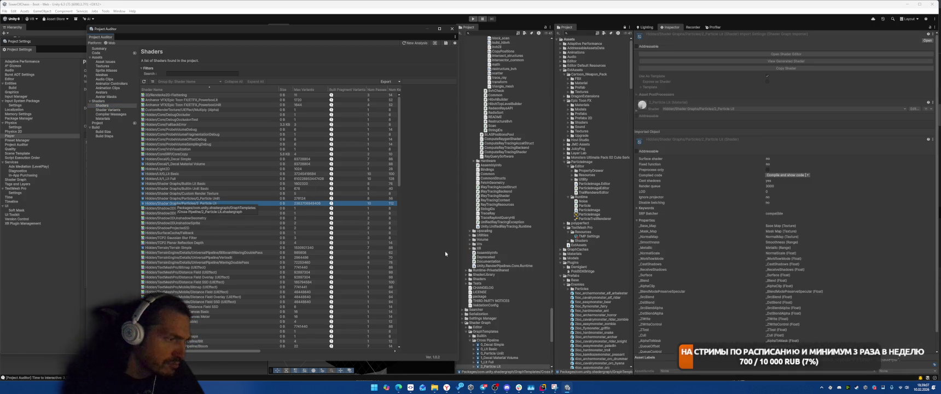
pyautogui.scroll(-3, 511, 243)
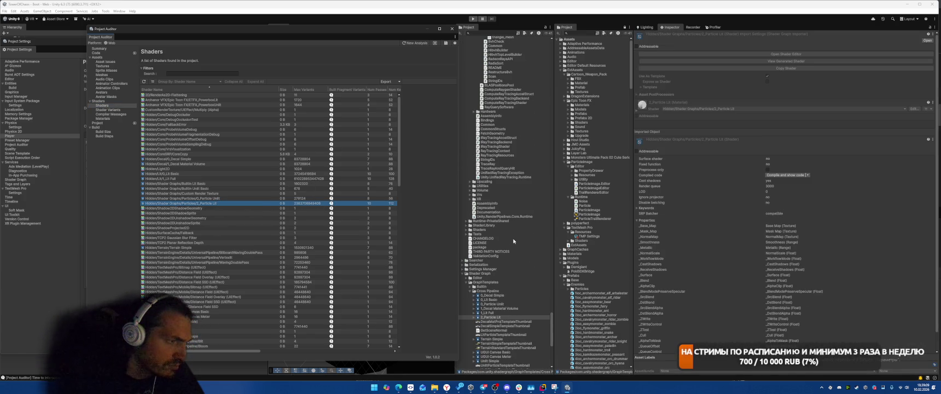
pyautogui.scroll(-1, 513, 241)
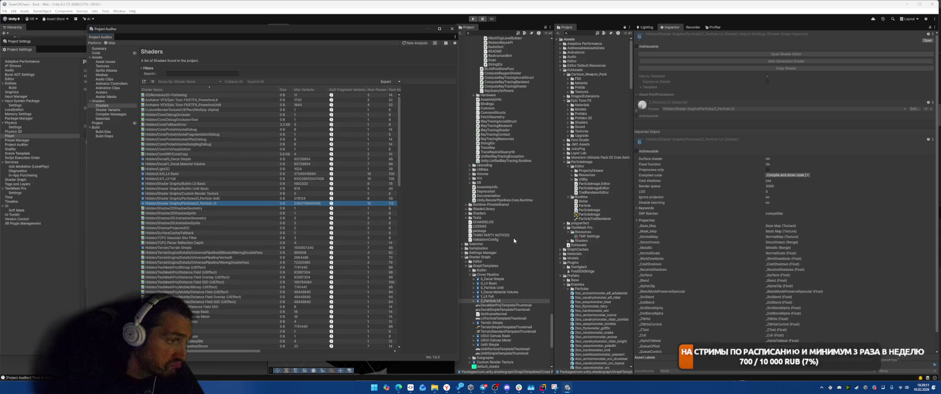
pyautogui.scroll(-10, 250, 218)
pyautogui.scroll(-15, 260, 213)
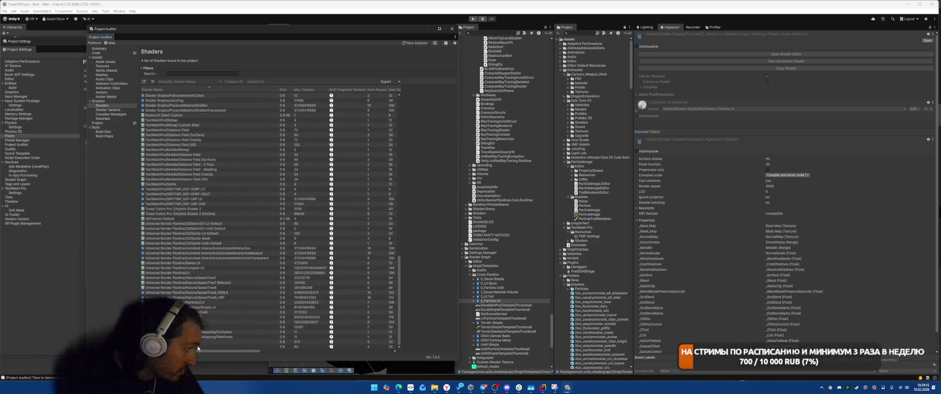
pyautogui.click(207, 346)
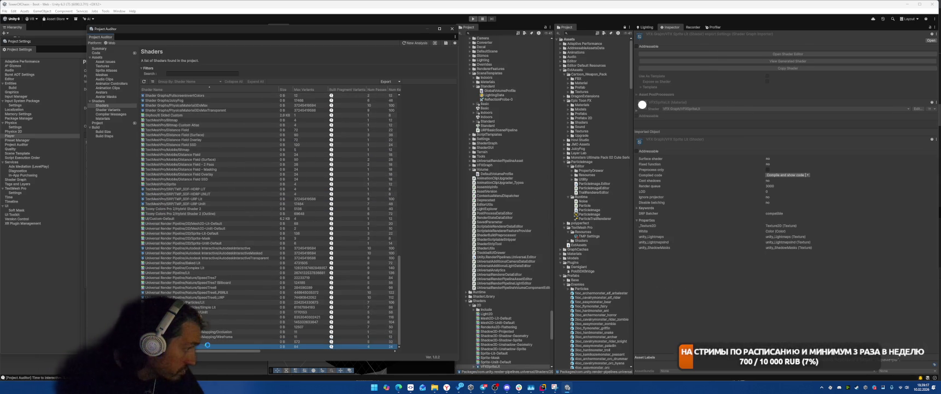
pyautogui.click(108, 109)
pyautogui.click(114, 117)
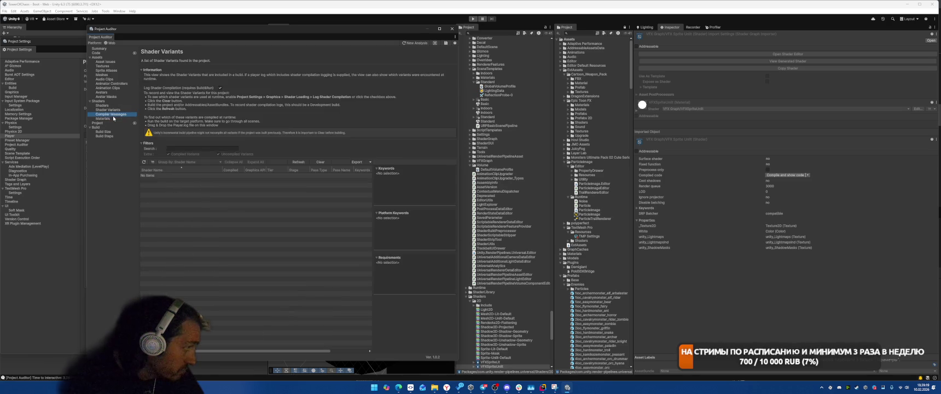
# Expand the Layer Collision Matrix, Player and Quality issue groups and read the lightmap streaming and async upload issues
pyautogui.click(112, 127)
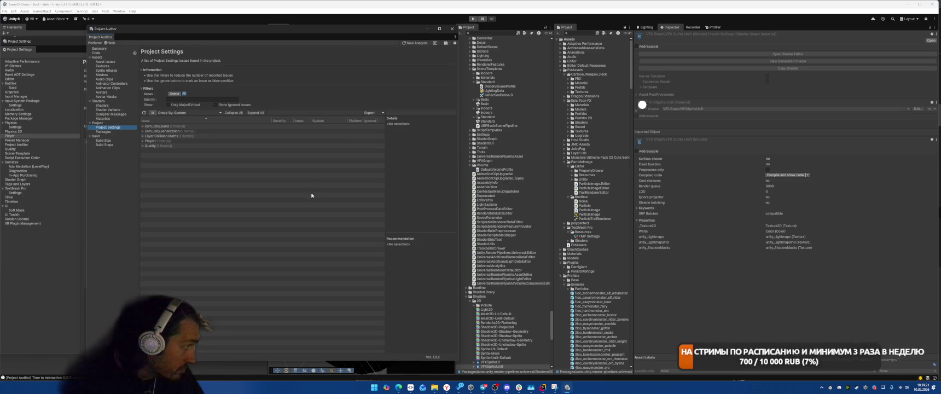
pyautogui.doubleClick(186, 136)
pyautogui.click(222, 141)
pyautogui.click(227, 145)
pyautogui.press('Right')
pyautogui.press('Down')
pyautogui.press('Down')
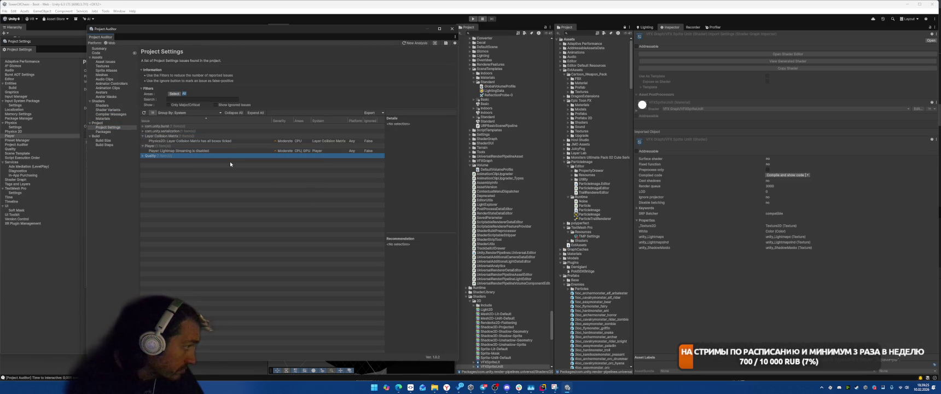
pyautogui.press('Right')
pyautogui.click(236, 151)
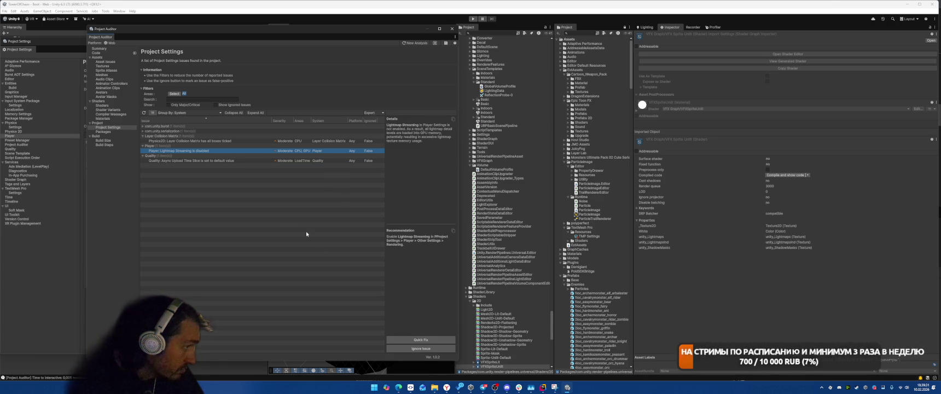
pyautogui.click(175, 160)
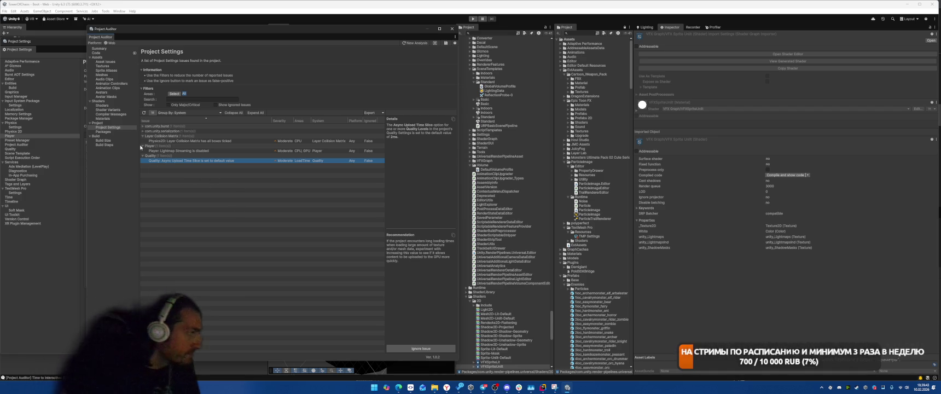
# Expand the com.unity.serialization and com.unity.burst groups and open the serialization update in Package Manager
pyautogui.click(142, 131)
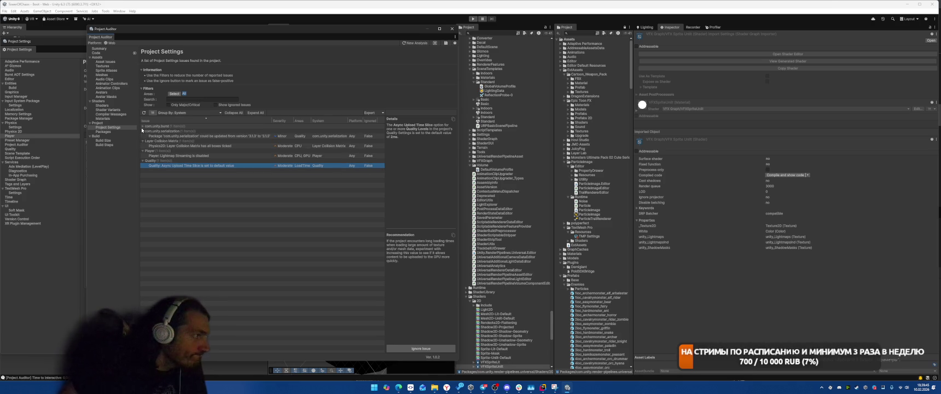
pyautogui.click(142, 126)
pyautogui.click(232, 142)
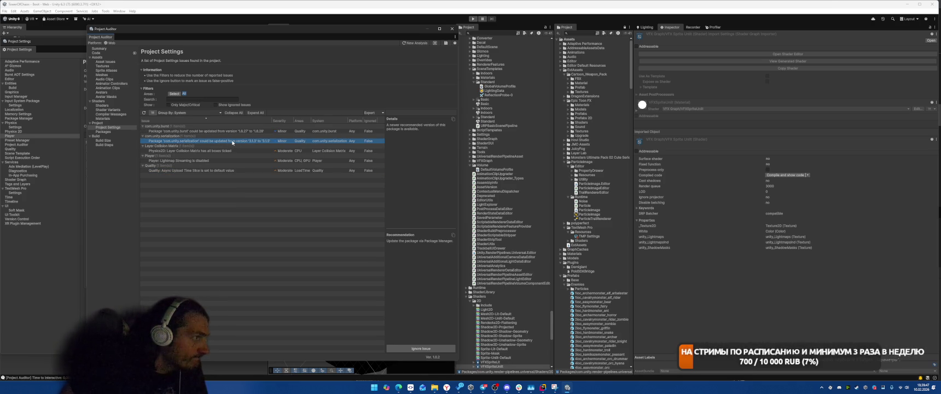
pyautogui.doubleClick(233, 141)
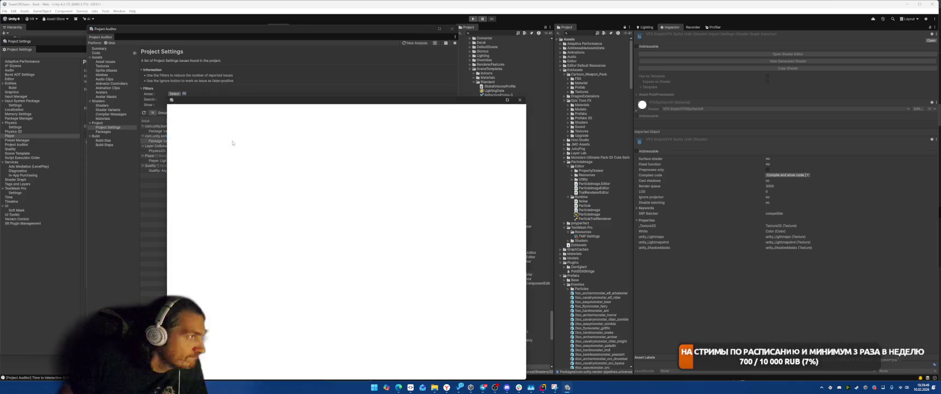
# Filter to packages with updates and inspect All In 1 Sprite Shader, DOTween Pro and Toony Colors Pro 2, cancelling an asset removal
pyautogui.moveTo(420, 100); pyautogui.dragTo(745, 66)
pyautogui.click(525, 97)
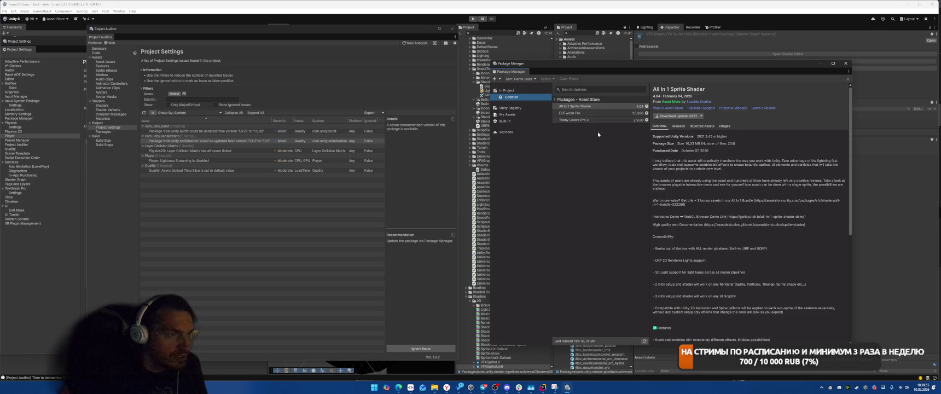
pyautogui.click(599, 107)
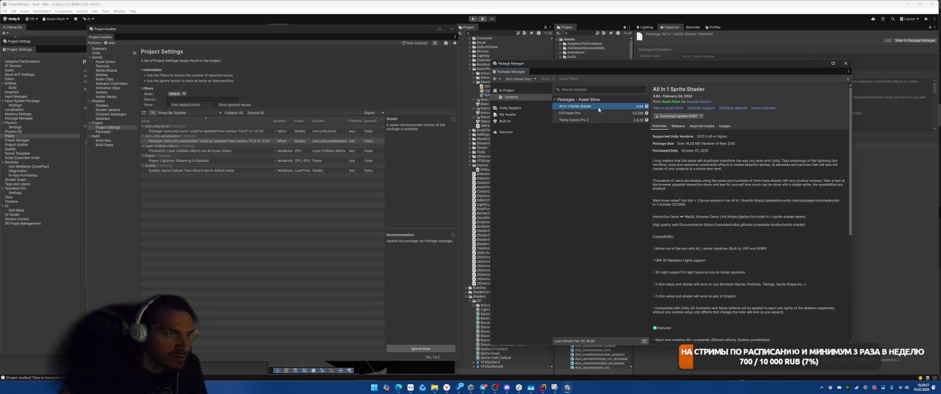
pyautogui.click(702, 116)
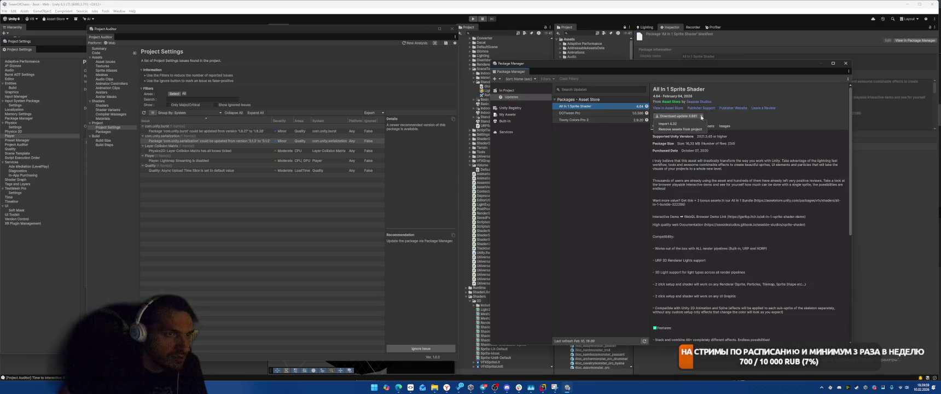
pyautogui.click(679, 129)
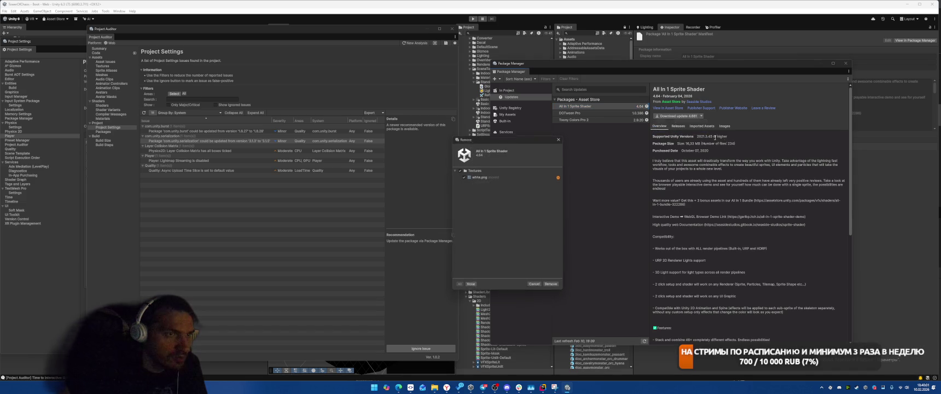
pyautogui.click(535, 286)
pyautogui.click(569, 113)
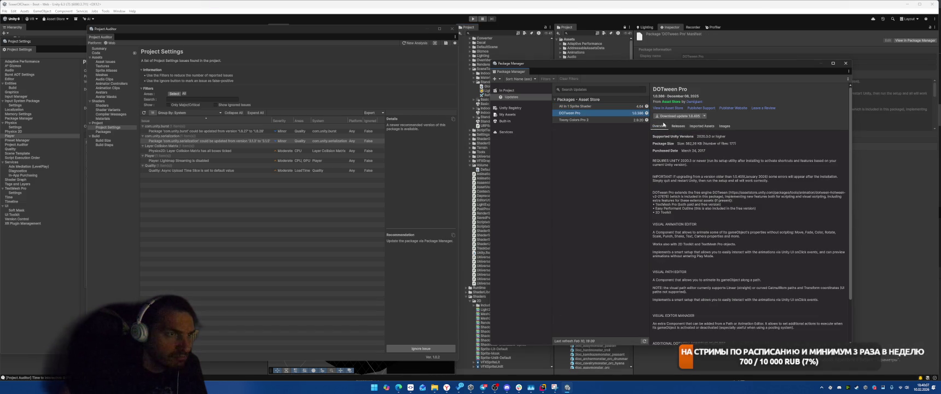
pyautogui.click(596, 120)
# Browse the Unity Registry list, select Burst and show its Version History
pyautogui.click(507, 91)
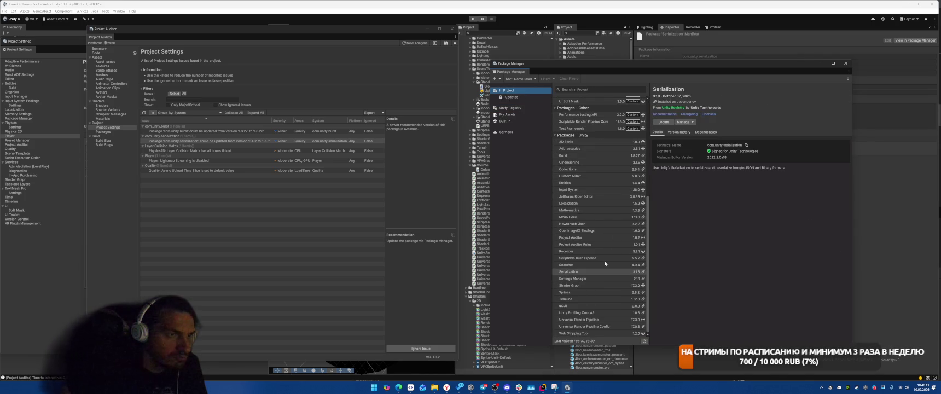
pyautogui.scroll(5, 605, 264)
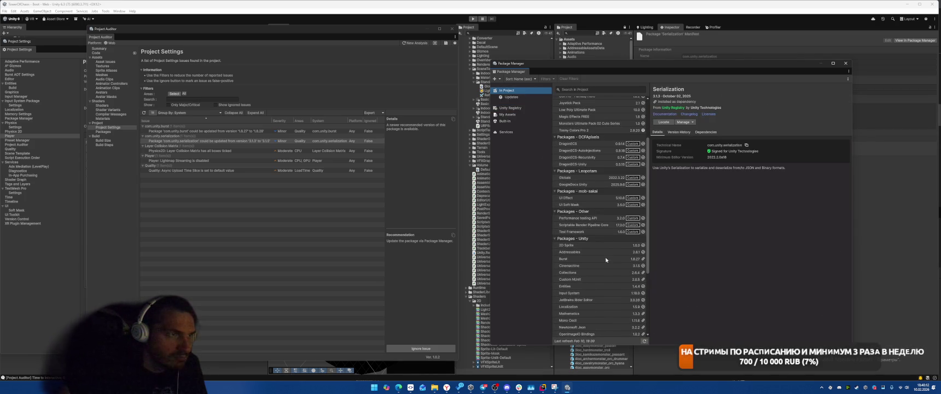
pyautogui.click(512, 109)
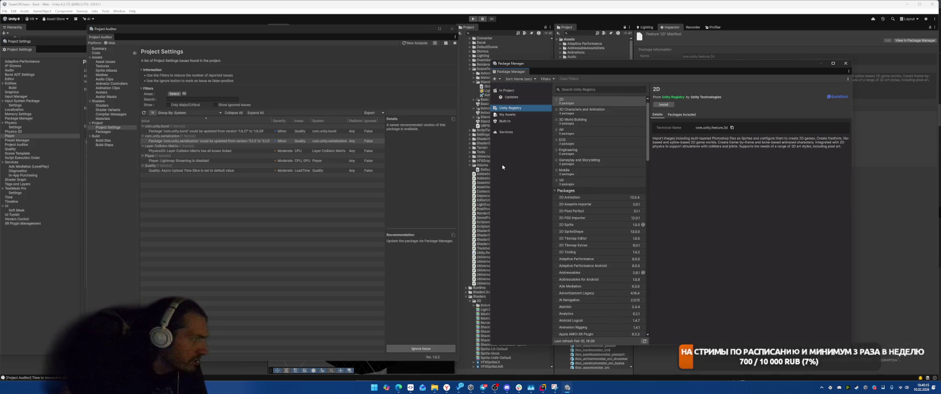
pyautogui.scroll(-3, 603, 255)
pyautogui.scroll(-10, 600, 224)
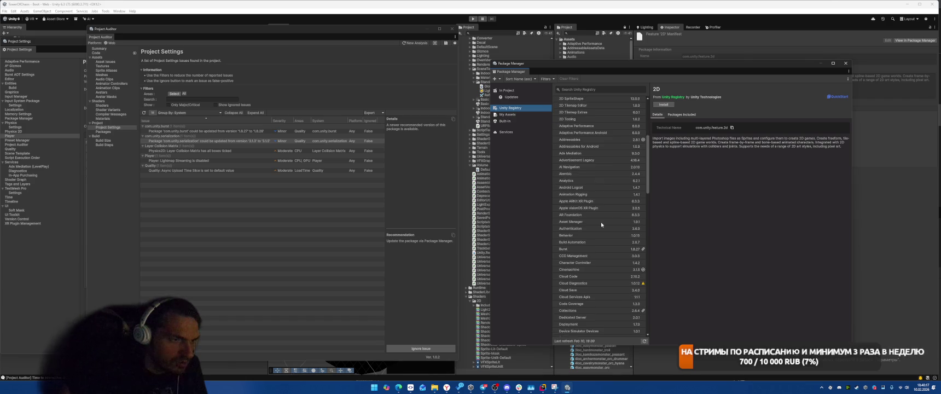
pyautogui.scroll(-7, 605, 224)
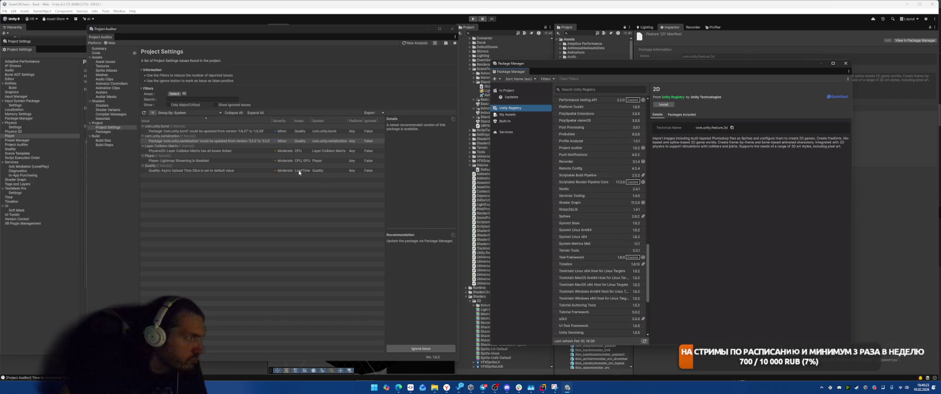
pyautogui.scroll(7, 601, 209)
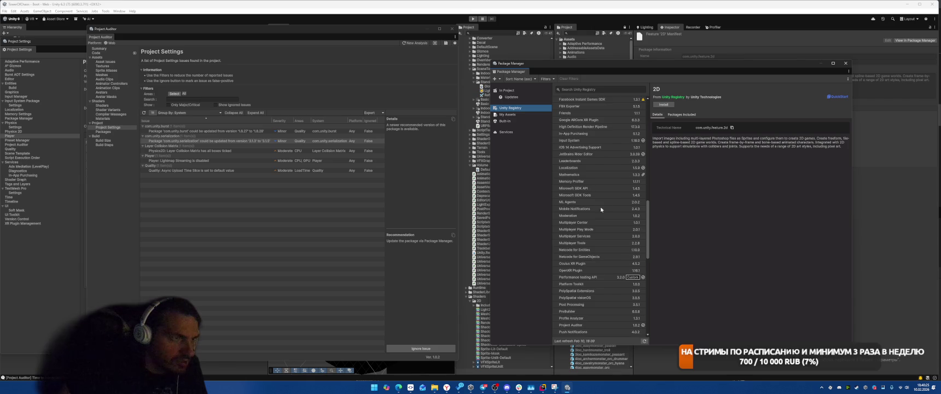
pyautogui.scroll(3, 607, 207)
pyautogui.scroll(2, 610, 181)
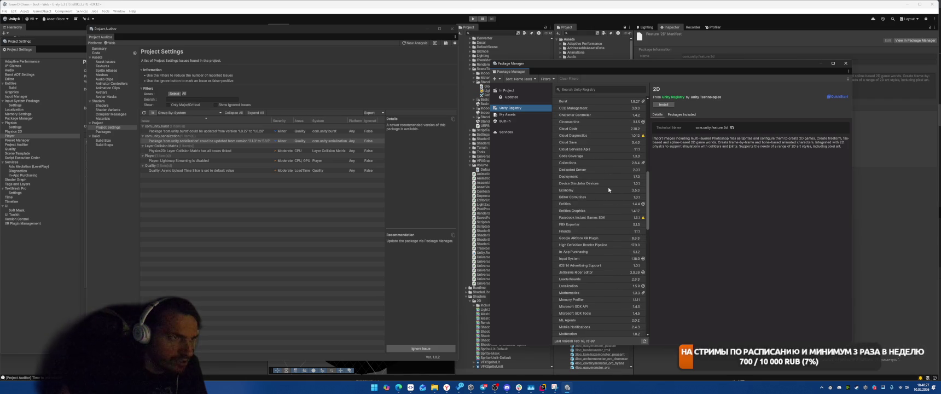
pyautogui.scroll(2, 609, 189)
pyautogui.click(580, 131)
pyautogui.click(684, 131)
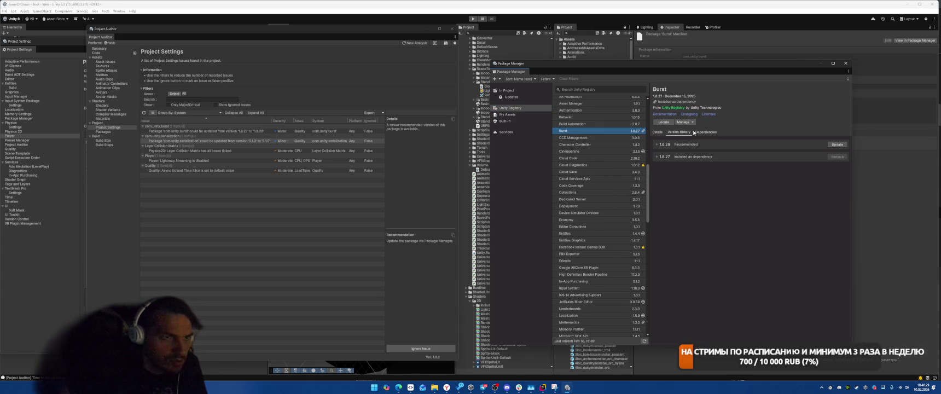
# Expand the Burst 1.8.28 release notes, read the changelog in Chrome, then close the browser
pyautogui.click(657, 145)
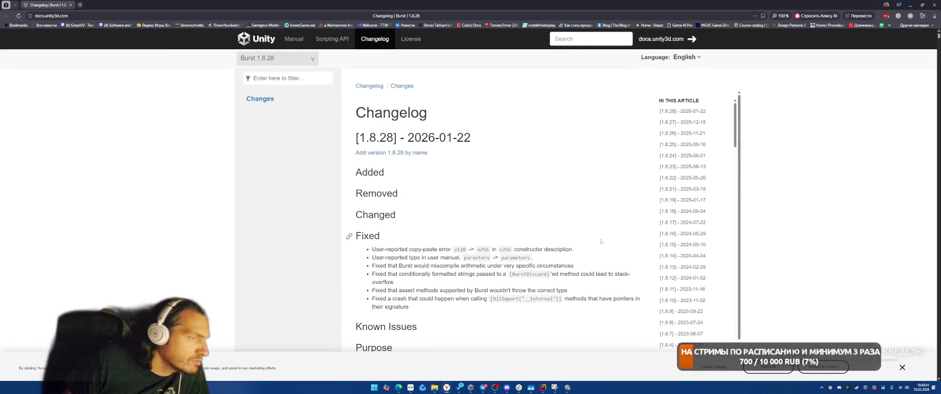
pyautogui.scroll(-1, 498, 219)
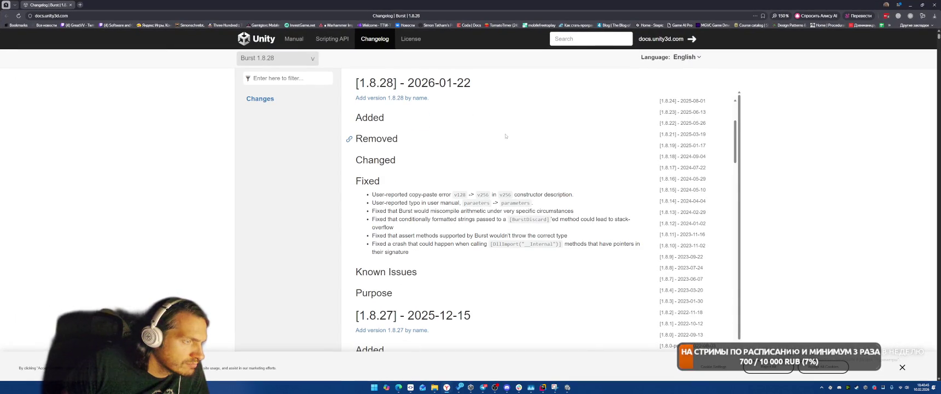
pyautogui.scroll(-1, 505, 134)
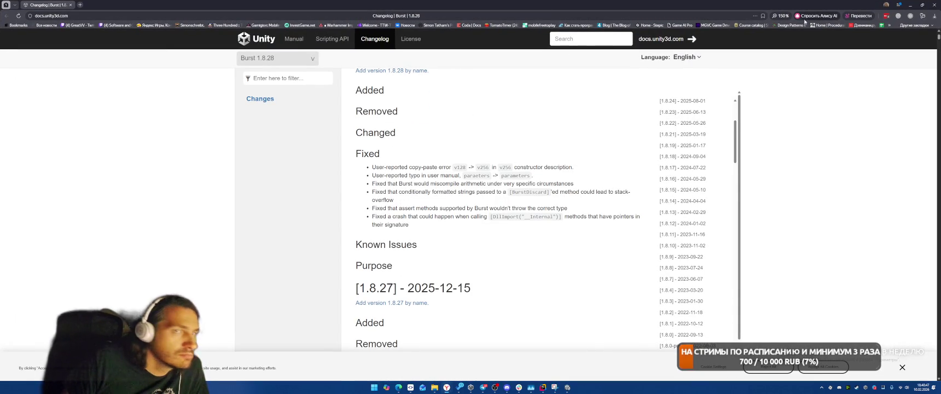
pyautogui.click(933, 5)
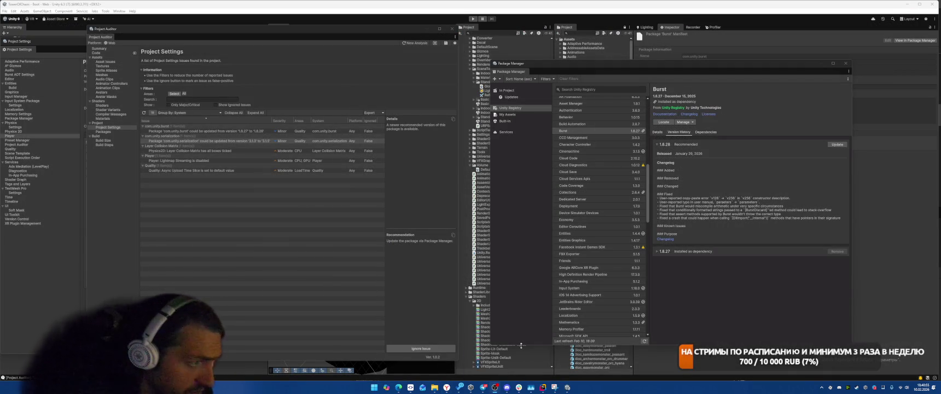
# Inspect the Entities package's 1.4.4 changelog and its dependencies, including Serialization
pyautogui.click(601, 234)
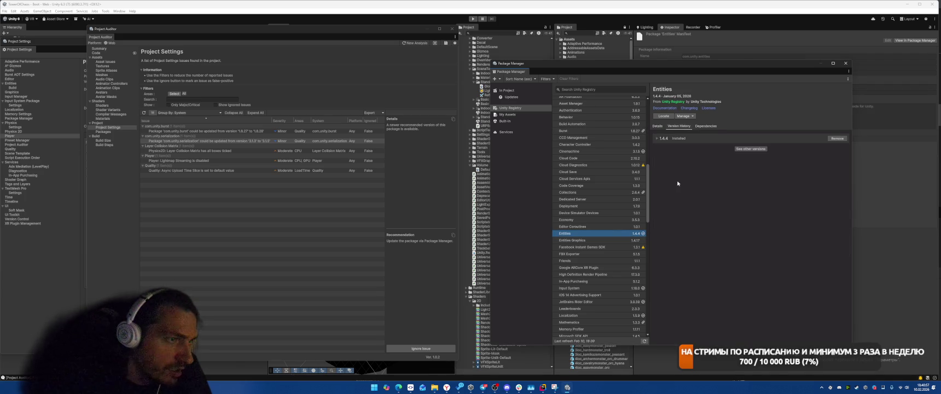
pyautogui.click(658, 139)
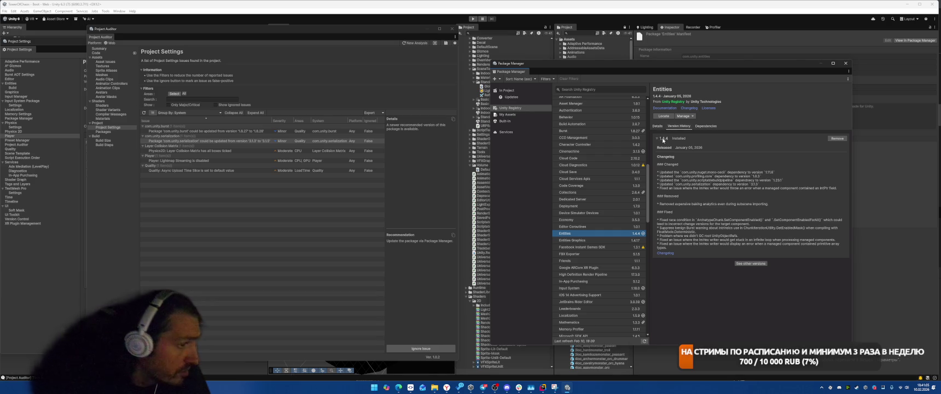
pyautogui.click(706, 126)
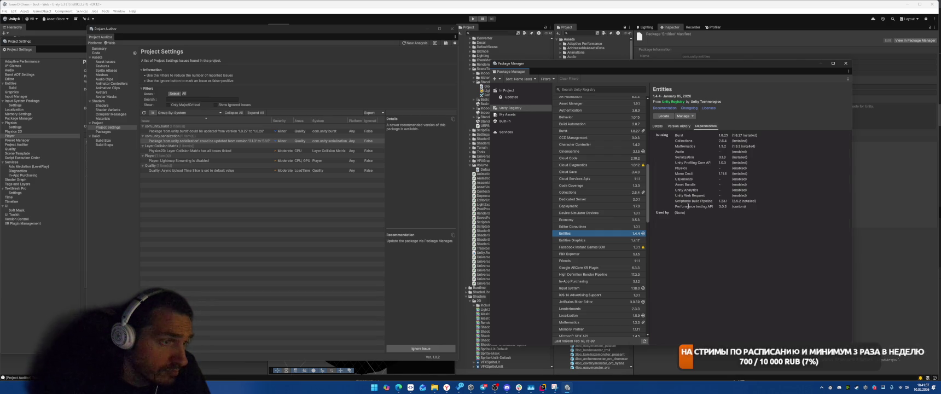
pyautogui.doubleClick(683, 157)
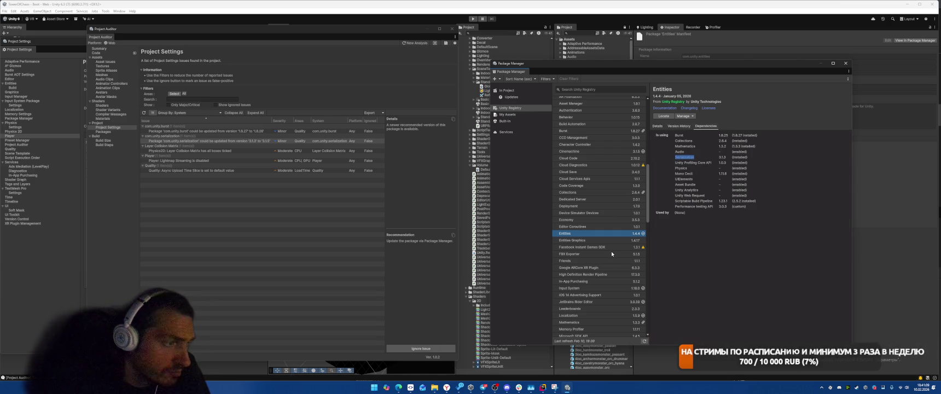
pyautogui.scroll(-3, 611, 247)
pyautogui.scroll(-5, 612, 247)
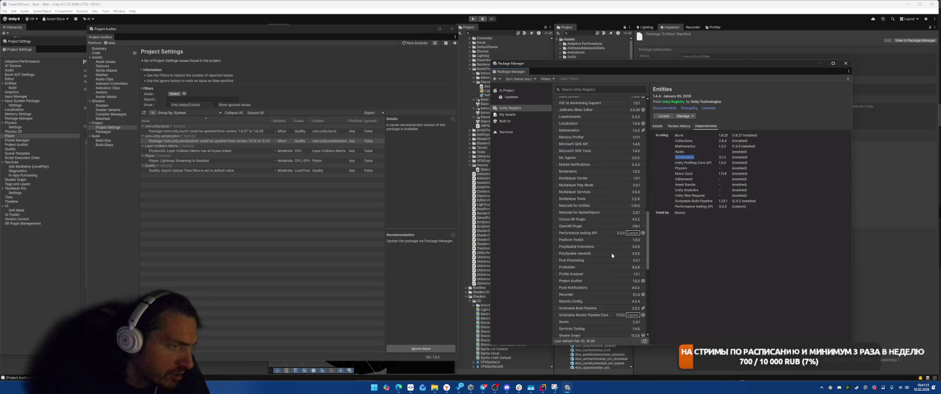
pyautogui.scroll(-1, 575, 314)
# Check Sentis, Universal Render Pipeline, uGUI and Unity Profiling Core API, then view Project Auditor's Packages list
pyautogui.click(566, 307)
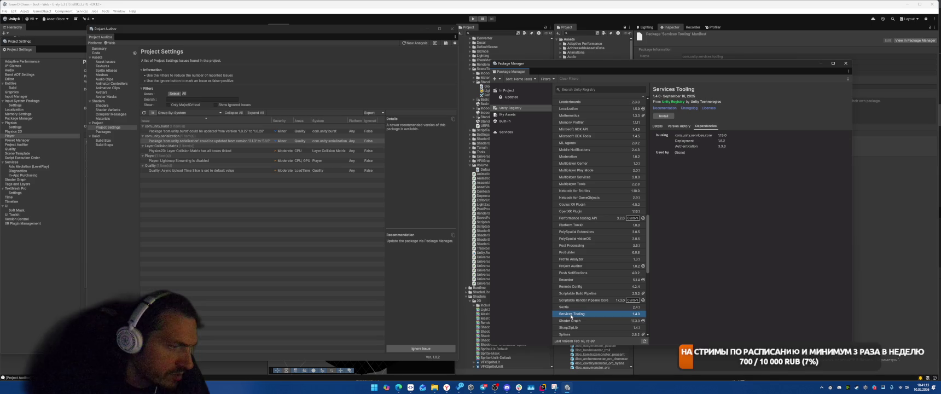
pyautogui.scroll(-3, 585, 308)
pyautogui.scroll(-5, 585, 308)
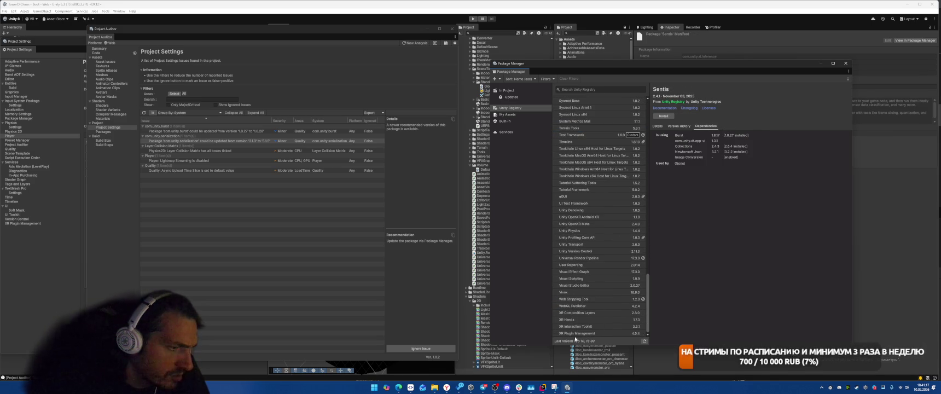
pyautogui.click(581, 258)
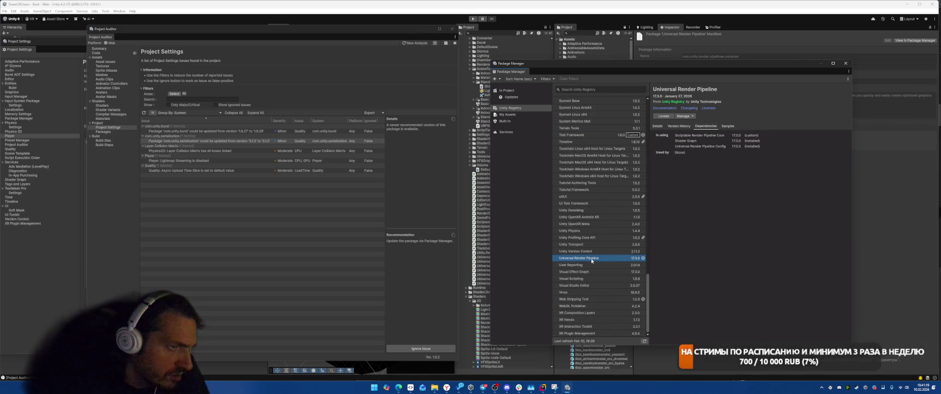
pyautogui.scroll(2, 600, 259)
pyautogui.click(599, 256)
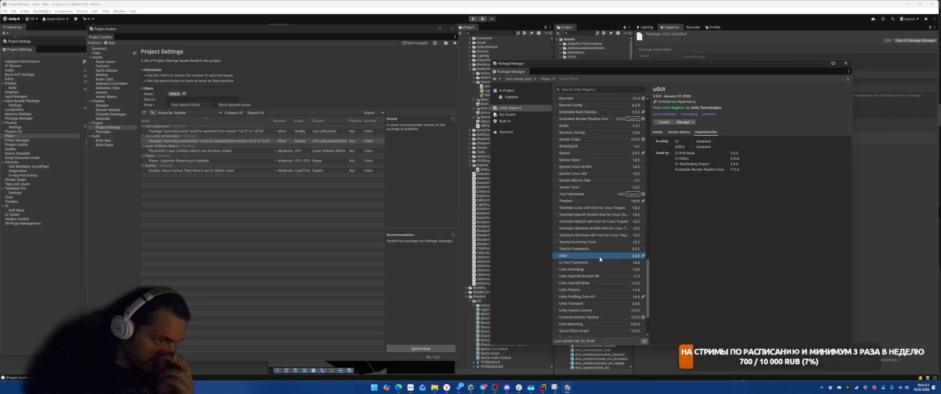
pyautogui.click(588, 296)
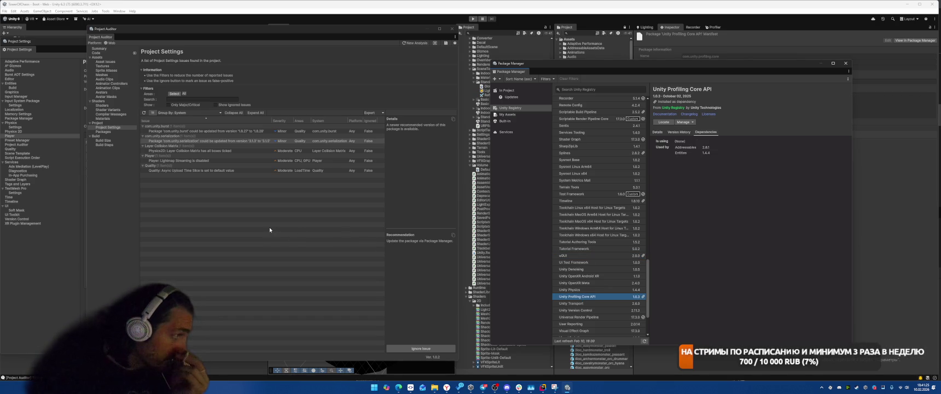
pyautogui.click(104, 132)
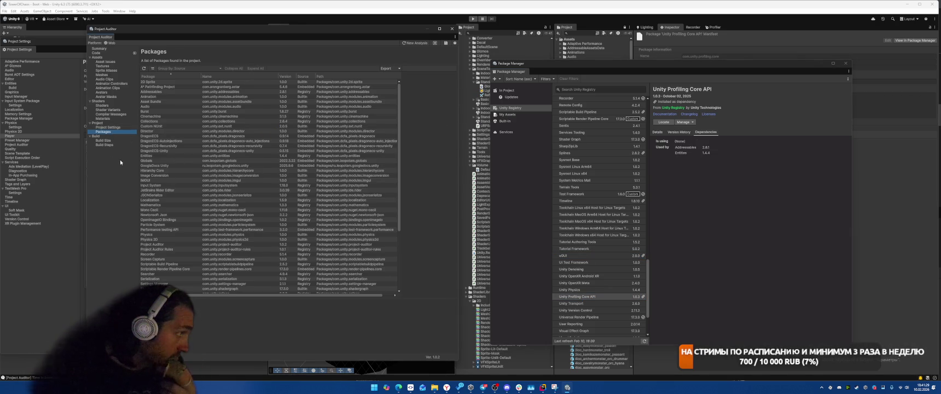
pyautogui.click(103, 141)
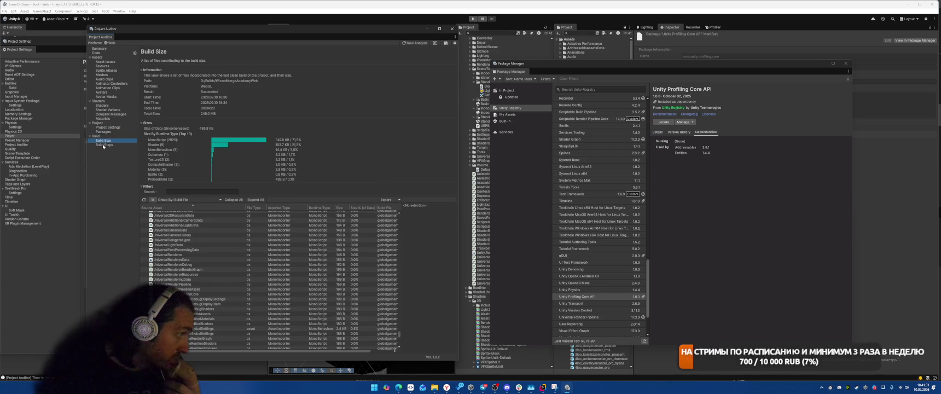
# Return to the Build Size report and collapse the globalgamemanagers.assets group
pyautogui.click(104, 145)
pyautogui.click(103, 140)
pyautogui.scroll(5, 330, 257)
pyautogui.scroll(10, 330, 258)
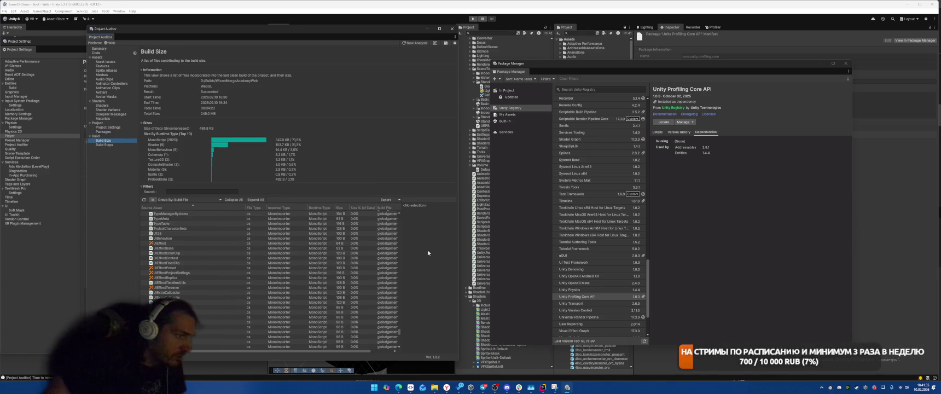
pyautogui.scroll(5, 399, 335)
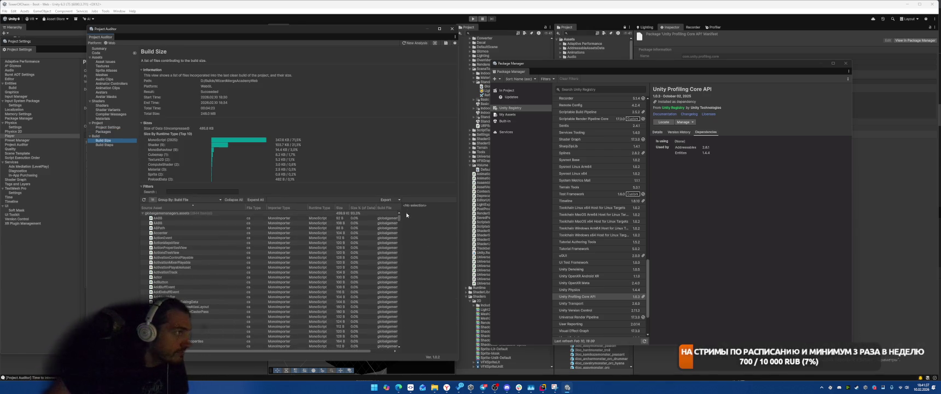
pyautogui.click(143, 213)
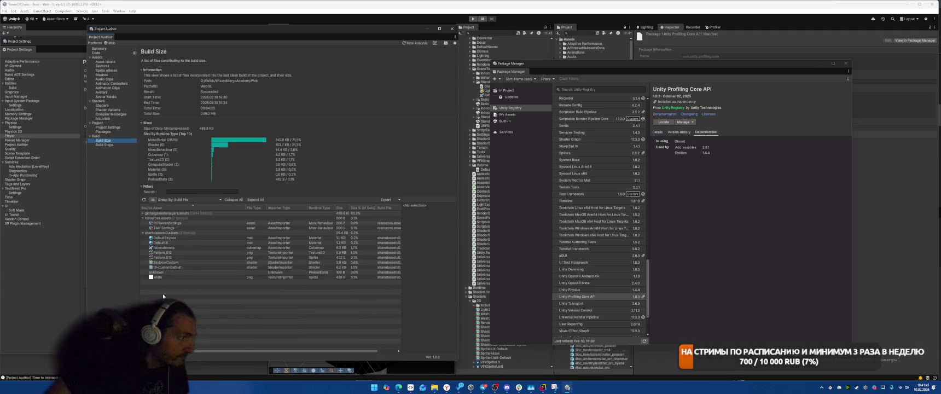
# Check source paths of Skybox-Custom, UI-CustomDefault and facecubemap, then re-expand globalgamemanagers.assets
pyautogui.click(177, 257)
pyautogui.click(184, 263)
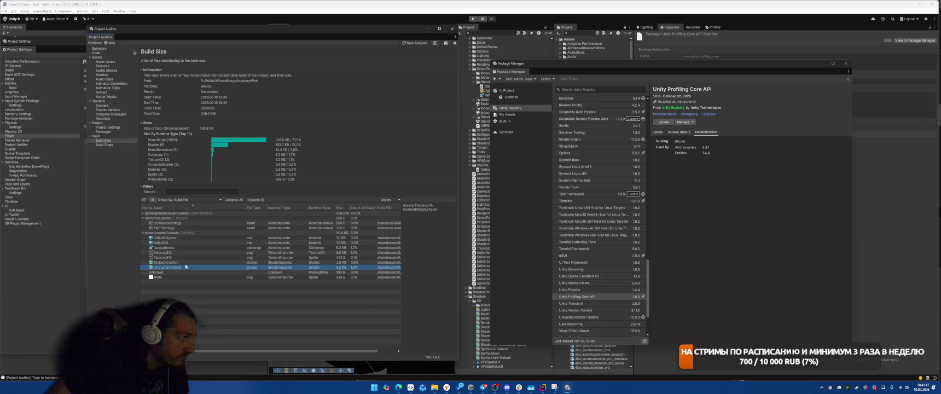
pyautogui.click(185, 268)
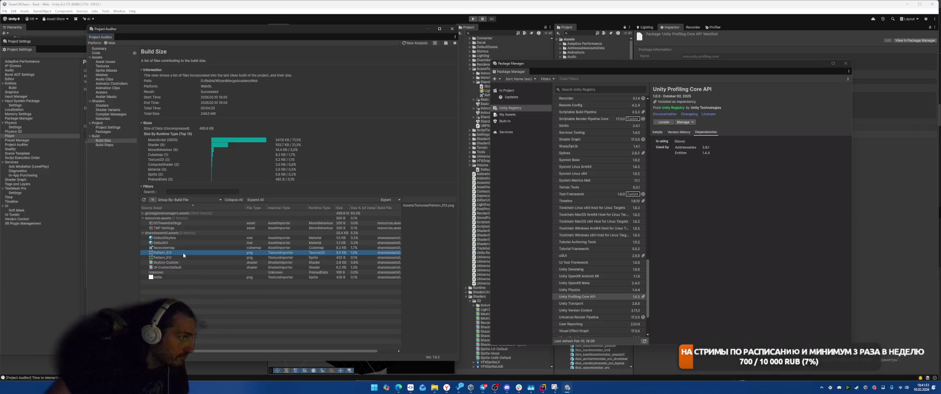
pyautogui.click(184, 248)
pyautogui.press('Up')
pyautogui.press('Up')
pyautogui.press('Up')
pyautogui.press('Up')
pyautogui.press('Up')
pyautogui.press('Up')
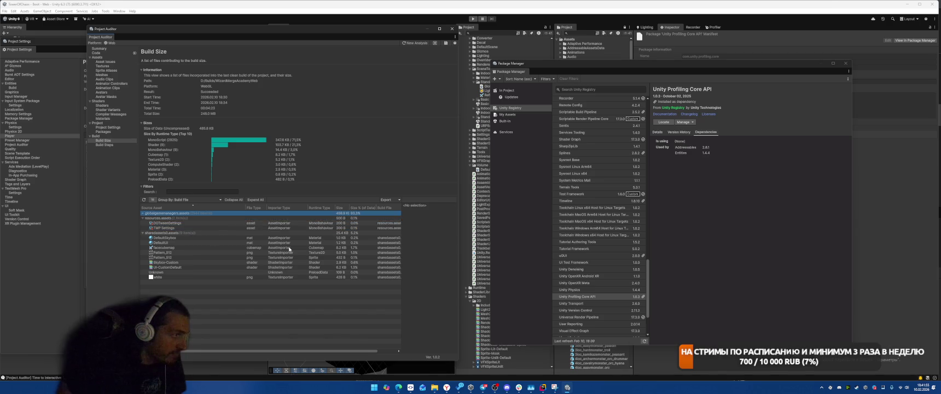
pyautogui.press('Right')
pyautogui.scroll(-2, 399, 219)
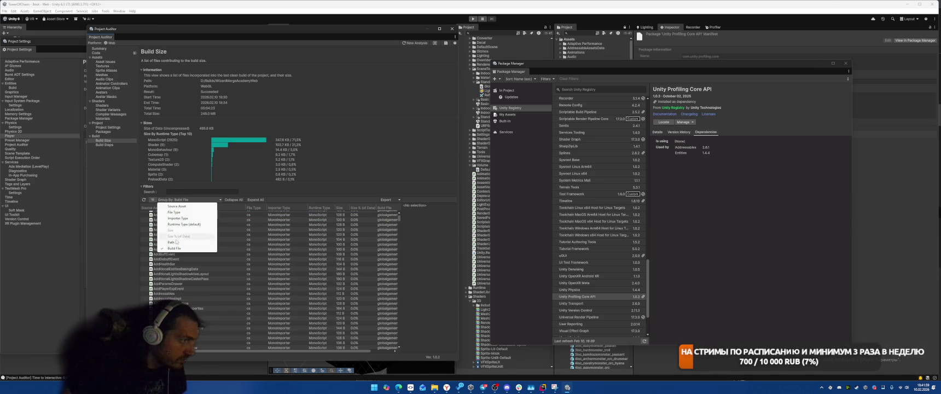
# Group Build Size by Path and expand the last entry into its Unknown Material and Shader items
pyautogui.click(174, 242)
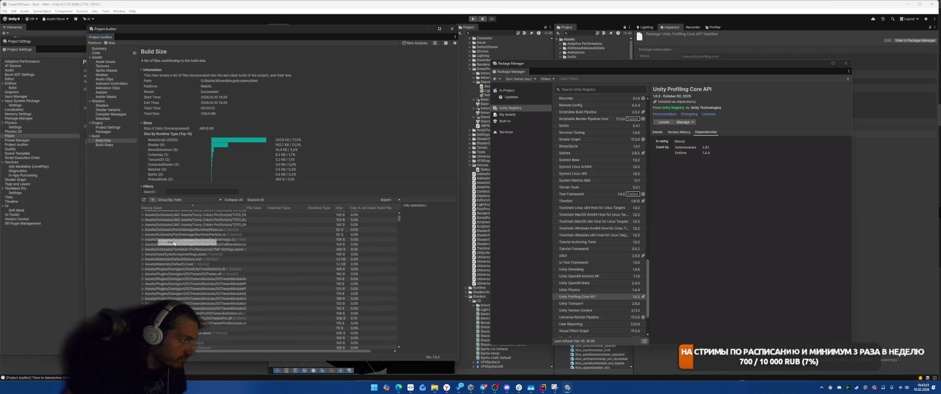
pyautogui.moveTo(398, 218); pyautogui.dragTo(399, 343)
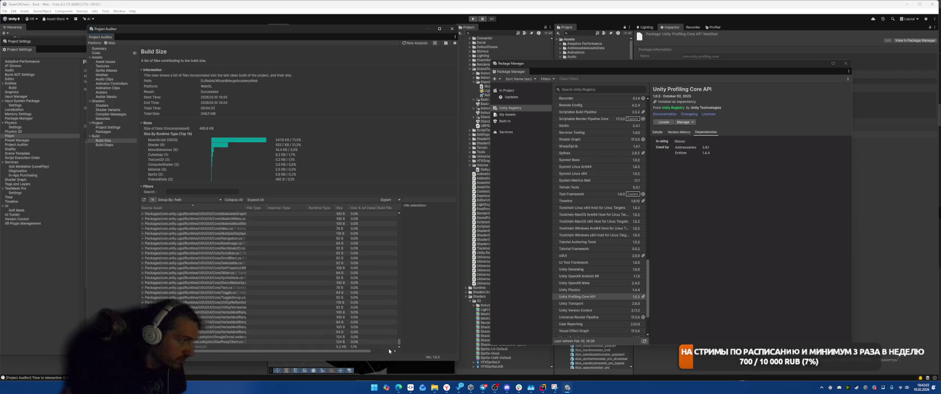
pyautogui.click(254, 347)
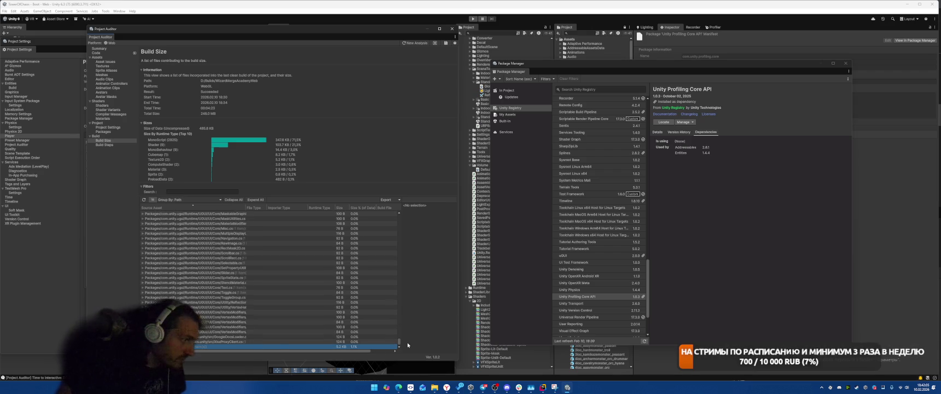
pyautogui.doubleClick(245, 346)
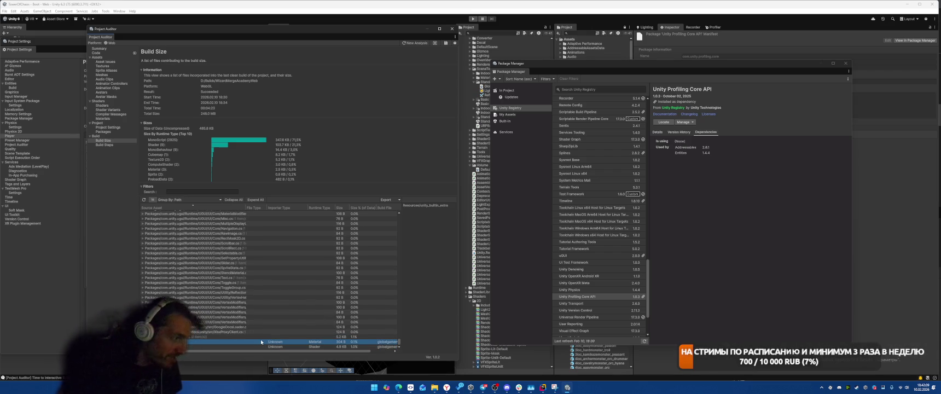
pyautogui.press('Down')
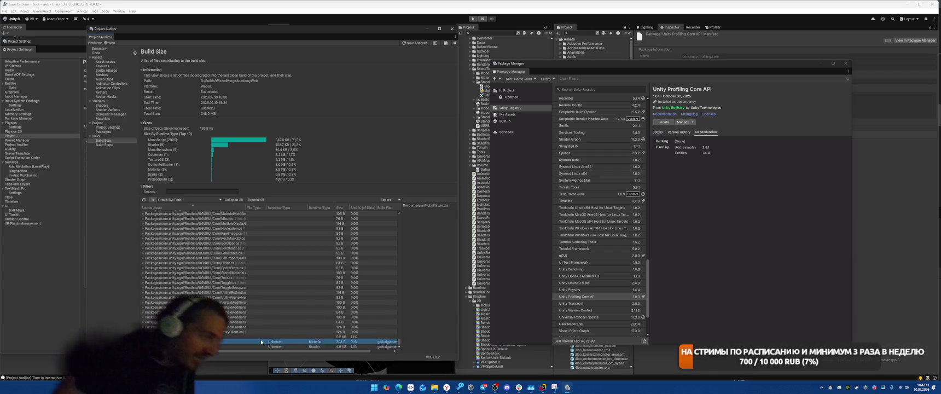
pyautogui.press('Up')
pyautogui.press('Up')
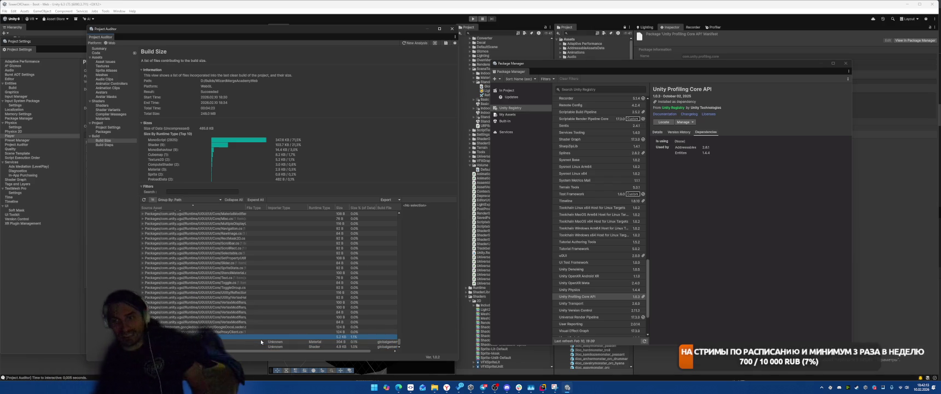
pyautogui.press('Down')
pyautogui.press('Down')
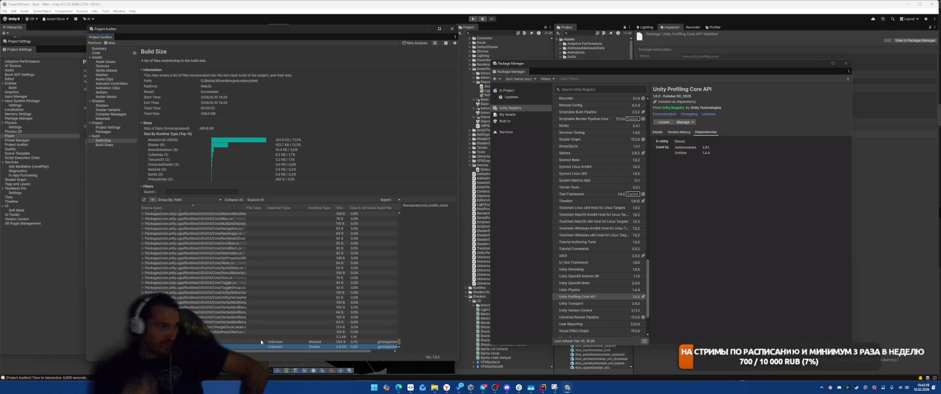
pyautogui.press('Up')
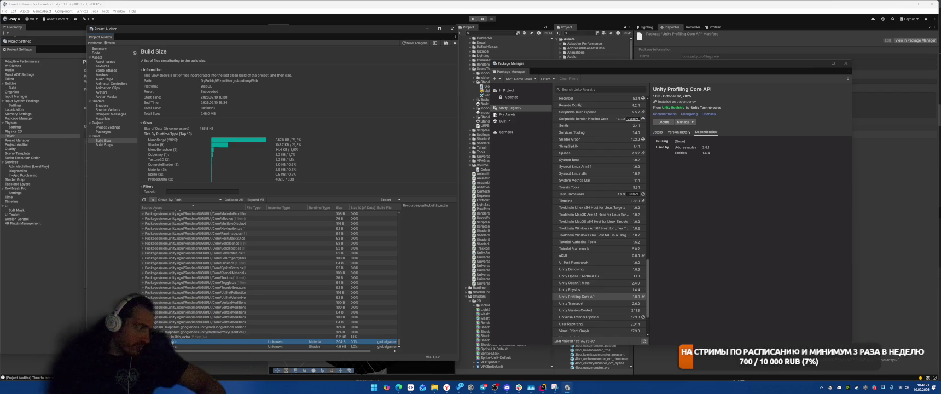
# Look at the Material entry's context actions, dismiss them, and close Package Manager
pyautogui.rightClick(180, 341)
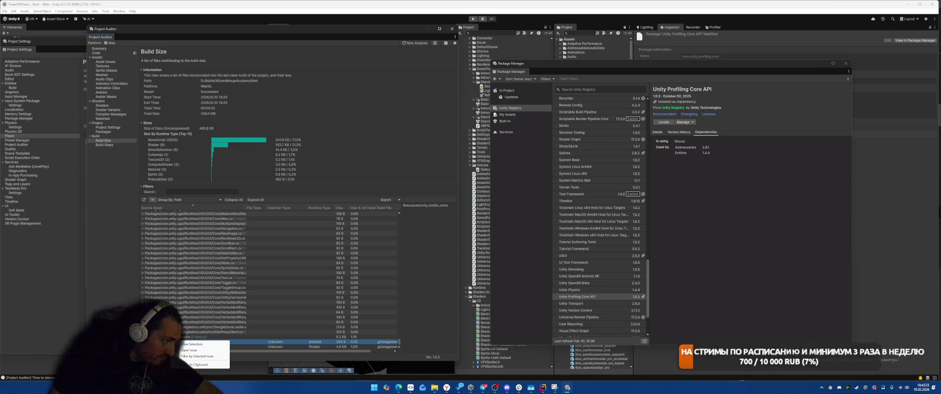
pyautogui.press('Escape')
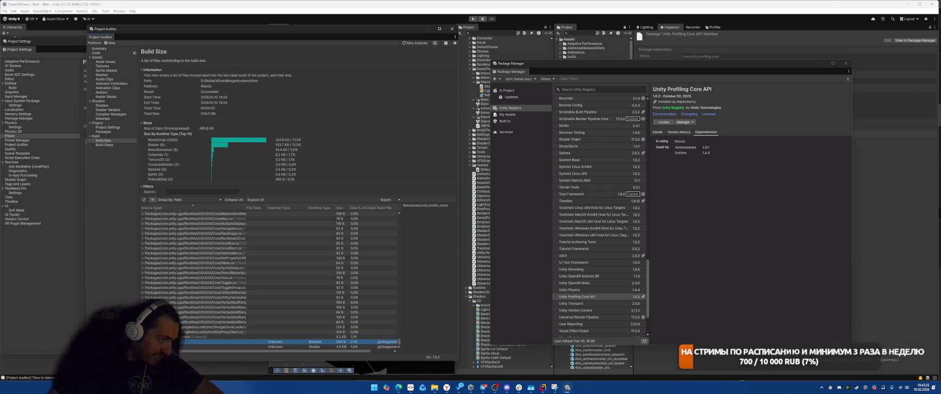
pyautogui.click(846, 63)
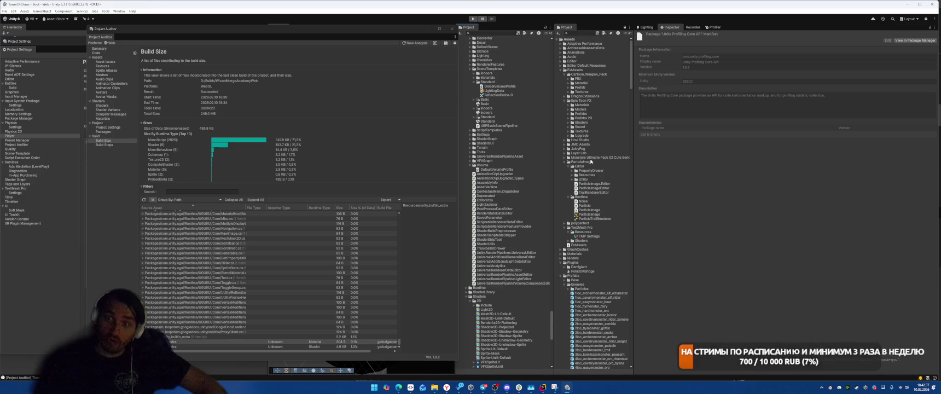
# Select the Unknown Shader row and drag the Project/Inspector splitter right to widen the Project panel
pyautogui.click(189, 347)
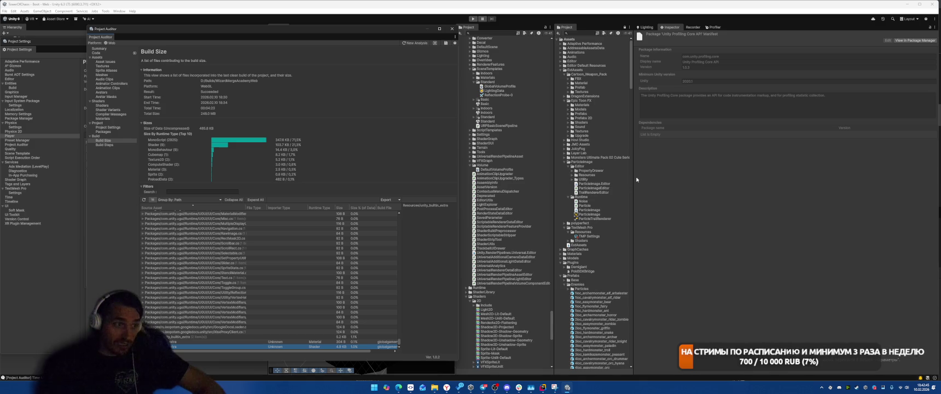
pyautogui.moveTo(633, 176); pyautogui.dragTo(681, 180)
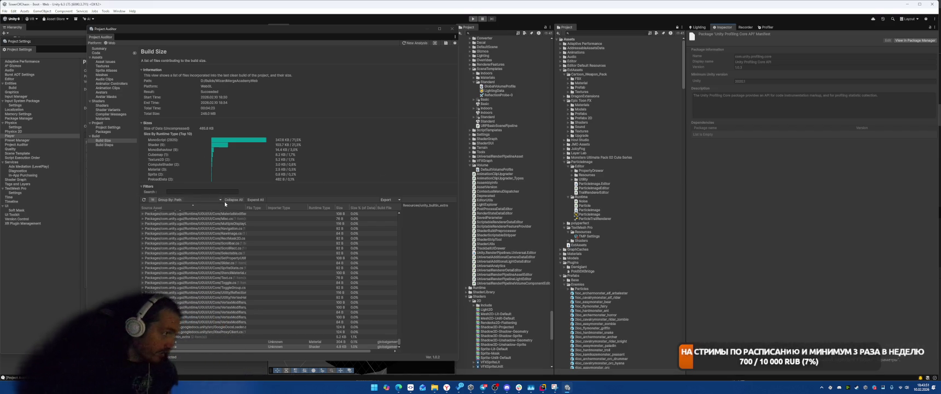
pyautogui.click(195, 200)
# Group Build Size by Build File and expand sharedassets0.assets
pyautogui.click(186, 249)
pyautogui.click(179, 224)
pyautogui.press('Right')
pyautogui.press('Down')
pyautogui.press('Down')
pyautogui.press('Down')
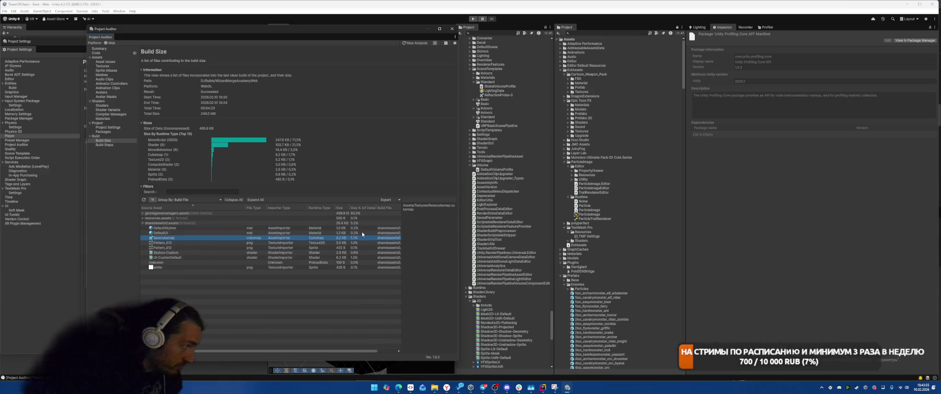
pyautogui.press('Up')
pyautogui.press('Up')
pyautogui.press('Up')
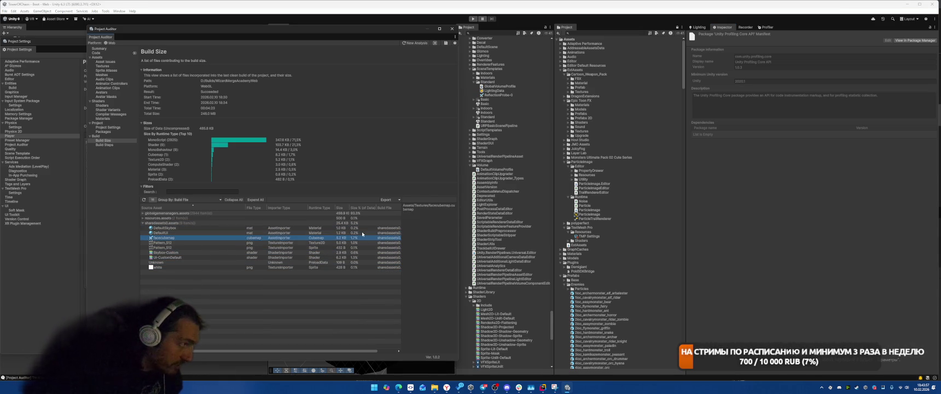
# Expand resources.assets and globalgamemanagers.assets, browsing DOTweenSettings, TMP Settings and the ABPath script
pyautogui.press('Right')
pyautogui.press('Down')
pyautogui.press('Down')
pyautogui.press('Up')
pyautogui.press('Down')
pyautogui.press('Up')
pyautogui.press('Down')
pyautogui.press('Up')
pyautogui.press('Down')
pyautogui.press('Up')
pyautogui.press('Down')
pyautogui.press('Up')
pyautogui.press('Down')
pyautogui.press('Up')
pyautogui.press('Up')
pyautogui.press('Up')
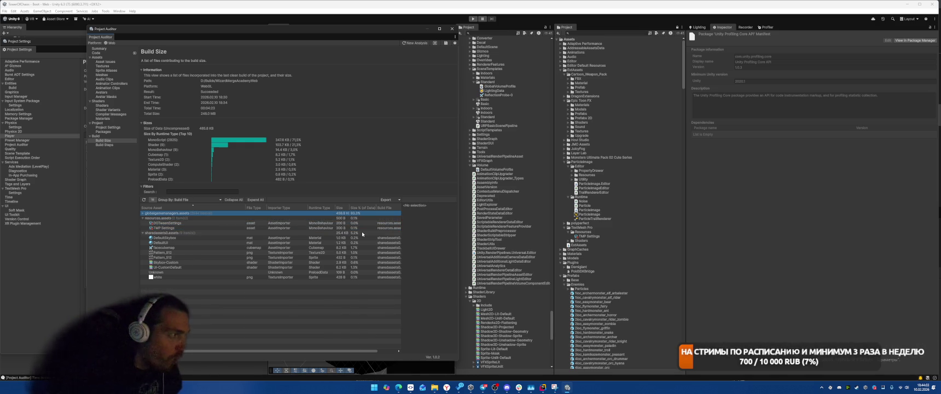
pyautogui.press('Right')
pyautogui.press('Down')
pyautogui.press('Down')
pyautogui.press('Down')
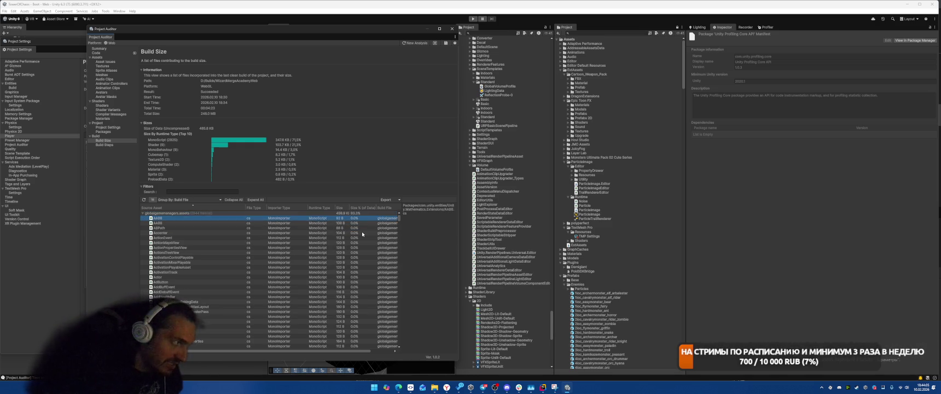
pyautogui.press('Up')
pyautogui.press('Up')
pyautogui.press('Up')
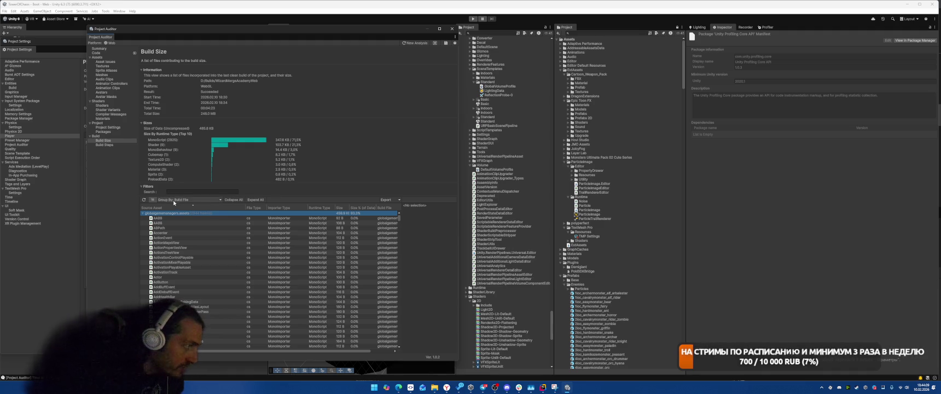
# Group by Runtime Type and expand the Material group to its unity_builtin_extra material
pyautogui.click(189, 200)
pyautogui.click(187, 224)
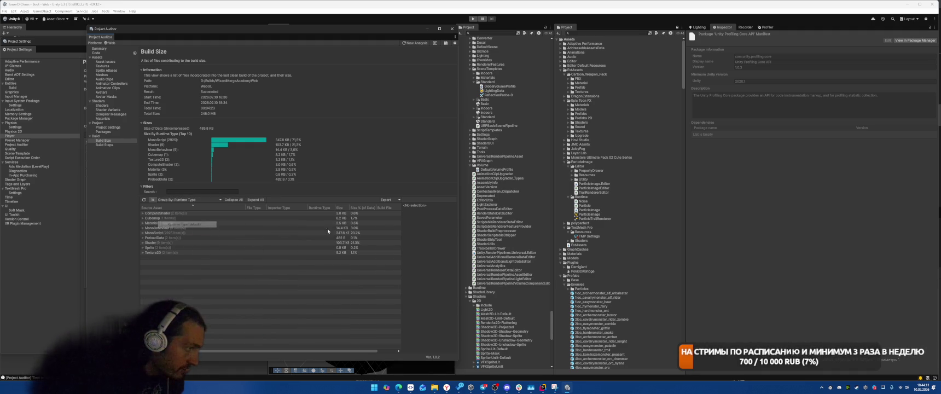
pyautogui.click(225, 223)
pyautogui.press('Right')
pyautogui.press('Down')
pyautogui.press('Down')
pyautogui.press('Down')
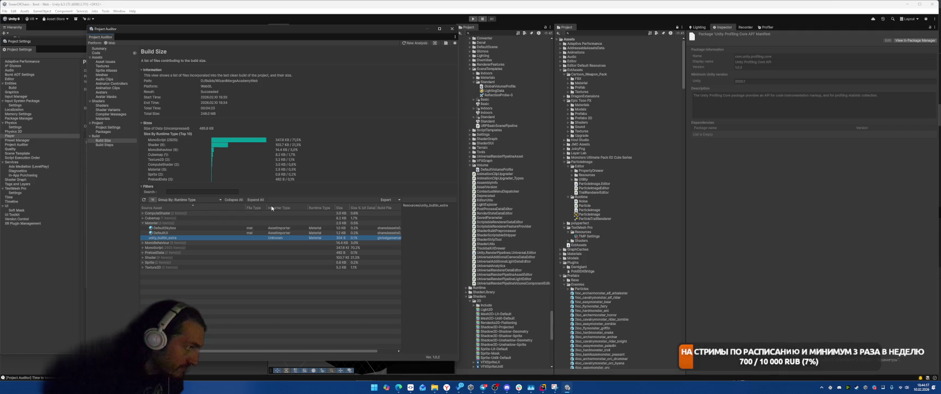
pyautogui.press('Down')
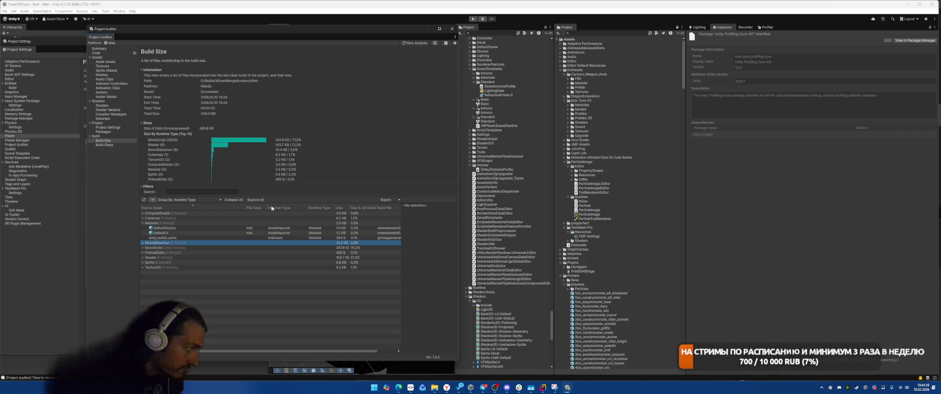
pyautogui.press('Up')
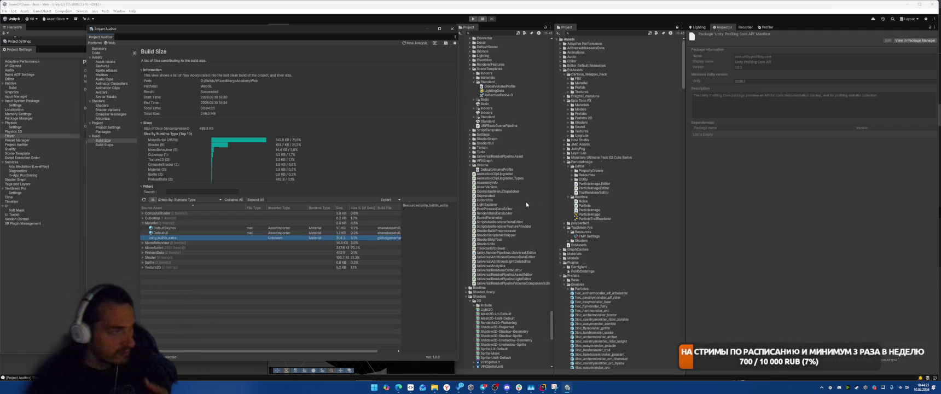
# Collapse the JMO Assets, ExtAssets, Prefabs and Plugins folders in the Project tree
pyautogui.scroll(5, 524, 197)
pyautogui.scroll(10, 524, 209)
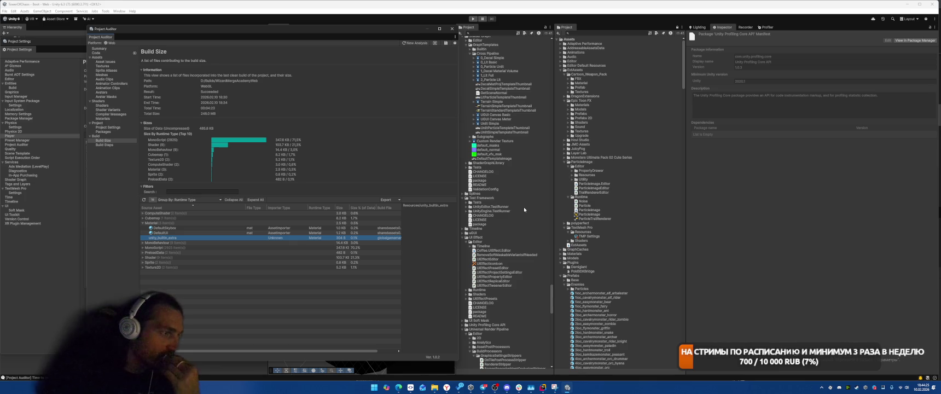
pyautogui.scroll(15, 525, 210)
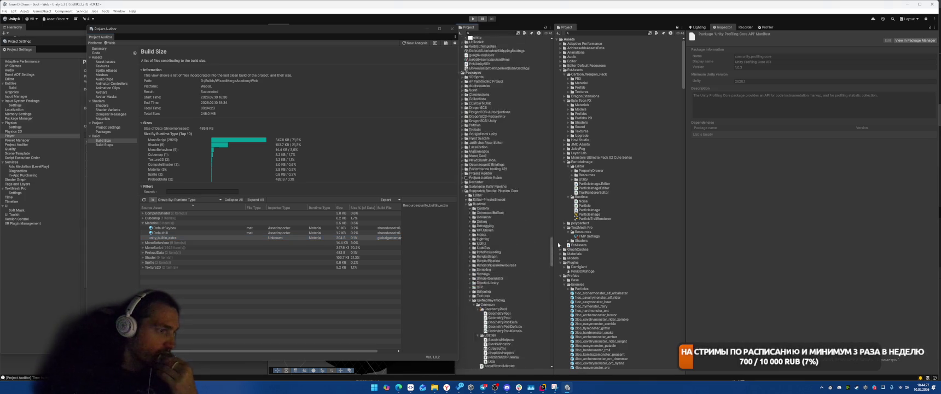
pyautogui.click(468, 145)
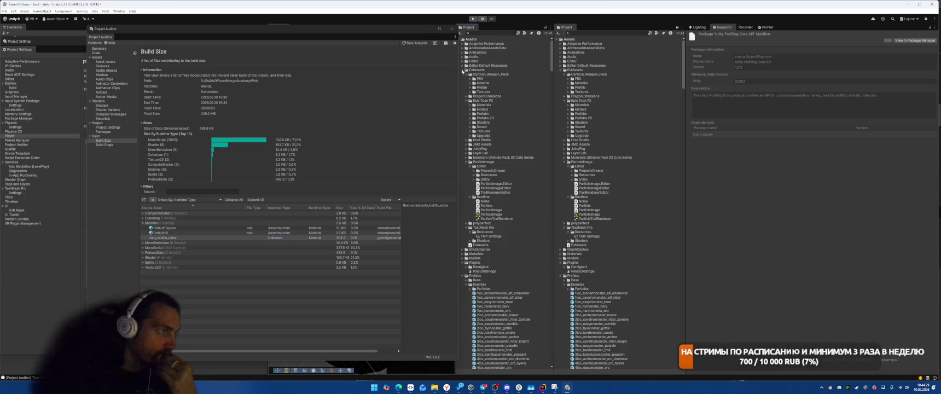
pyautogui.click(463, 70)
pyautogui.click(462, 101)
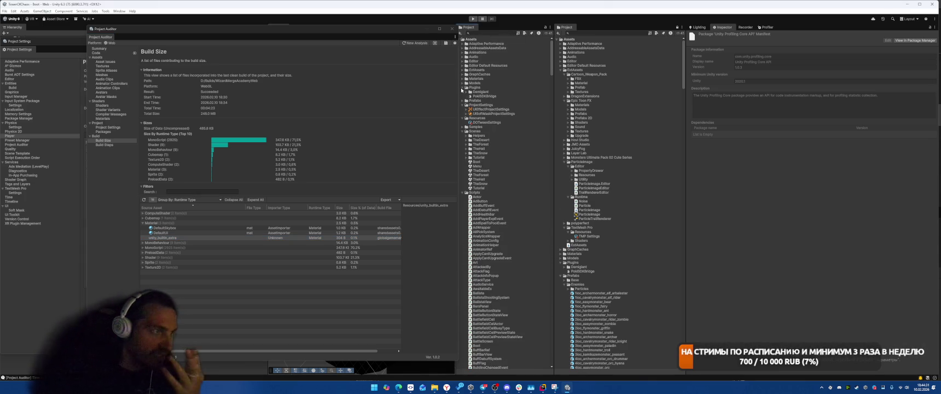